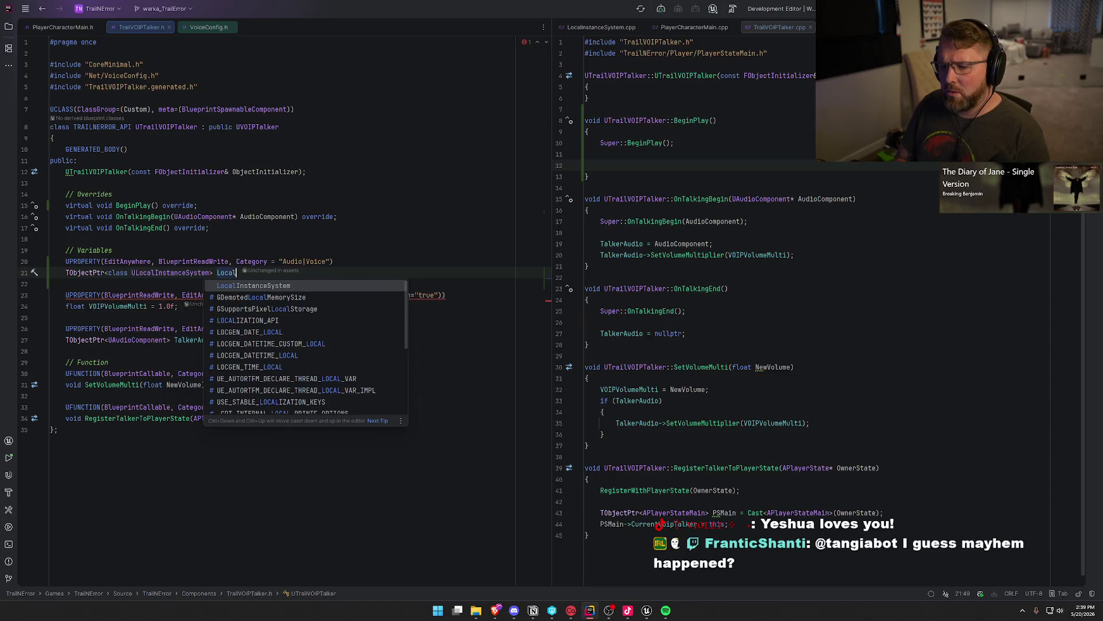
Step: Finish the LocalInstanceSystem property declaration on line 21 of TrailVOIPTalker.h with a semicolon
key("Return")
type(";")
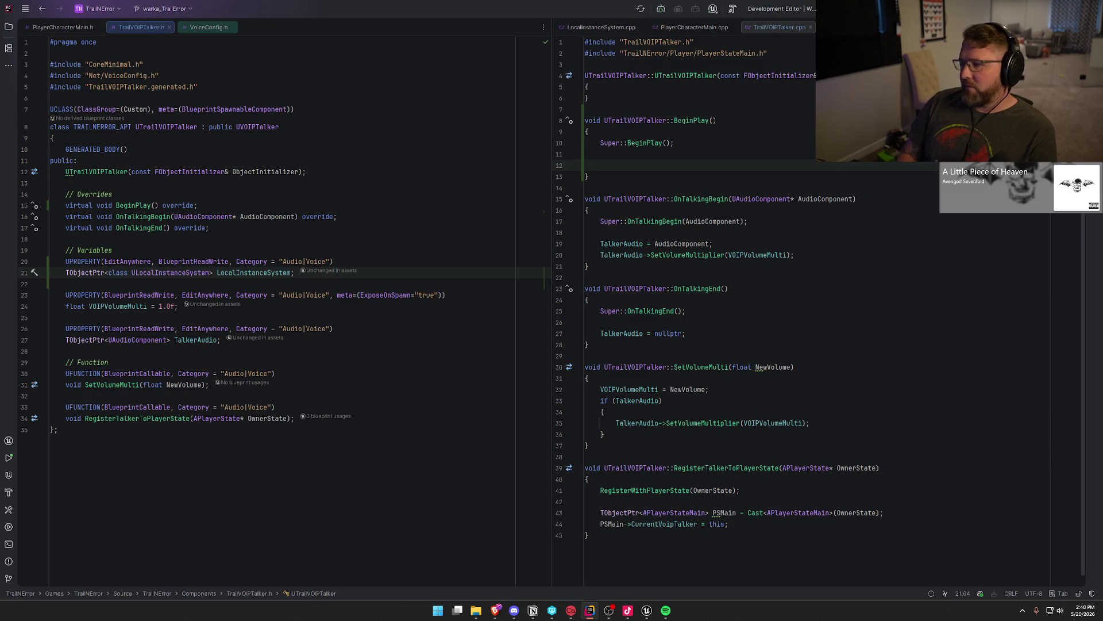
Step: In BeginPlay, assign LocalInstanceSystem = GetGameInstance()->GetSubsystem<ULocalInstanceSystem>()
left_click(723, 166)
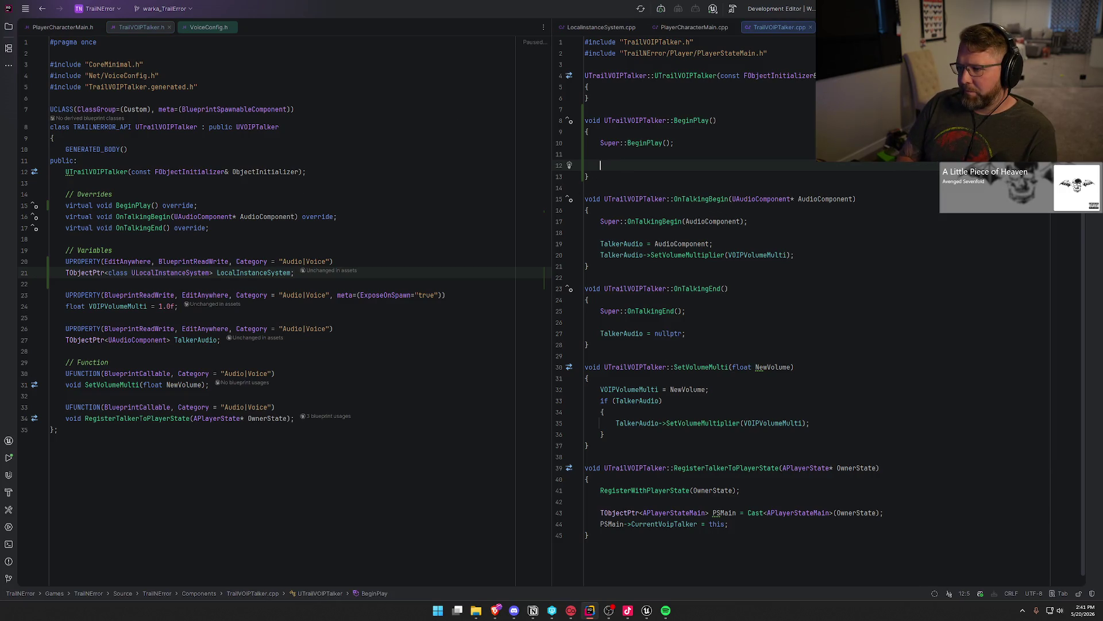
type("LocalIn")
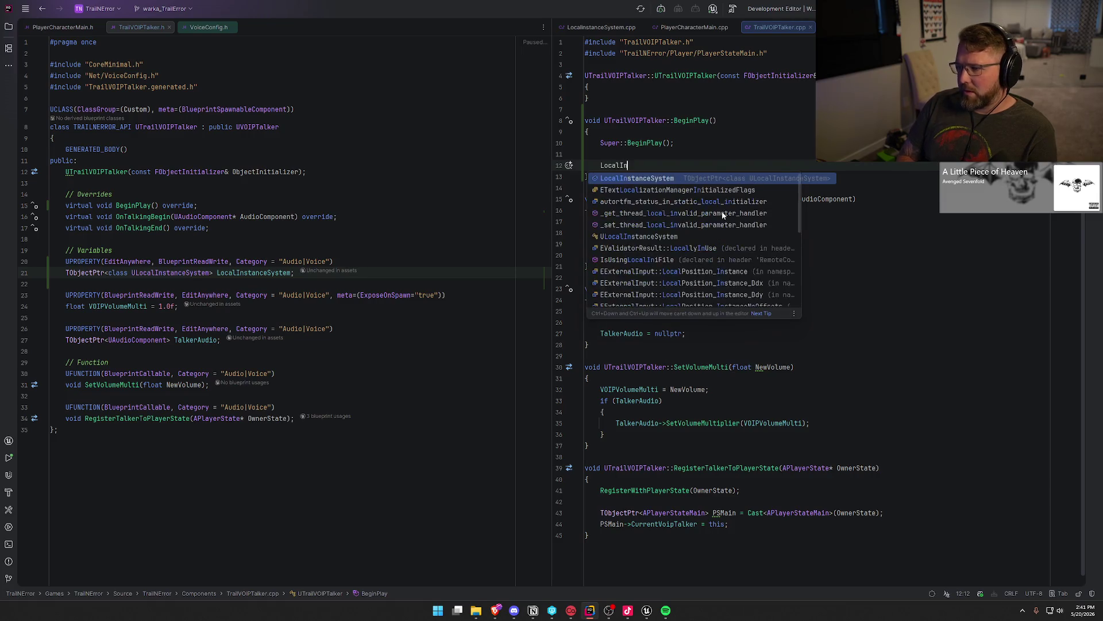
key("Return")
type("=")
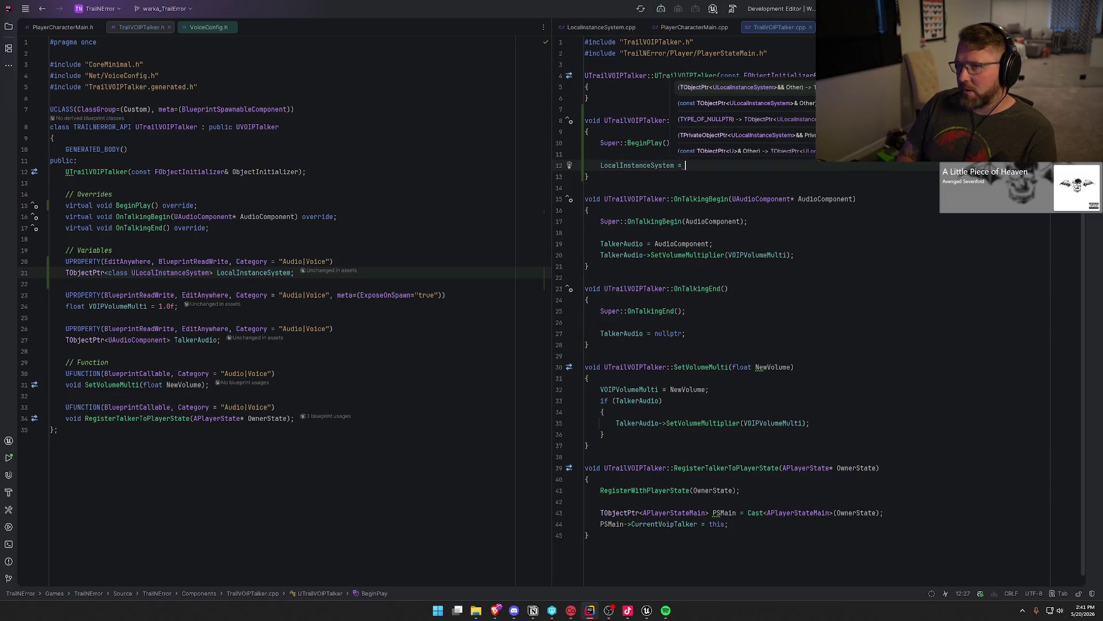
key("BackSpace")
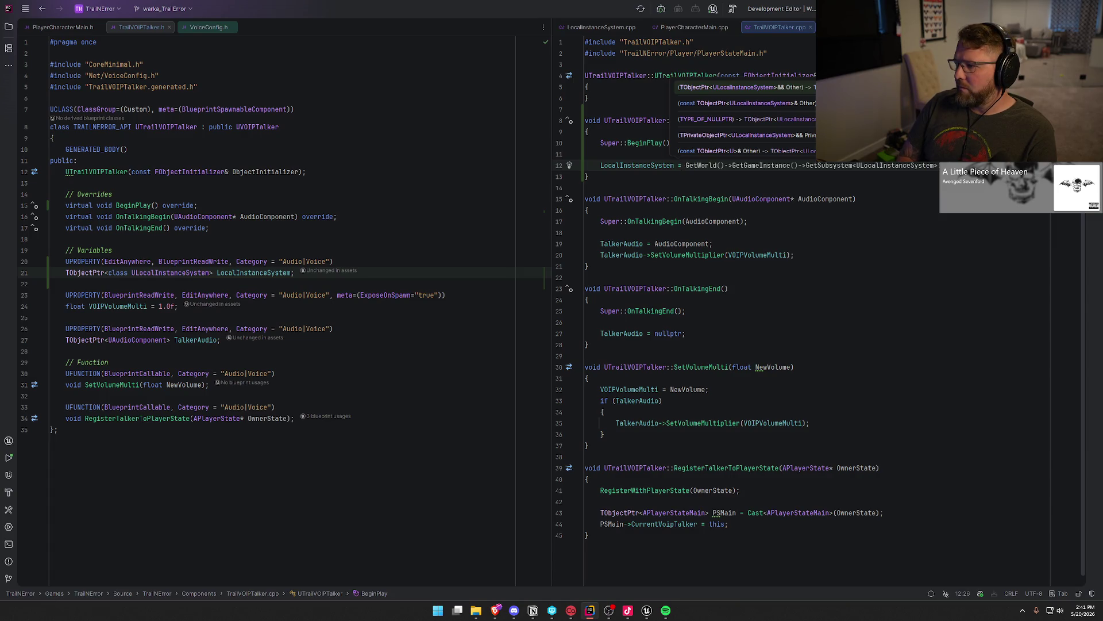
key("Tab")
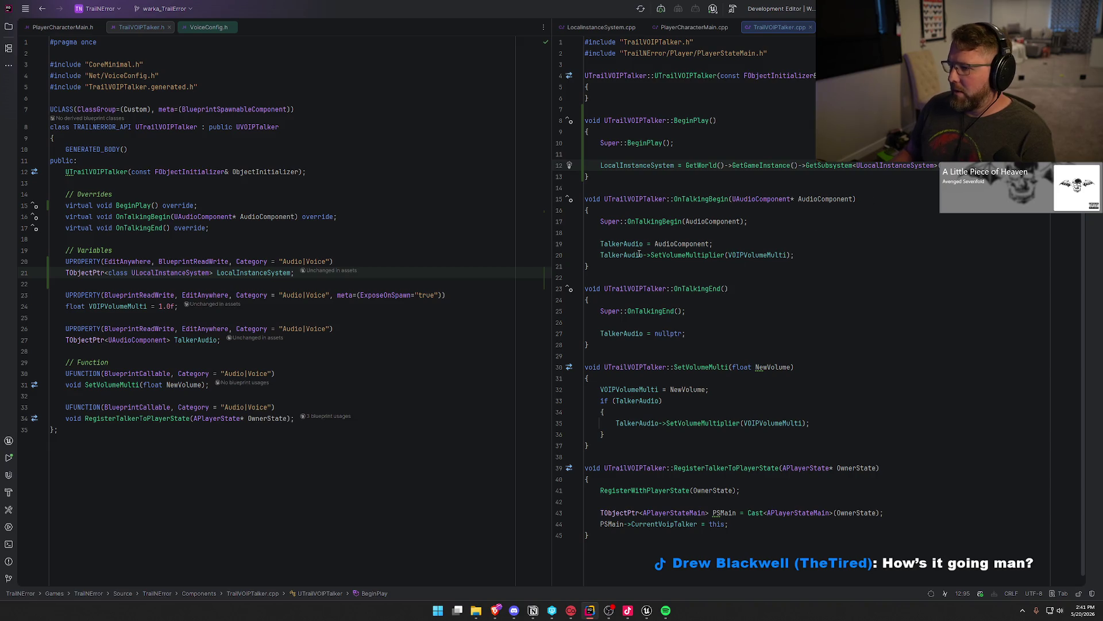
left_click(756, 242)
Step: Add an if (LocalInstanceSystem) block with braces below the TalkerAudio assignment in OnTalkingBegin
key("Return")
type("if (Local")
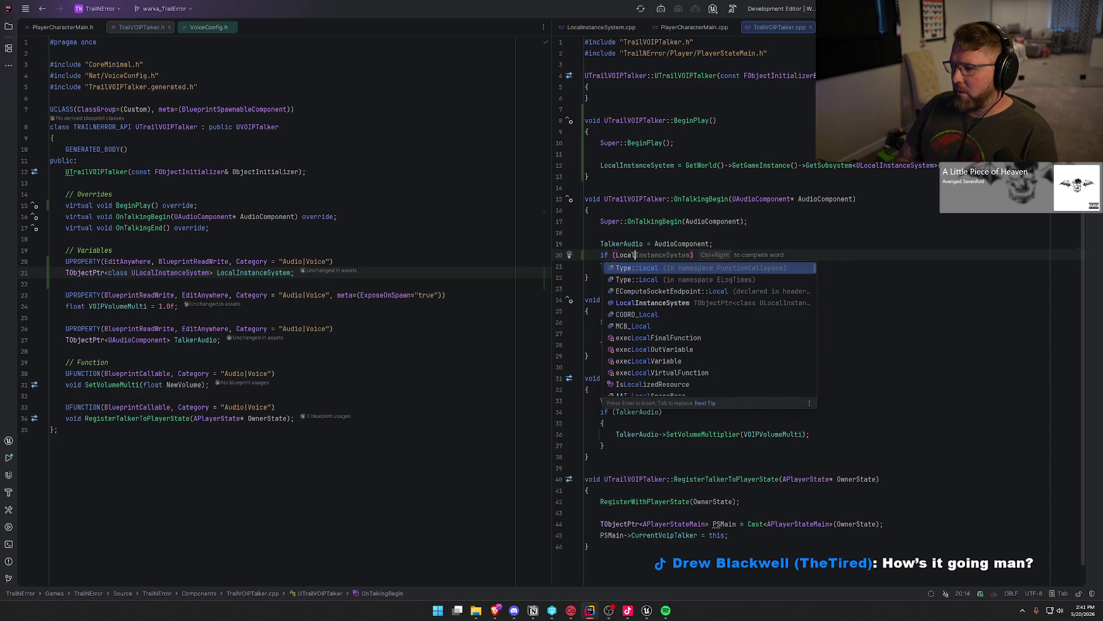
key("Return")
key("End")
key("Return")
type("{")
key("Return")
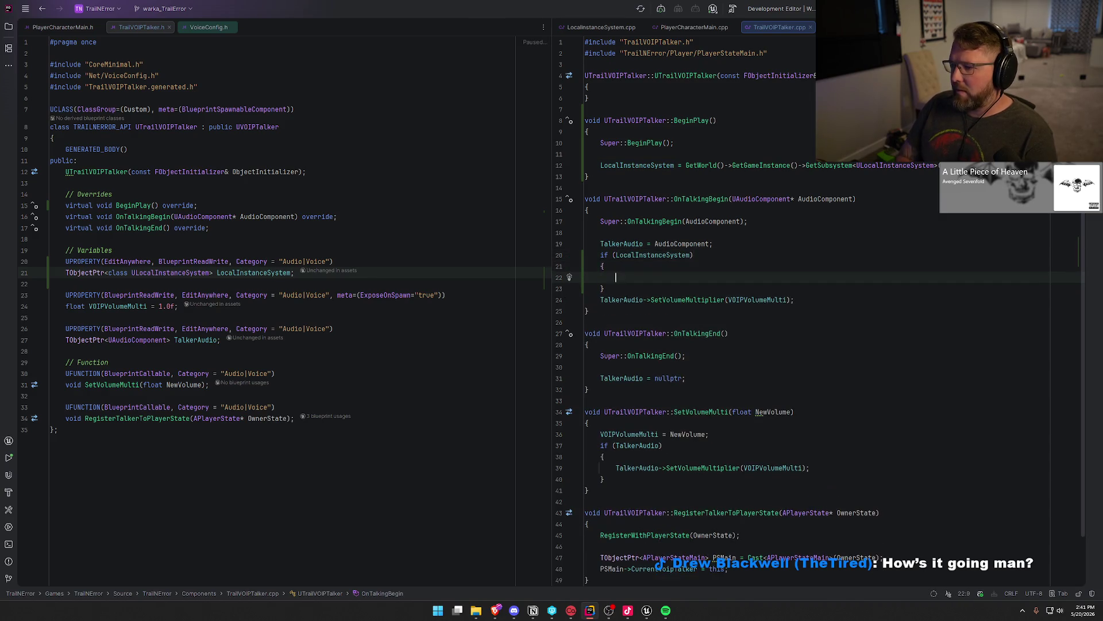
Step: Move the SetVolumeMultiplier call inside the if block, then switch to the Unreal Editor
key("Down")
key("Down")
key("alt+shift+Up")
key("alt+shift+Up")
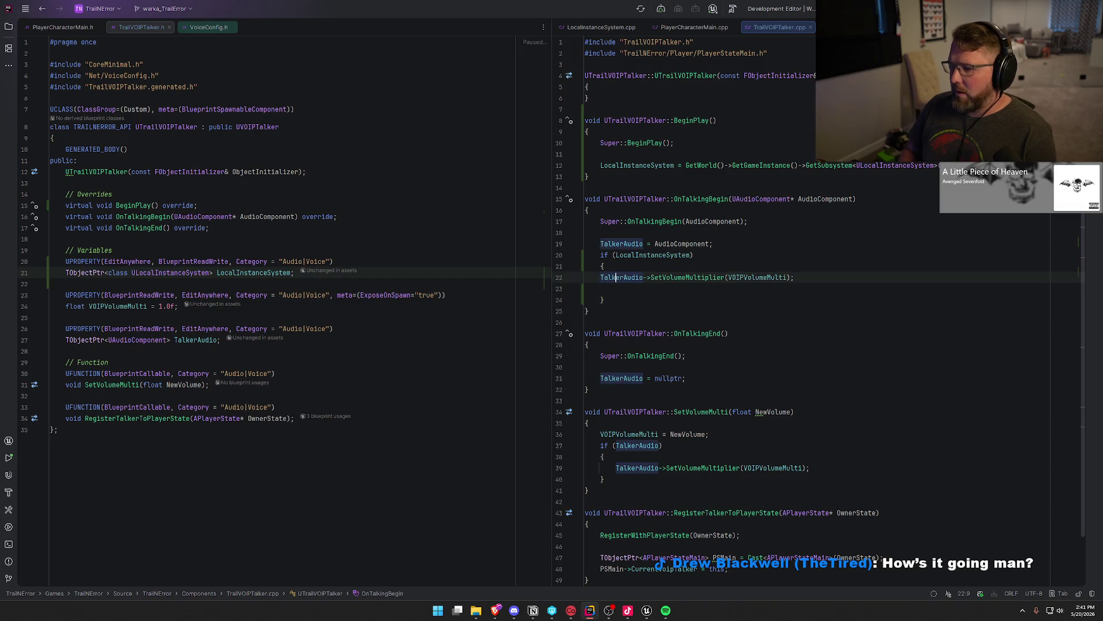
key("Return")
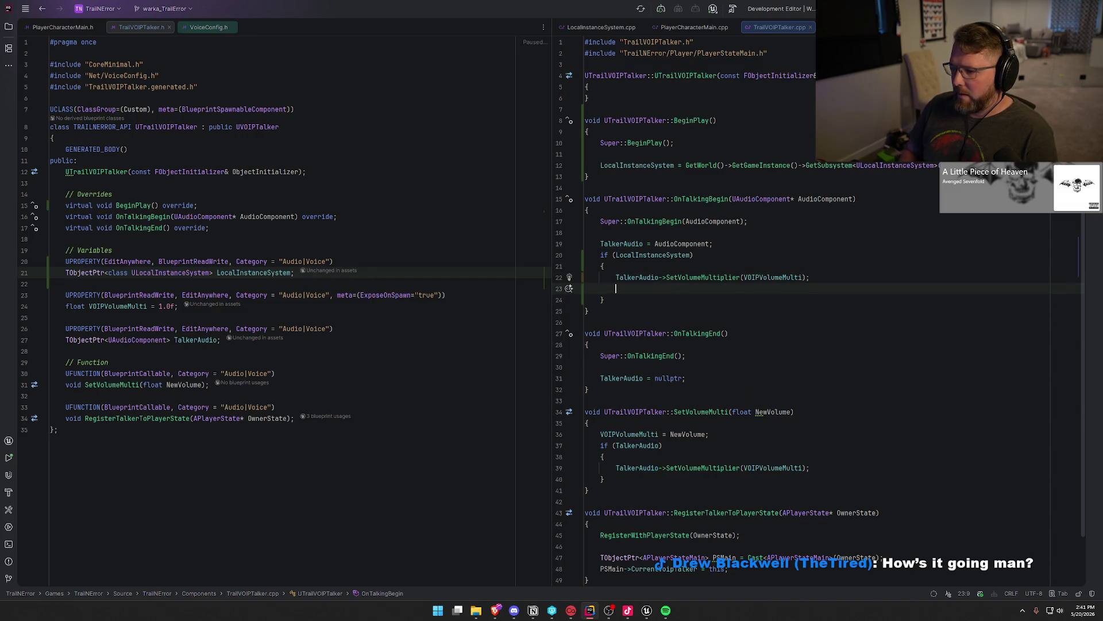
key("Up")
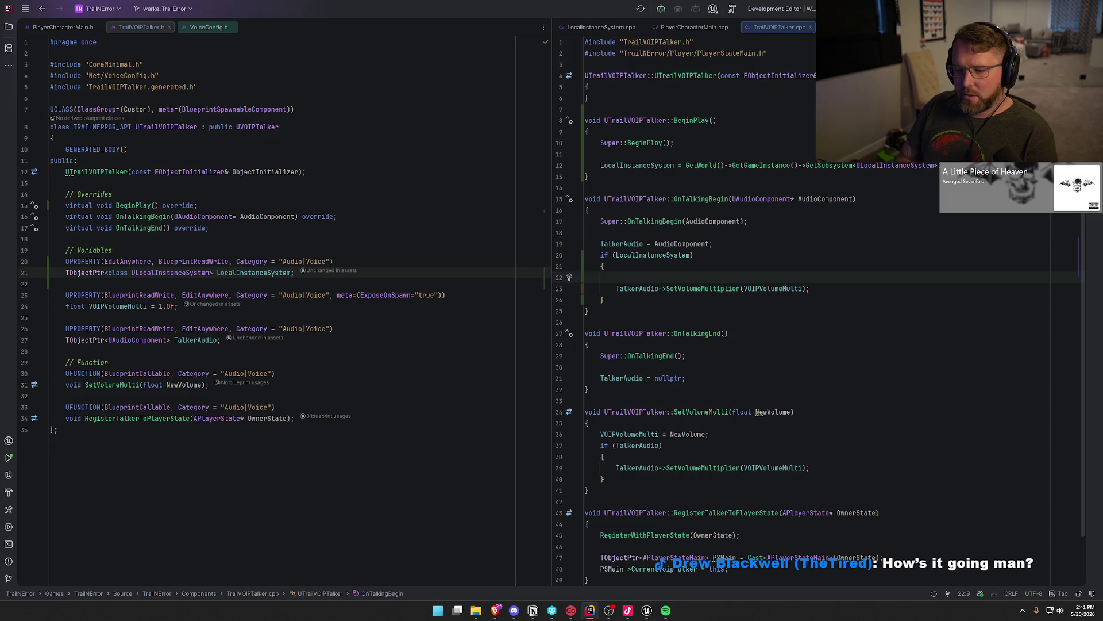
scroll(910, 377, "down", 2)
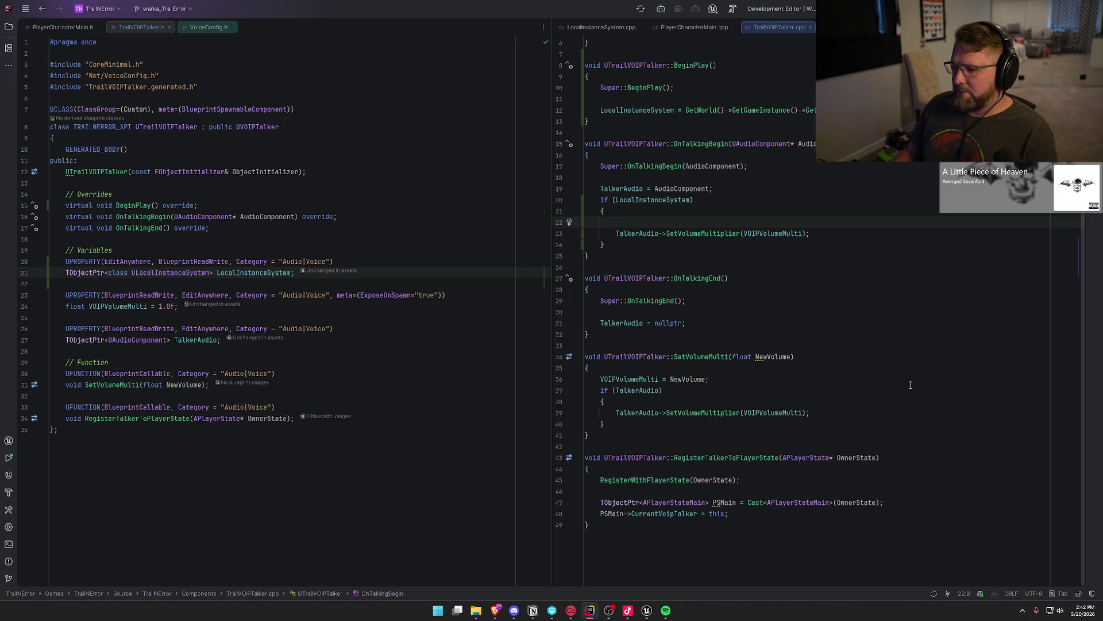
key("alt+Tab")
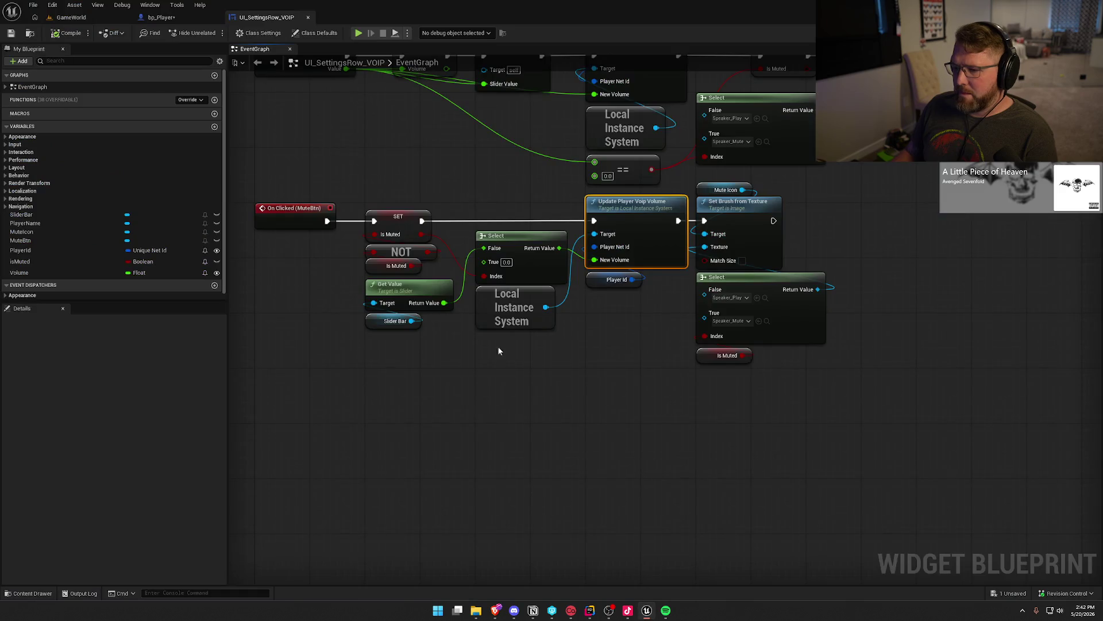
left_click(161, 17)
mouse_move(297, 227)
left_mouse_down()
mouse_move(450, 323)
mouse_move(495, 368)
left_mouse_up()
left_click(493, 355)
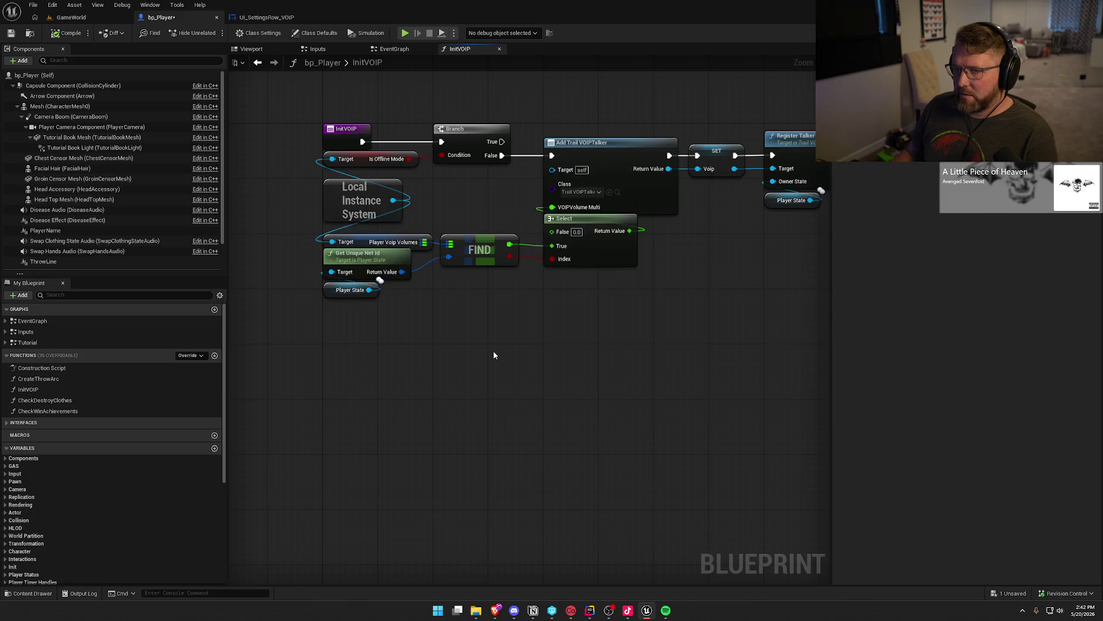
key("alt+Tab")
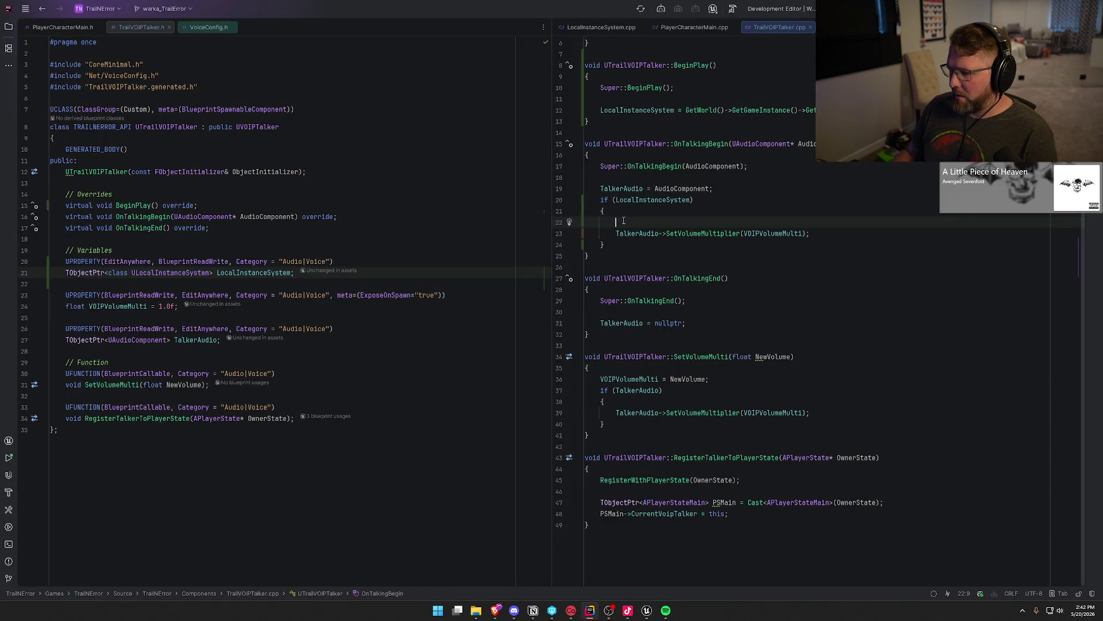
Step: Declare a UPROPERTY TObjectPtr<class APlayerStateMain> OwnerPlayerState below LocalInstanceSystem in TrailVOIPTalker.h
left_click(305, 272)
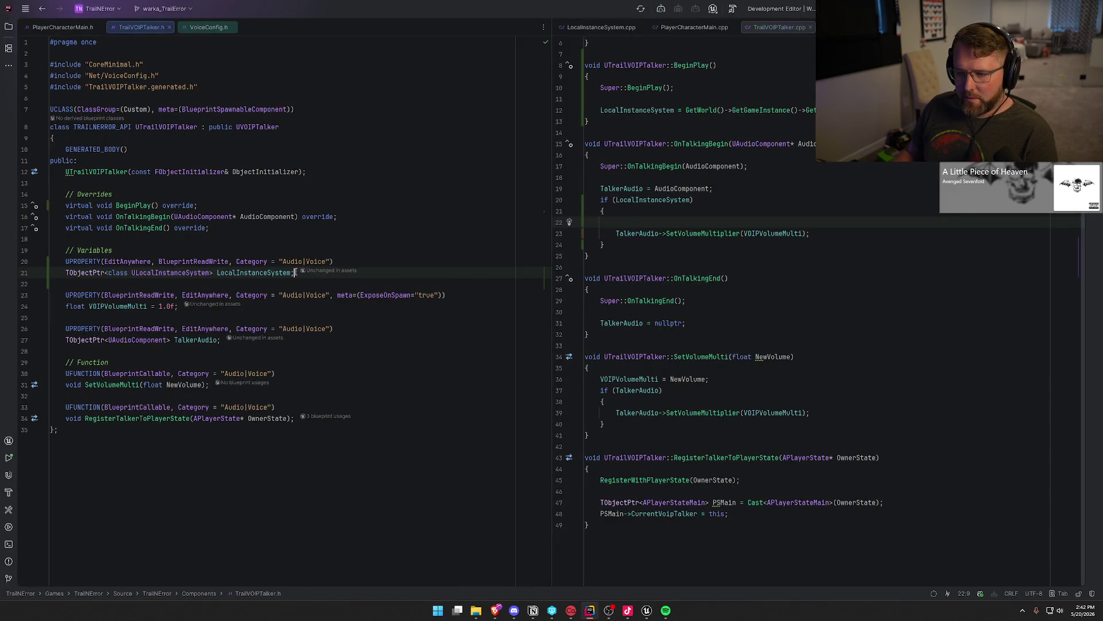
key("Return")
key("Return")
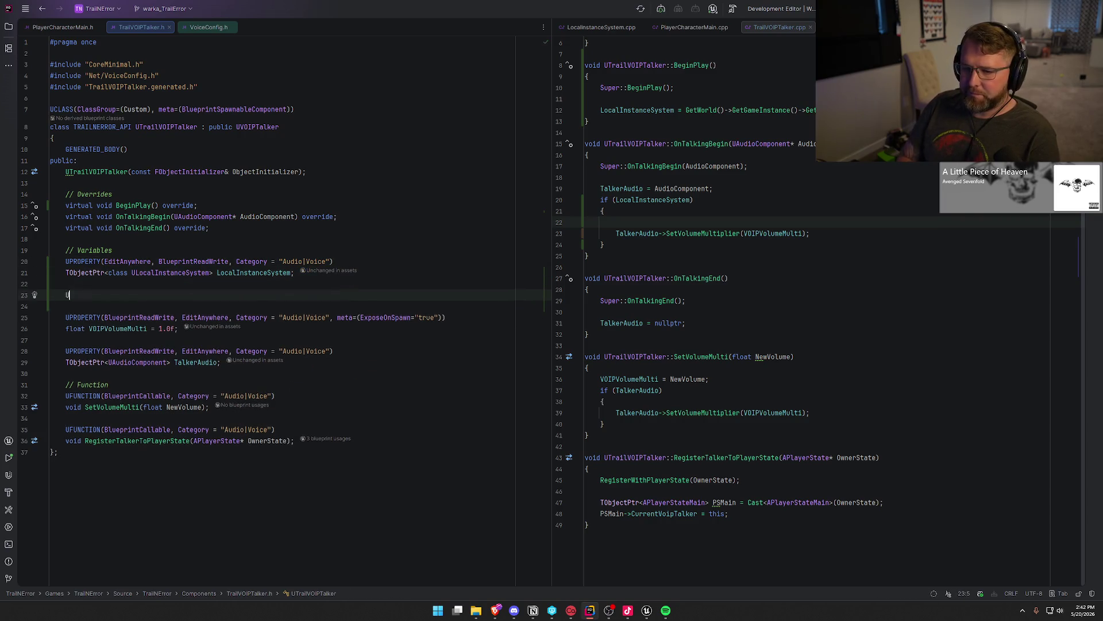
type("UPRO")
key("Tab")
key("Return")
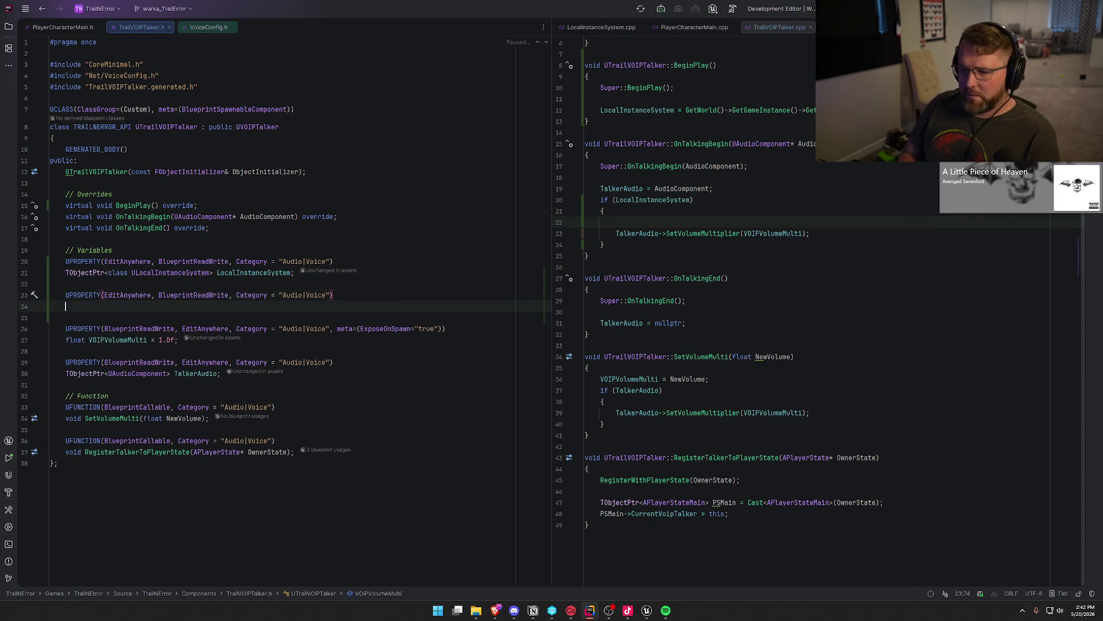
type("TObjectPtr<class ")
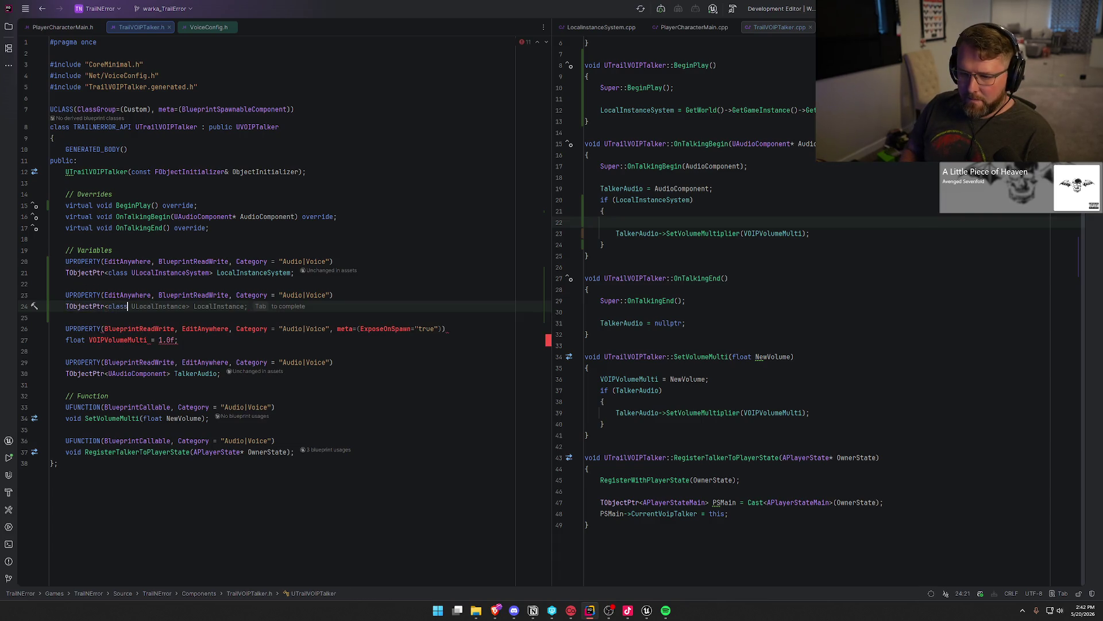
type("APlayerStatM")
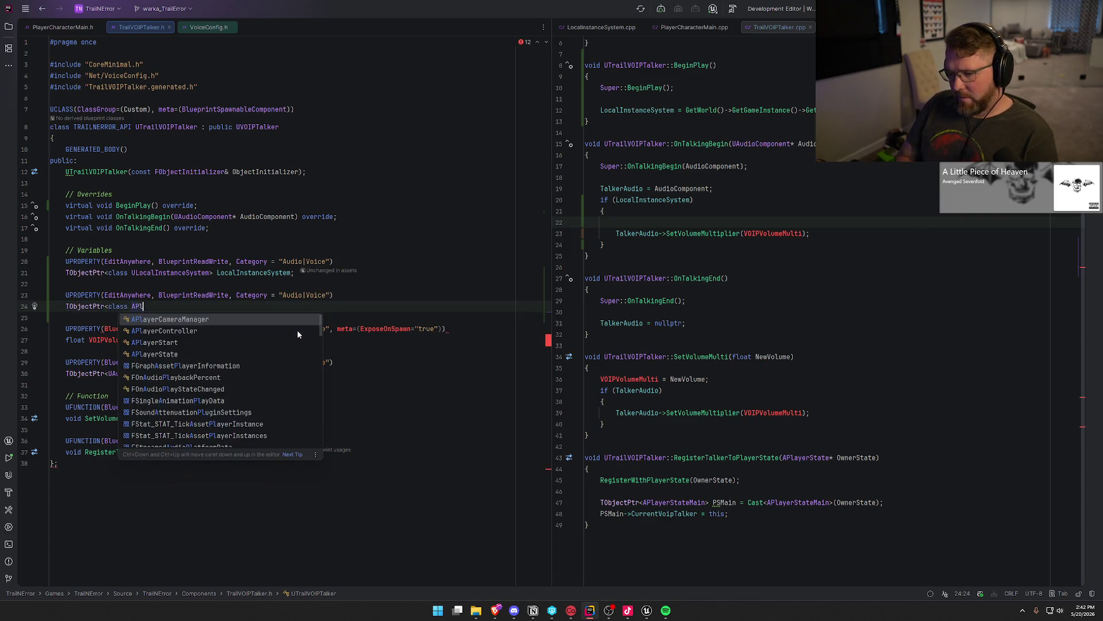
key("Return")
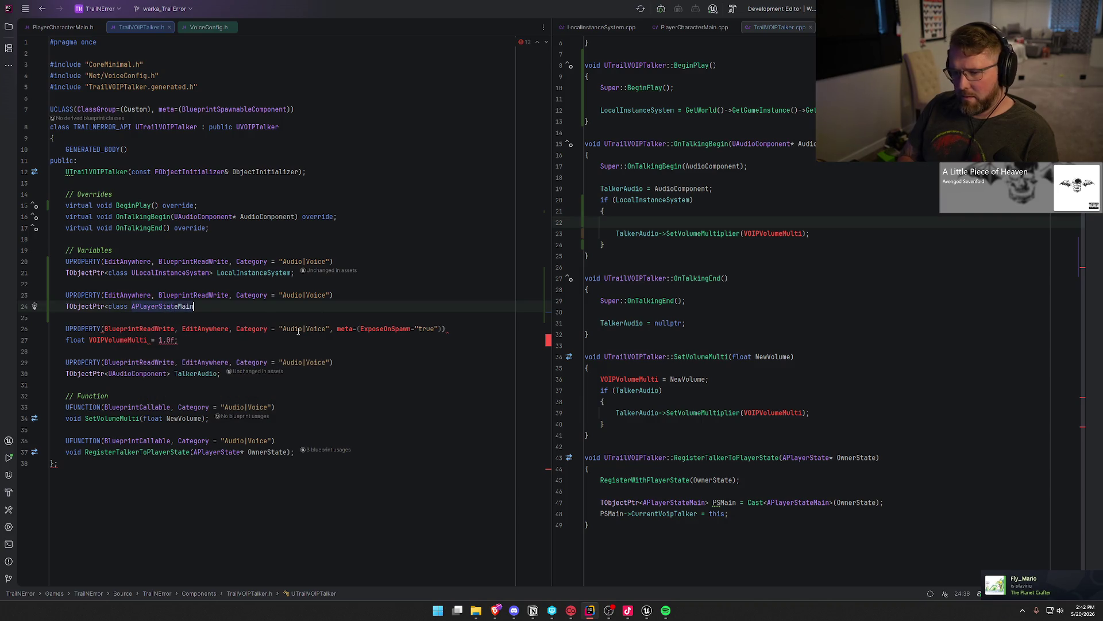
key("Tab")
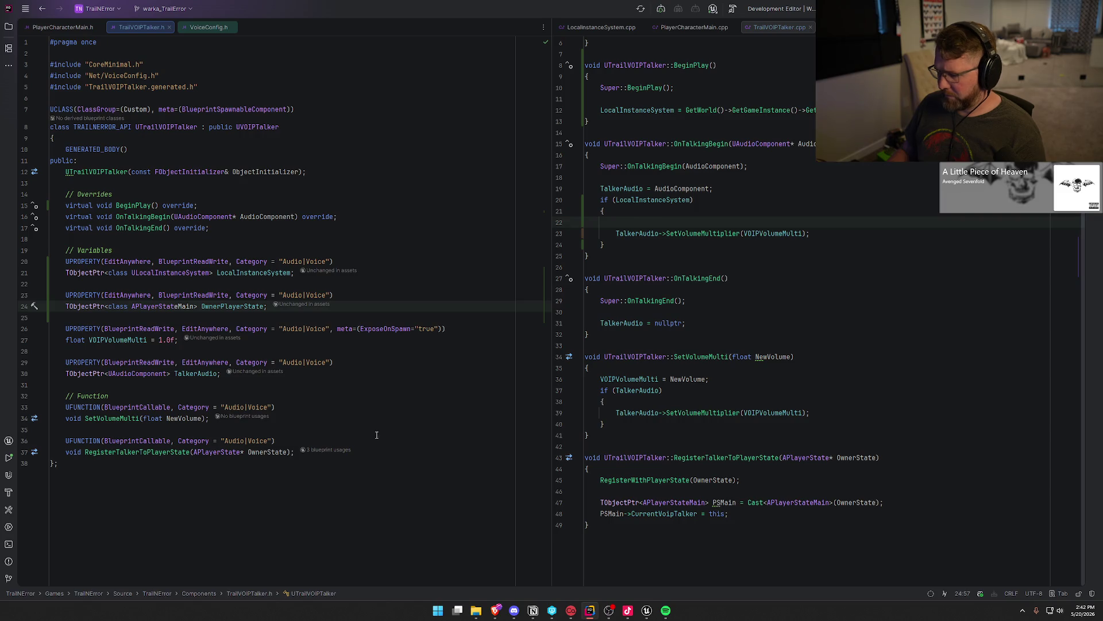
double_click(218, 306)
key("ctrl+c")
Step: Replace the local PSMain with the OwnerPlayerState member on lines 47–48
left_click_drag(601, 503, 737, 502)
key("ctrl+v")
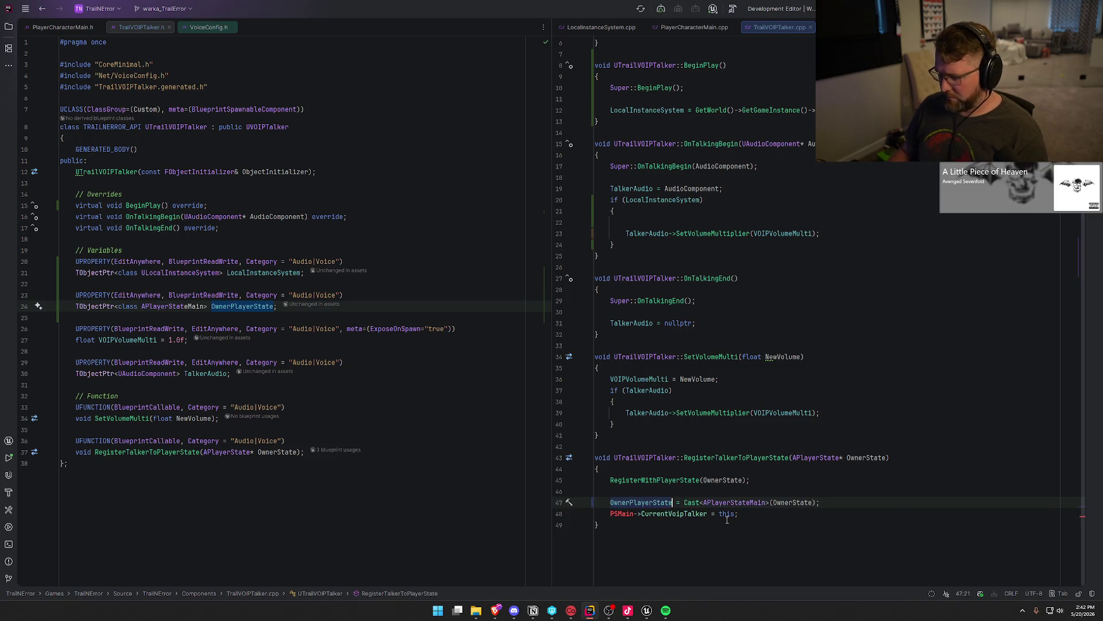
double_click(615, 512)
key("ctrl+v")
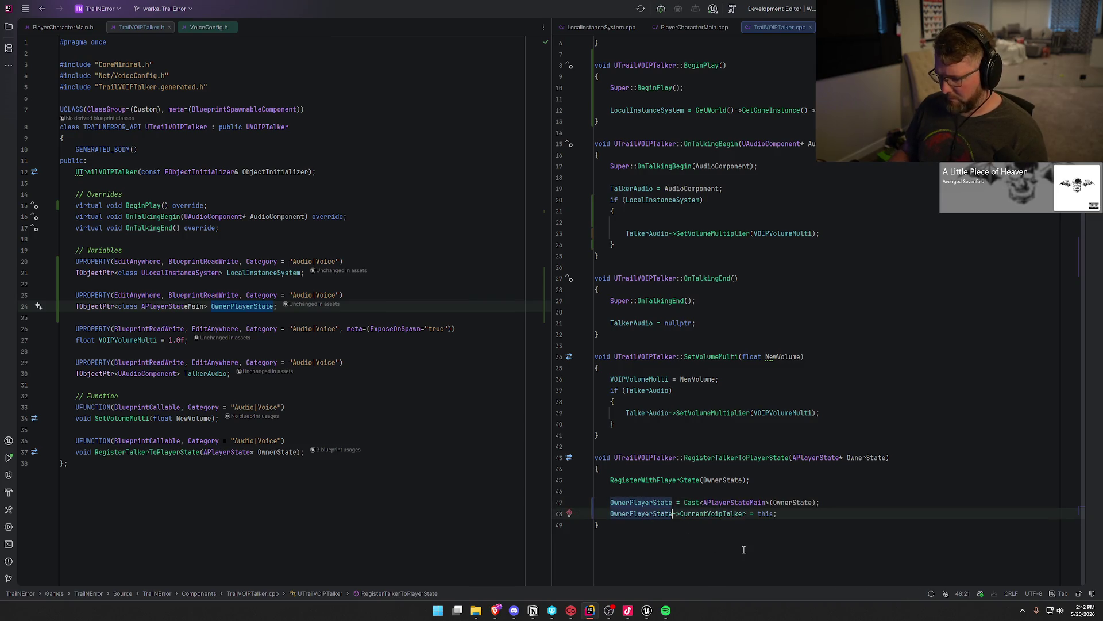
left_click(829, 515)
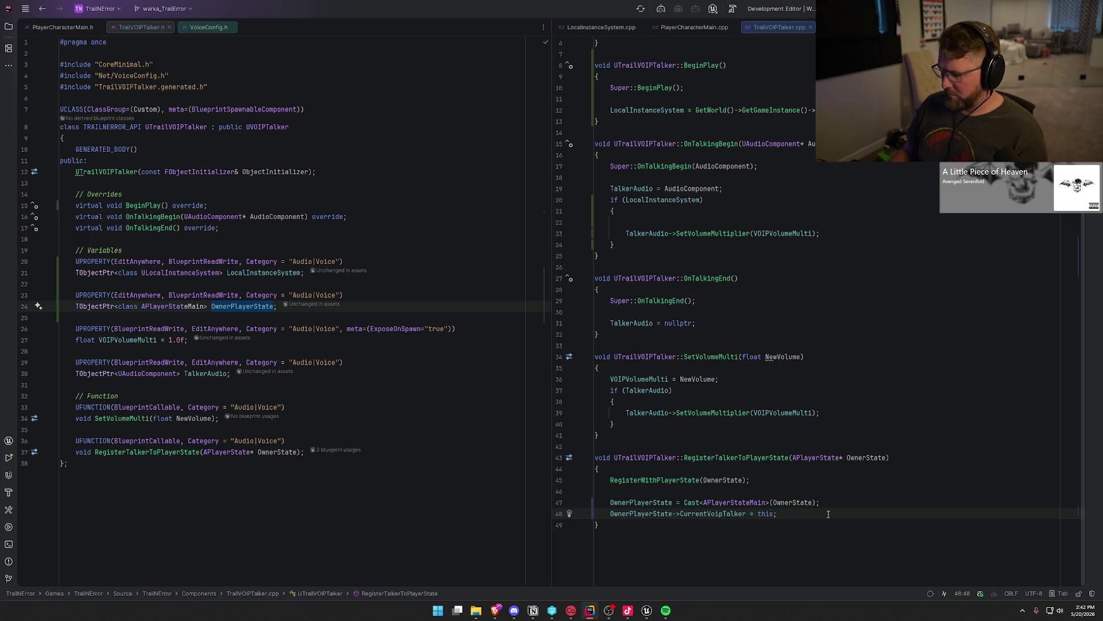
Step: Add an empty if (OwnerState) block after the RegisterWithPlayerState line
left_click(645, 487)
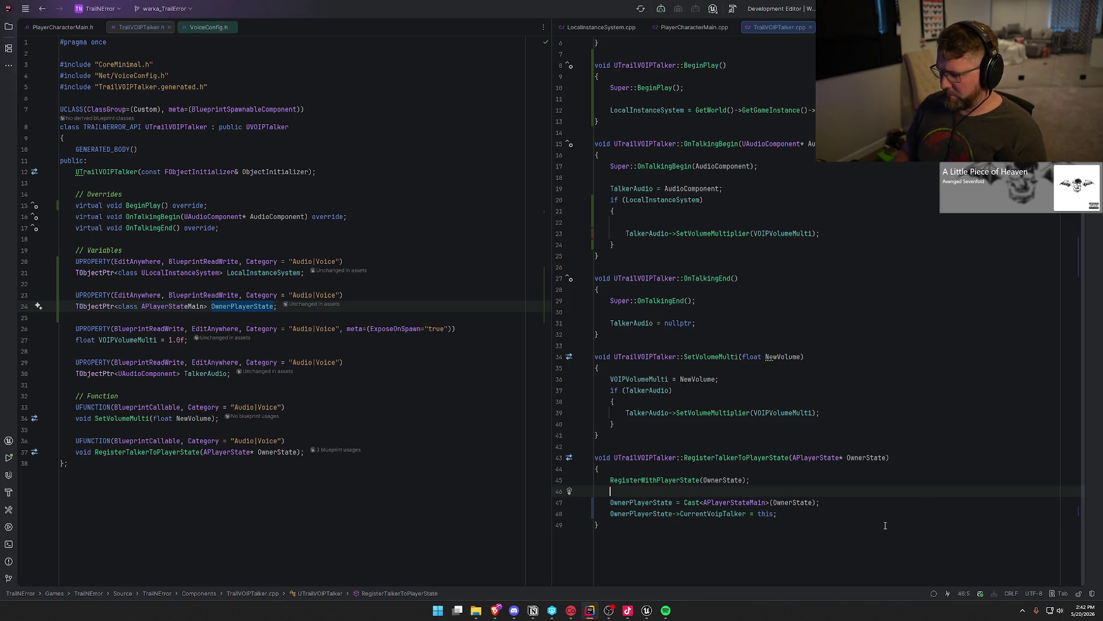
key("Return")
type("if (OwnerState)")
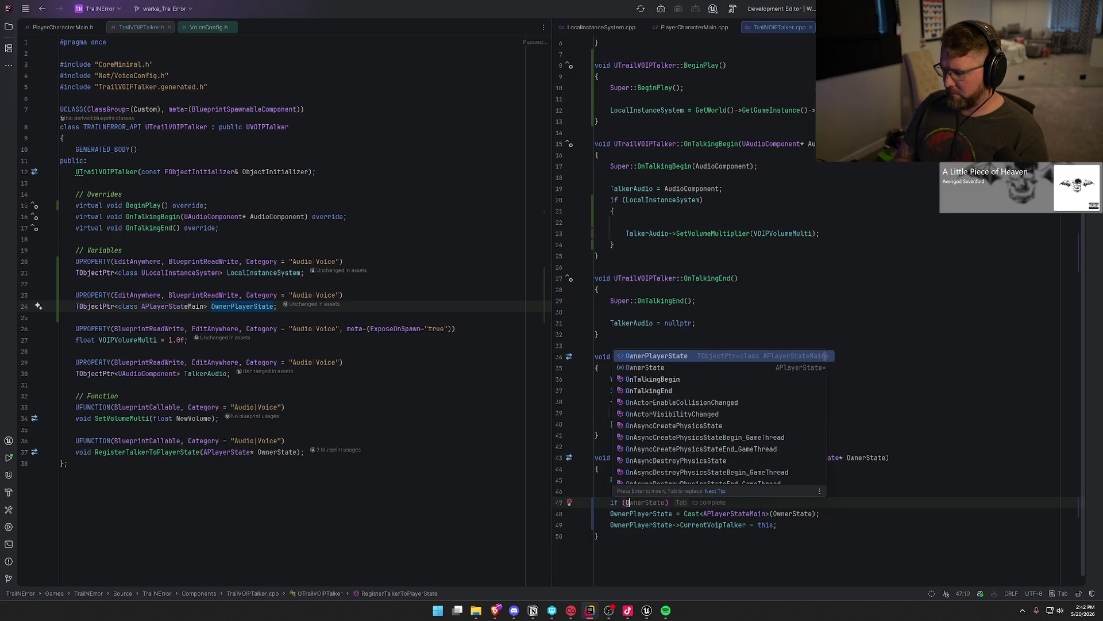
type("{")
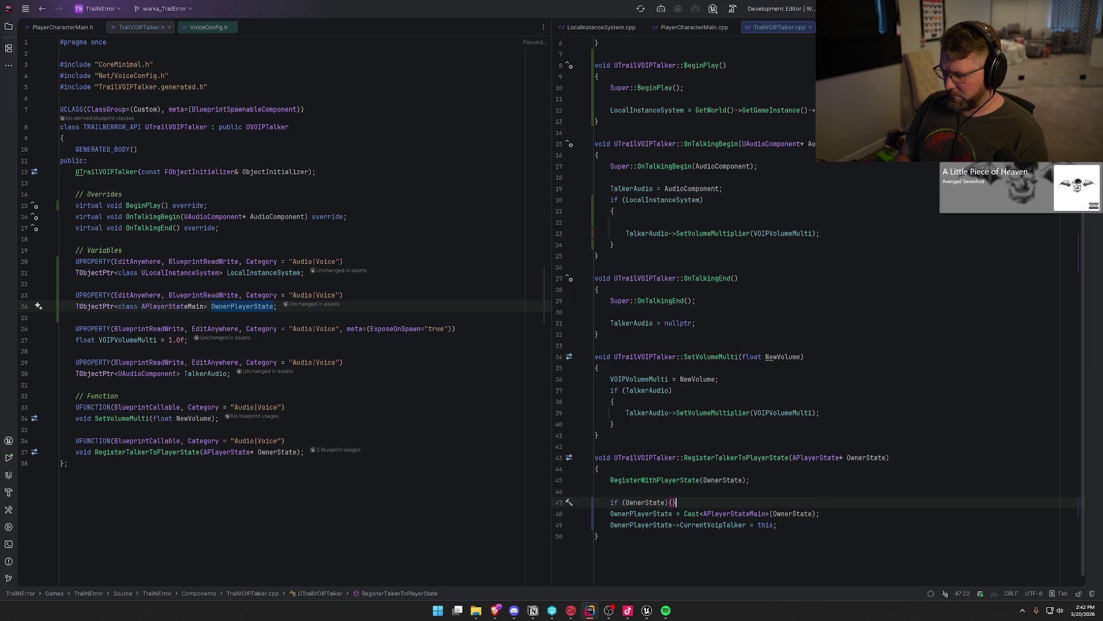
key("Return")
type("}")
Step: Move the OwnerPlayerState Cast assignment and CurrentVoipTalker = this into the if (OwnerState) block
key("Down")
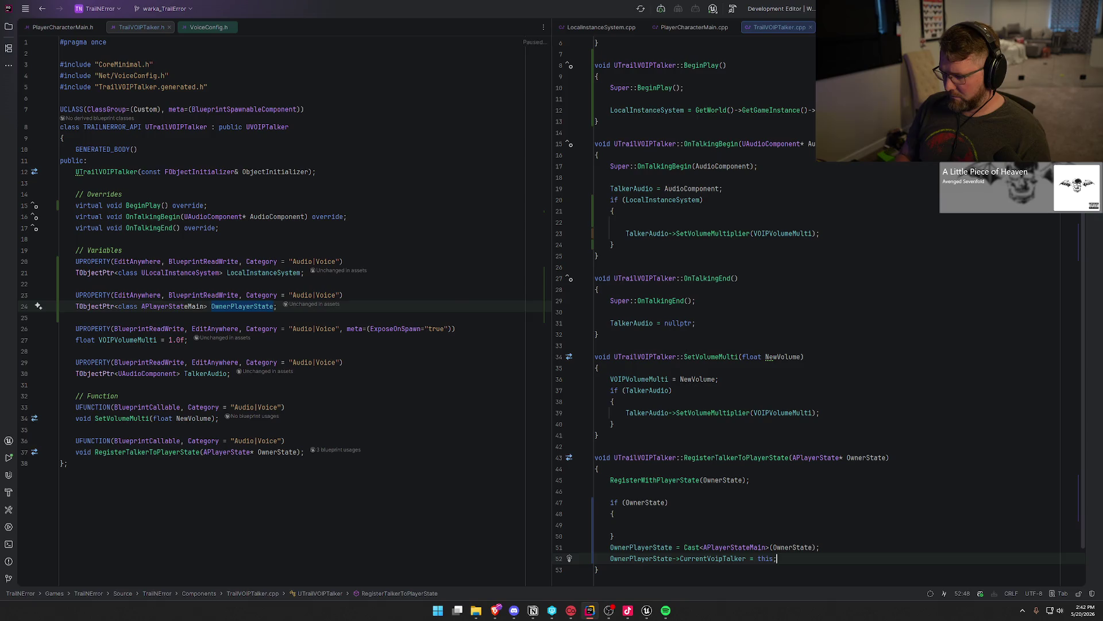
key("End")
key("shift+Up")
key("shift+Home")
key("ctrl+x")
key("Up")
key("Up")
key("ctrl+v")
scroll(836, 484, "down", 1)
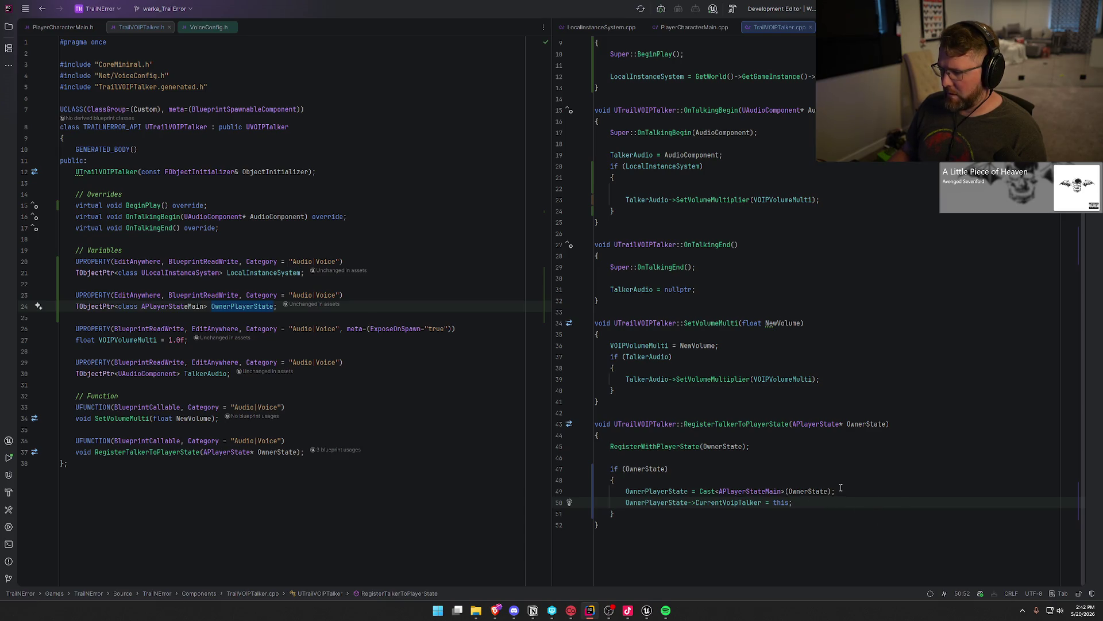
scroll(840, 487, "up", 2)
scroll(841, 487, "down", 1)
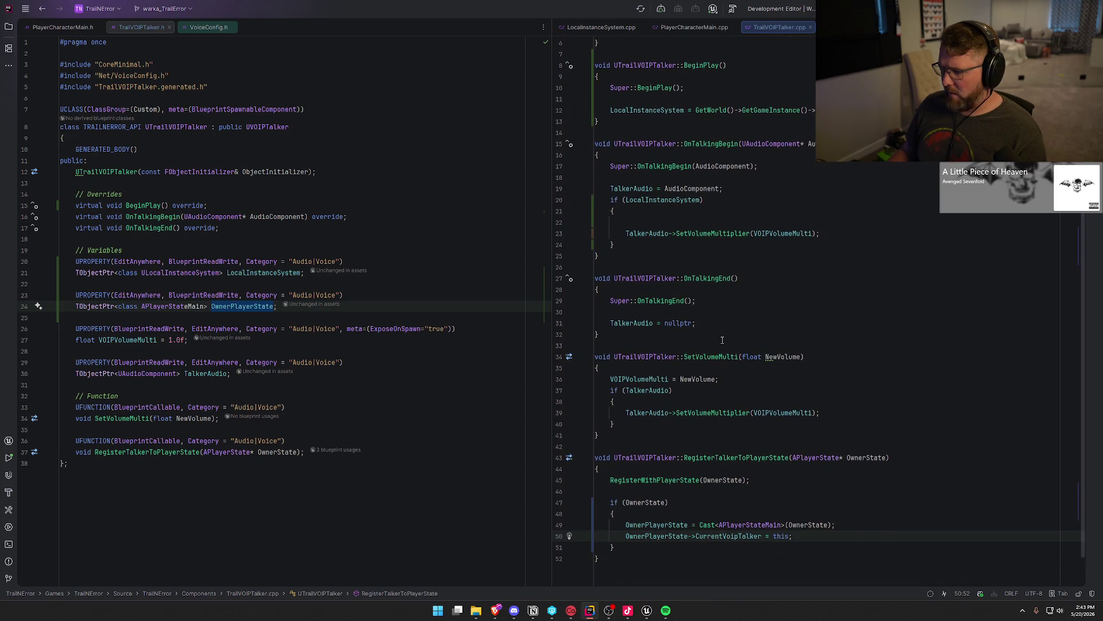
left_click(845, 221)
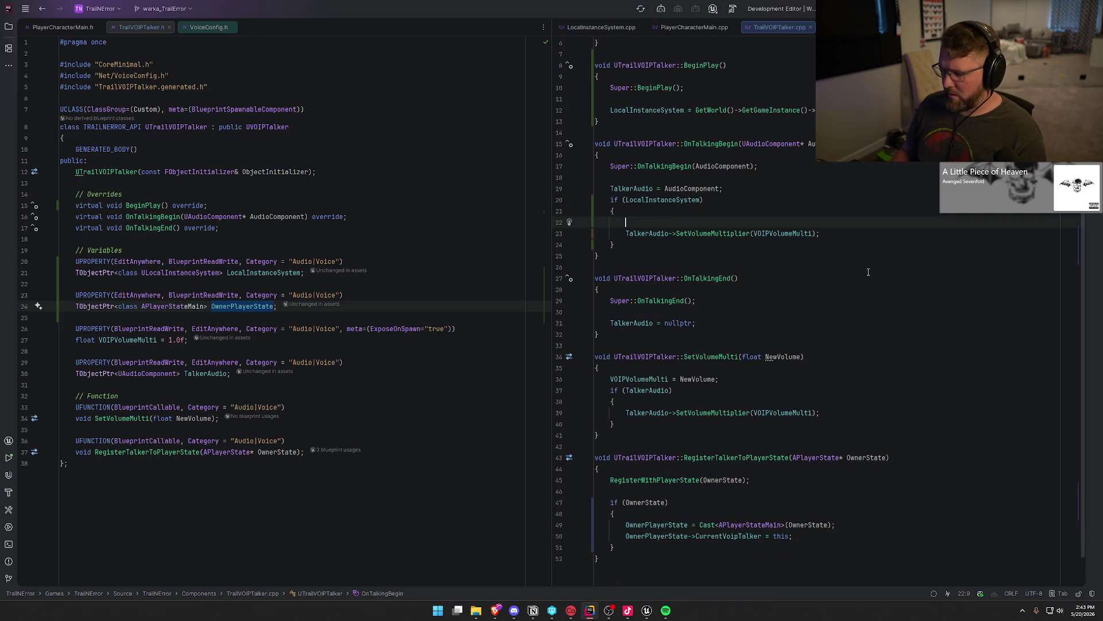
Step: Extend OnTalkingBegin's condition to if (LocalInstanceSystem && OwnerPlayerState), briefly checking the Unreal blueprint
key("Up")
key("Up")
key("End")
key("Left")
type("&& ")
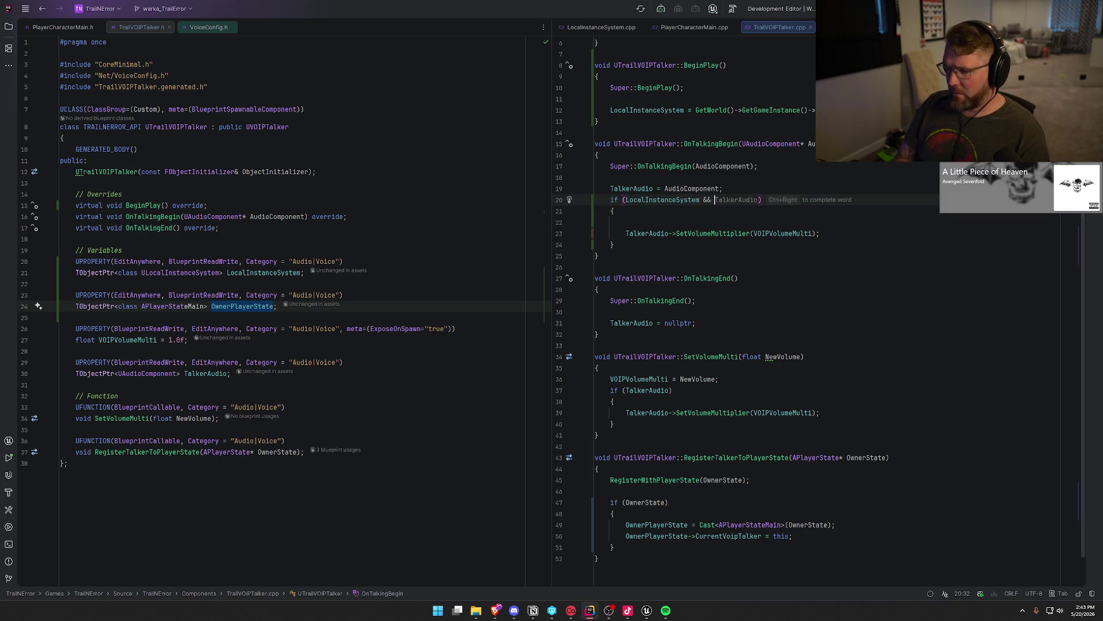
type("Owner")
key("Return")
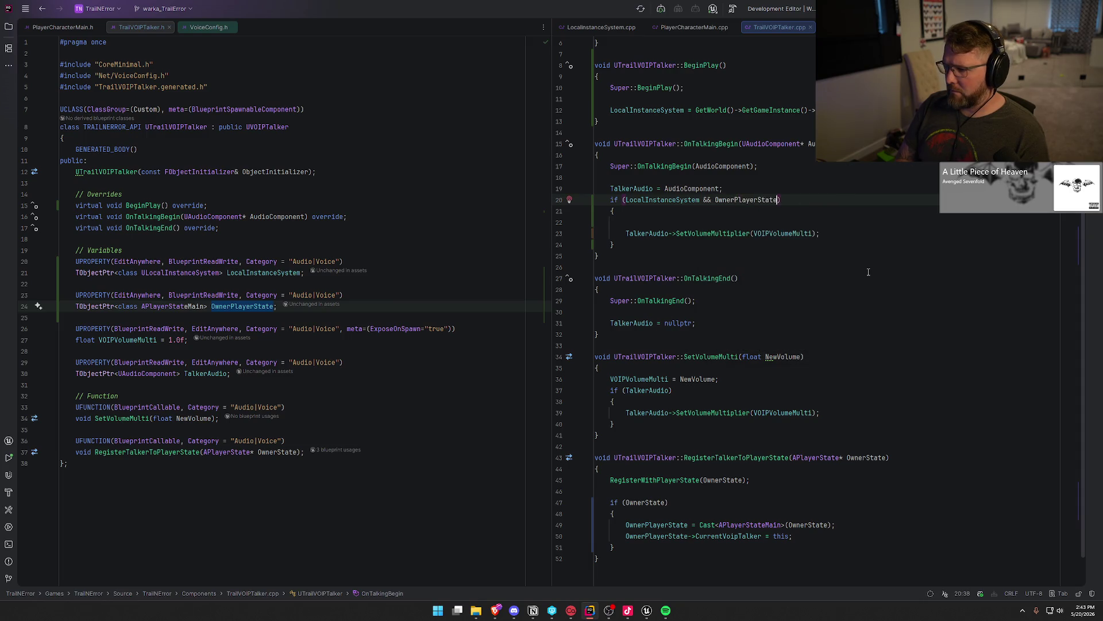
key("Down")
key("Down")
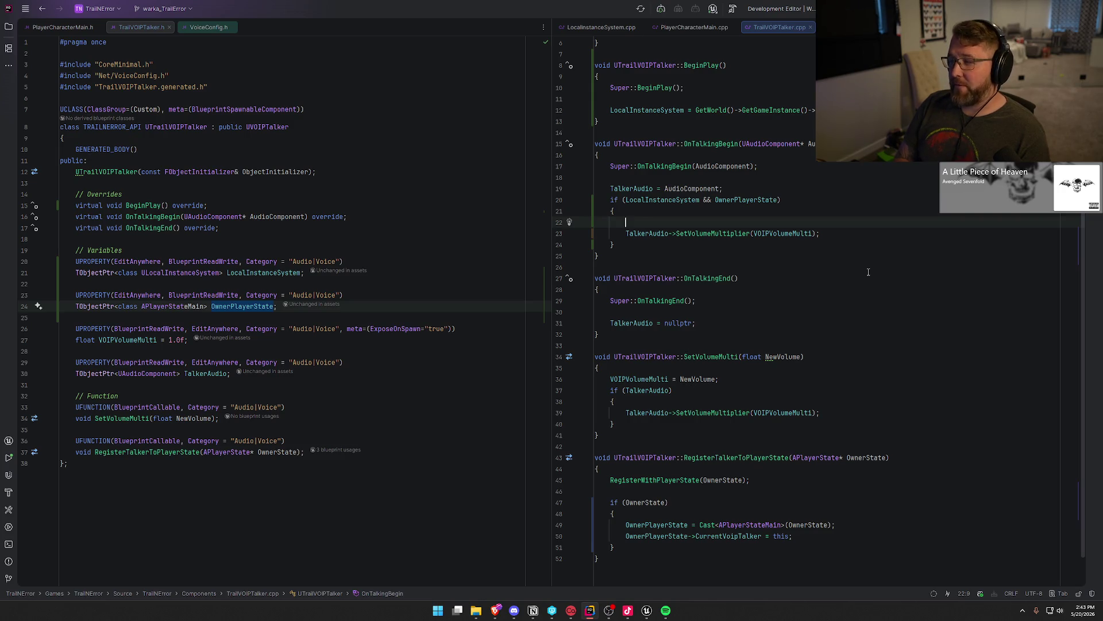
key("alt+Tab")
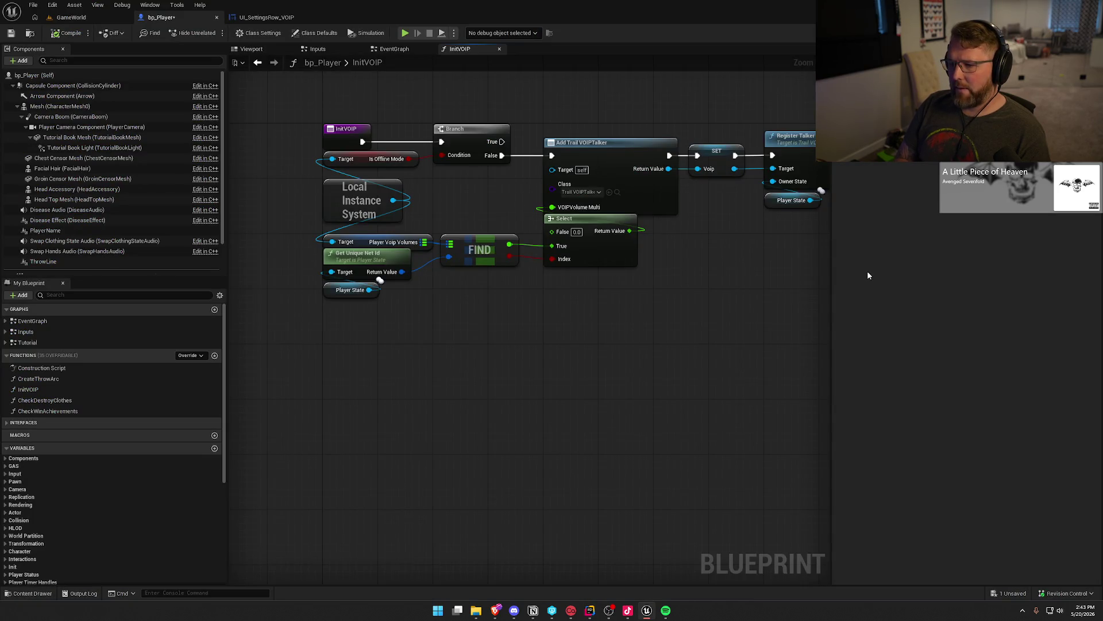
key("alt+Tab")
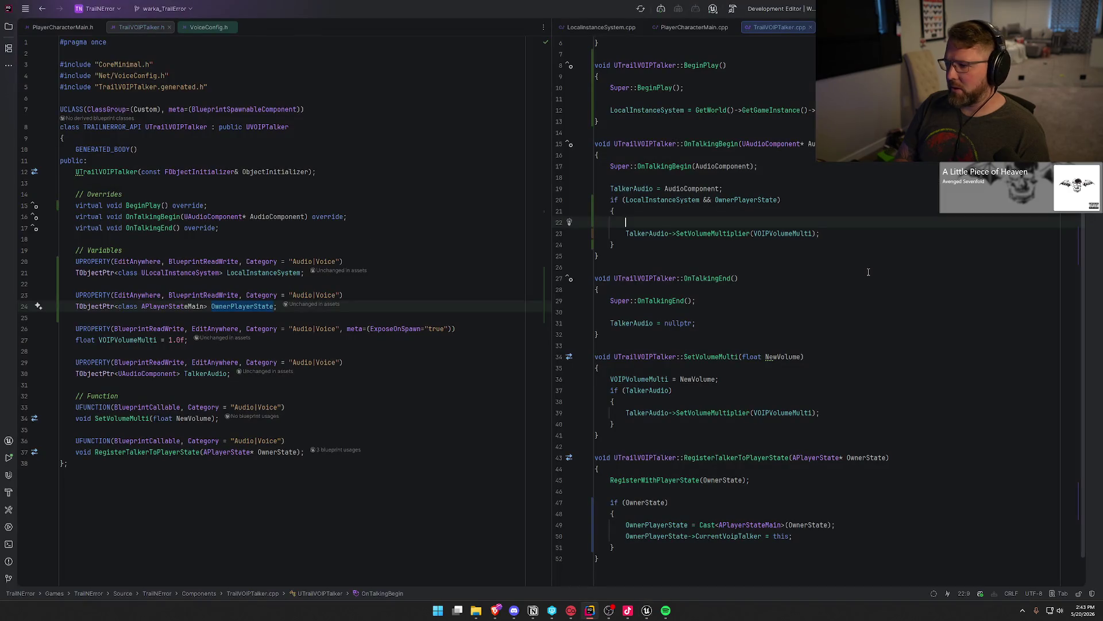
Step: Start a float VolumeMulti declaration assigned from LocalInstanceSystem-> inside the if block
type("float VOlum")
key("BackSpace")
key("BackSpace")
key("BackSpace")
type("olume")
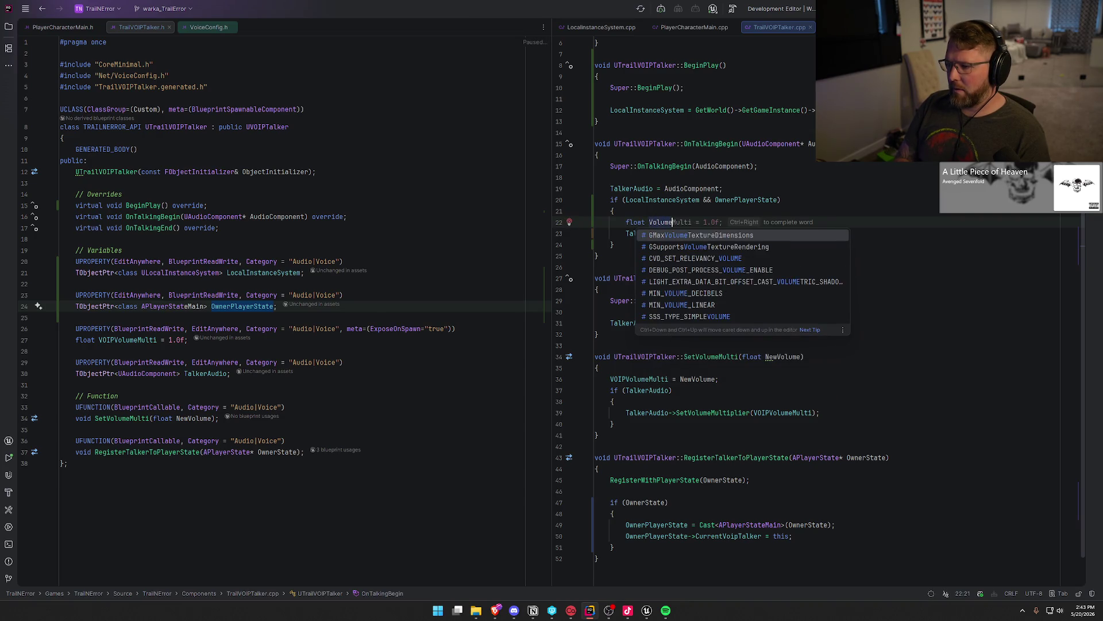
key("ctrl+Right")
key("ctrl+Right")
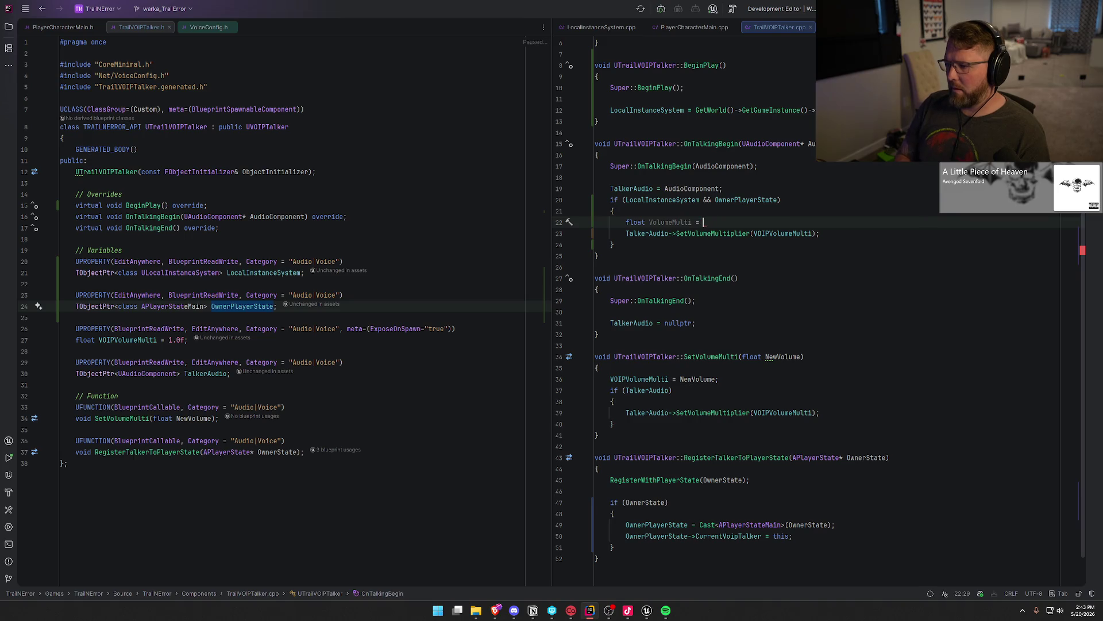
type("Loc")
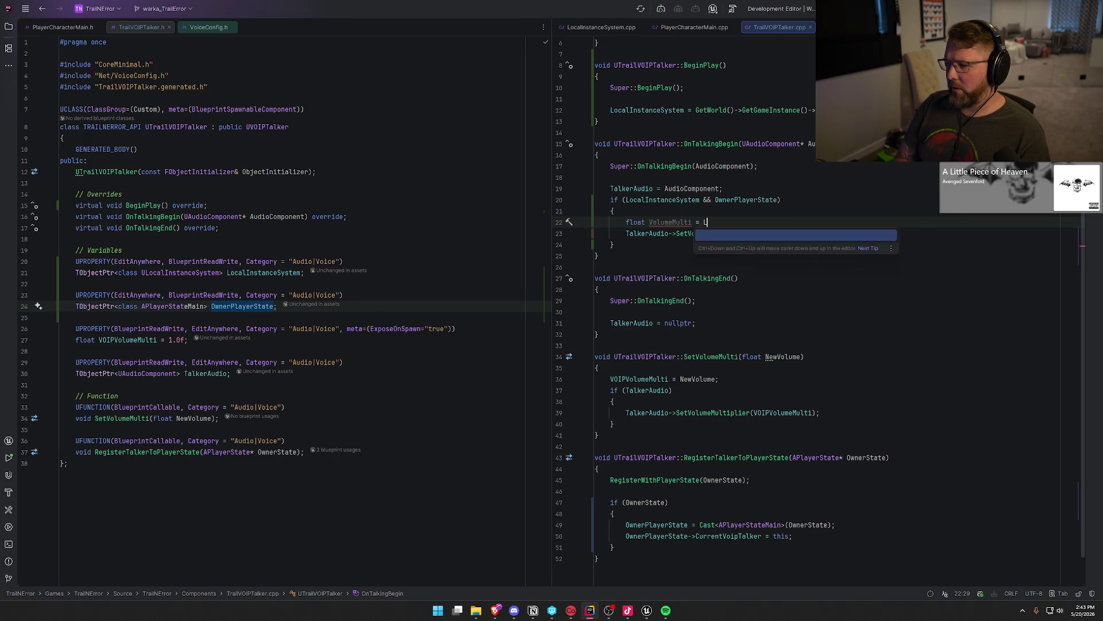
key("Return")
type("->")
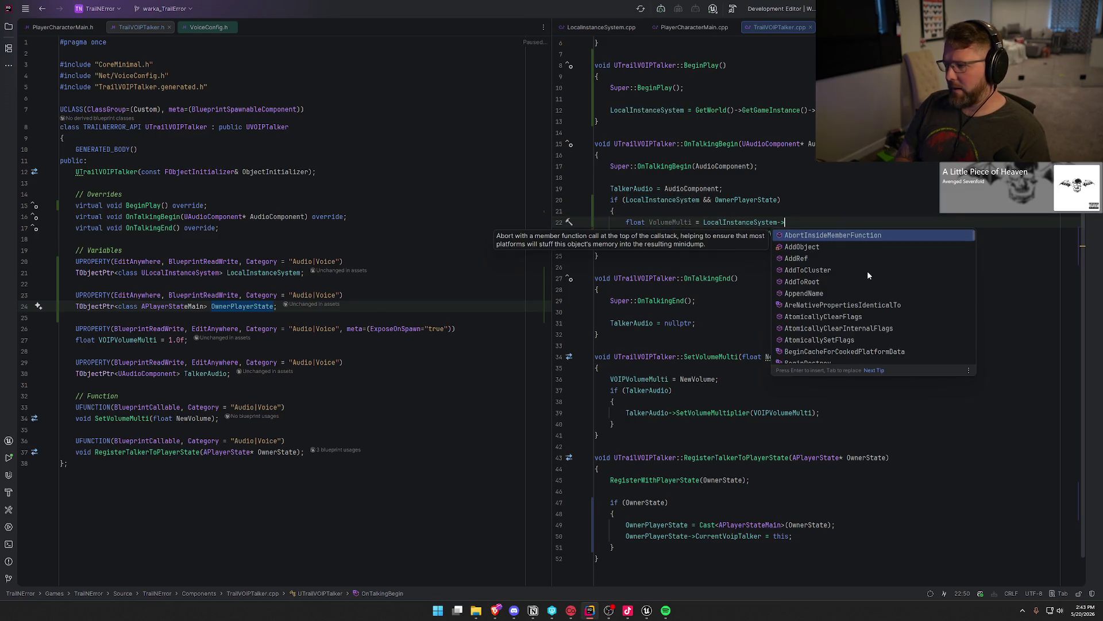
Step: Complete the assignment as PlayerVoipVolumes.FindRef(OwnerPlayerState->GetUniqueId())
key("alt+Tab")
key("alt+Tab")
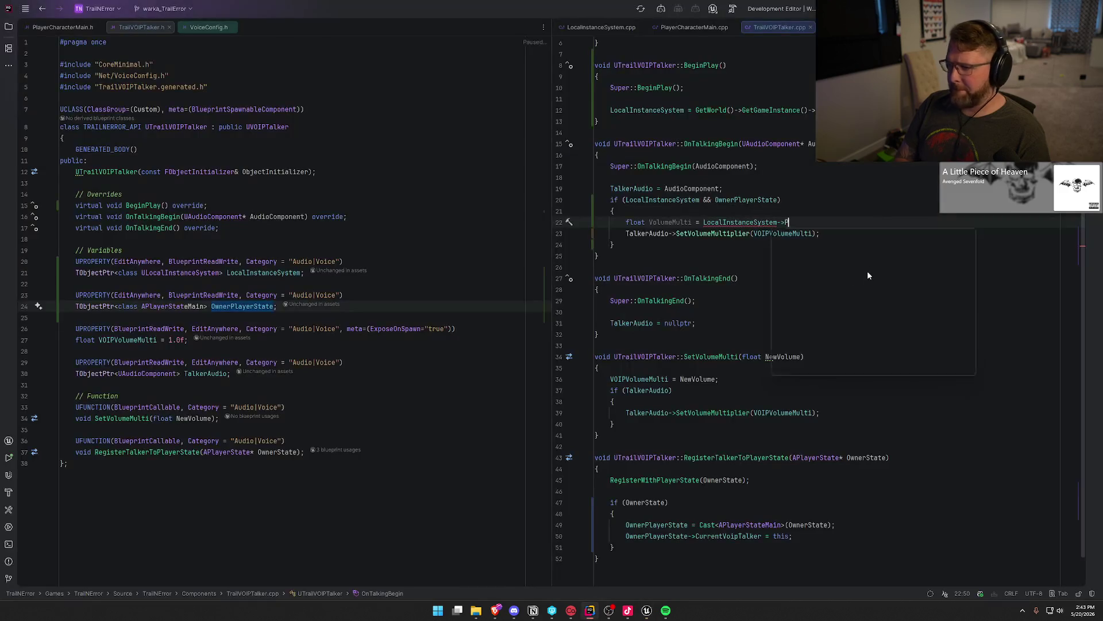
type("Player")
key("Down")
key("Down")
key("Down")
key("Up")
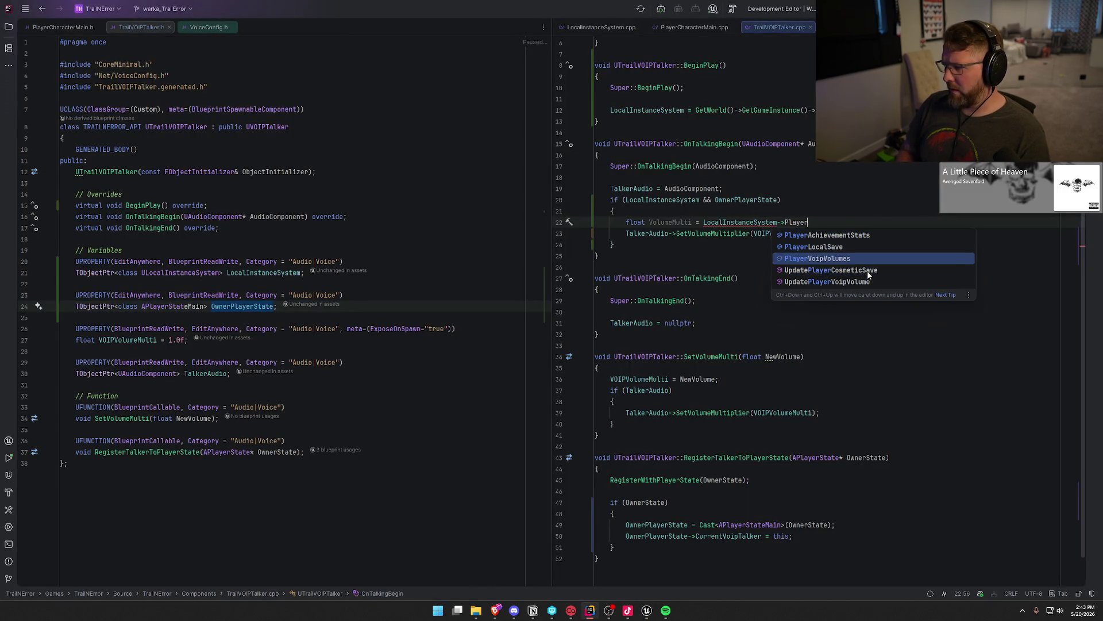
key("Return")
type(".F")
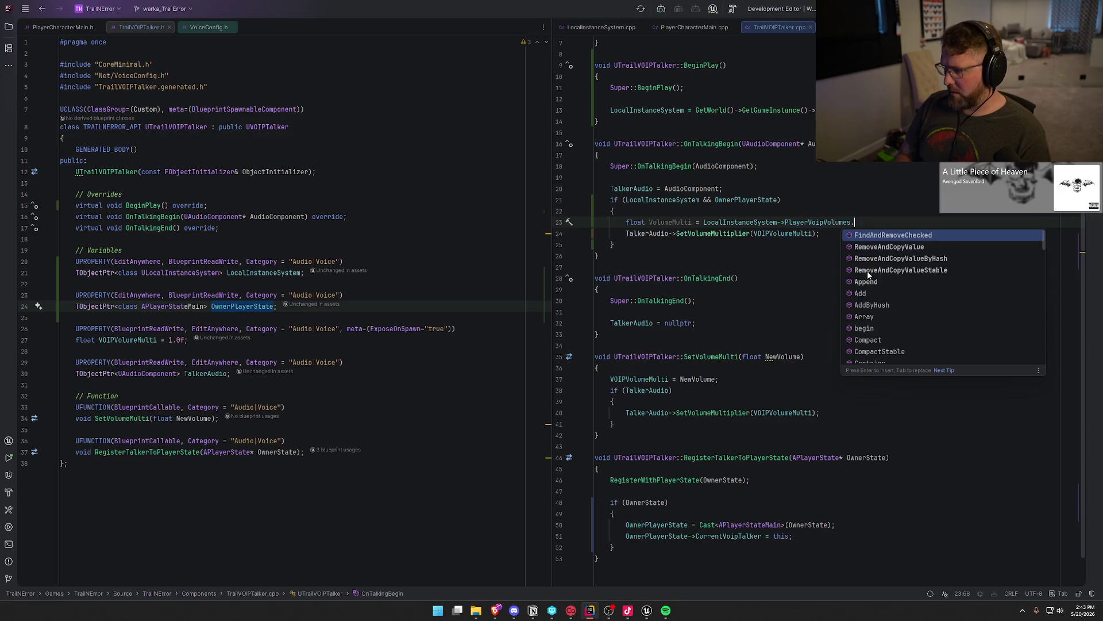
key("BackSpace")
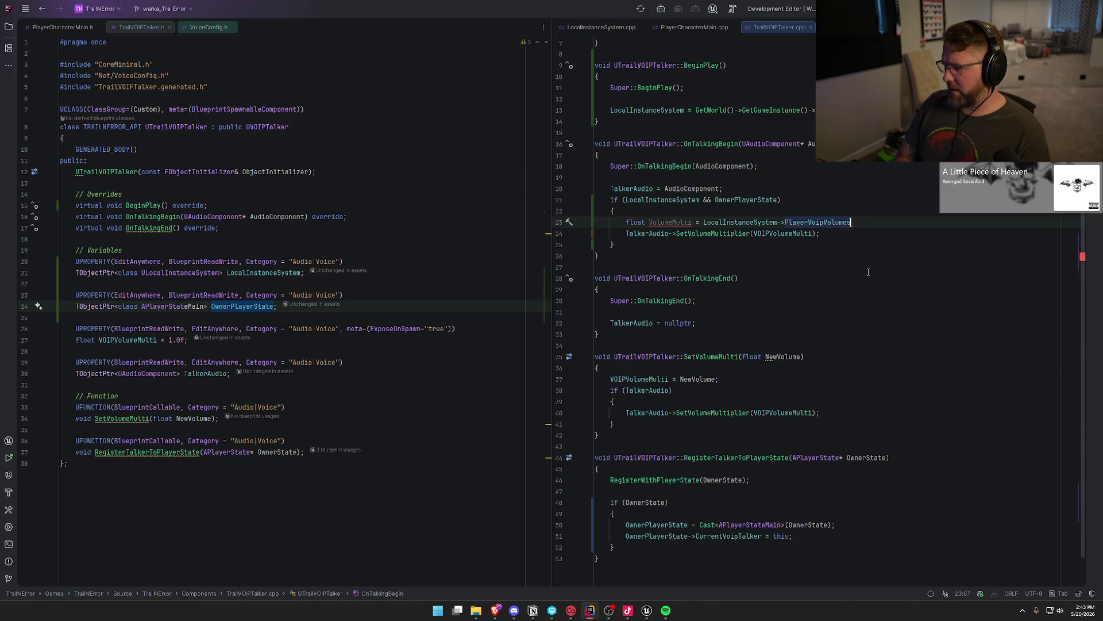
type("FindR")
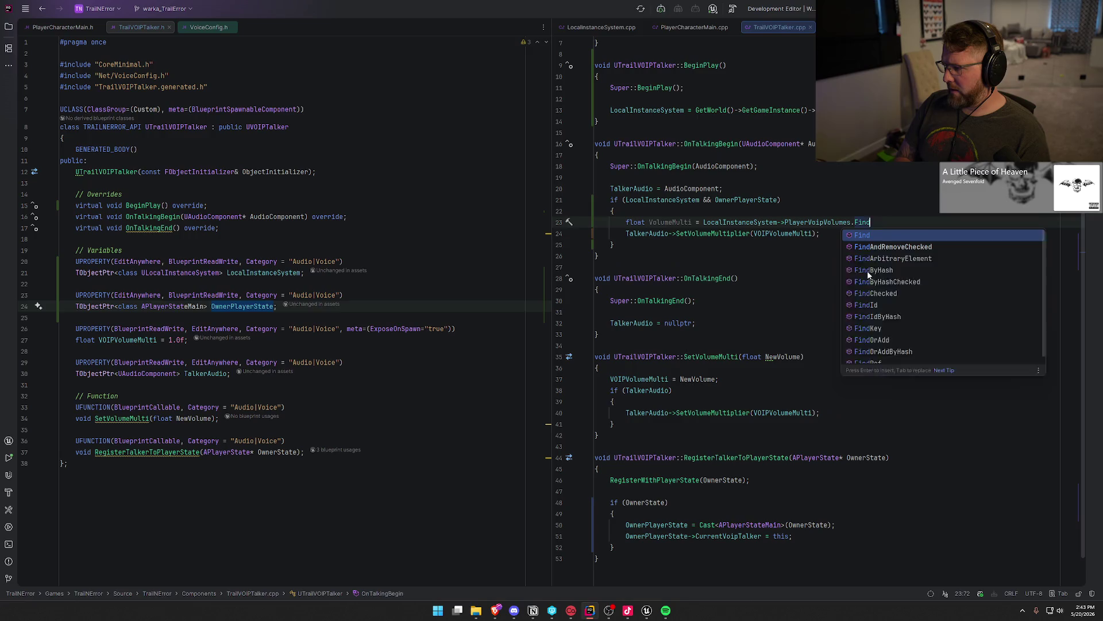
key("Return")
key("Tab")
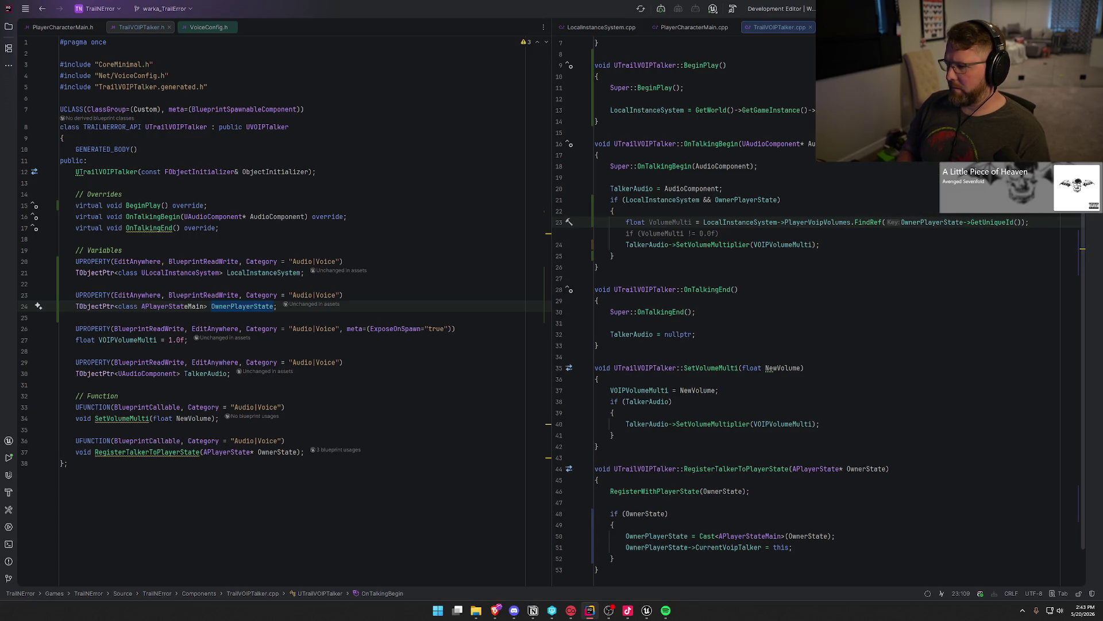
Step: Pass VolumeMulti to SetVolumeMultiplier instead of VOIPVolumeMulti and make VolumeMulti const
key("Down")
key("BackSpace")
key("BackSpace")
key("BackSpace")
key("Tab")
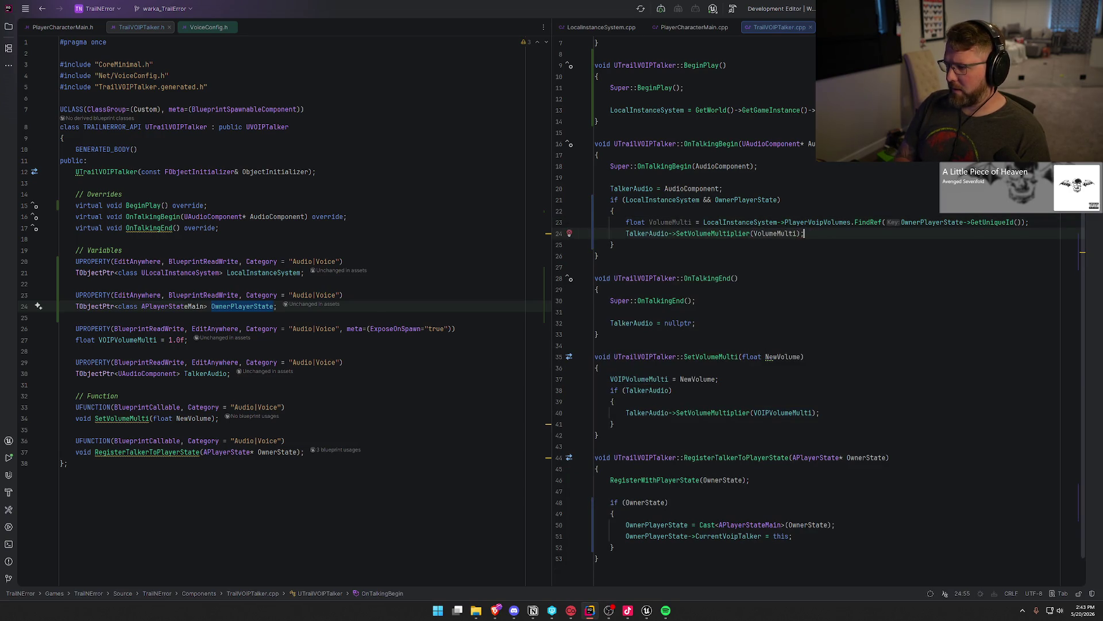
left_click(651, 223)
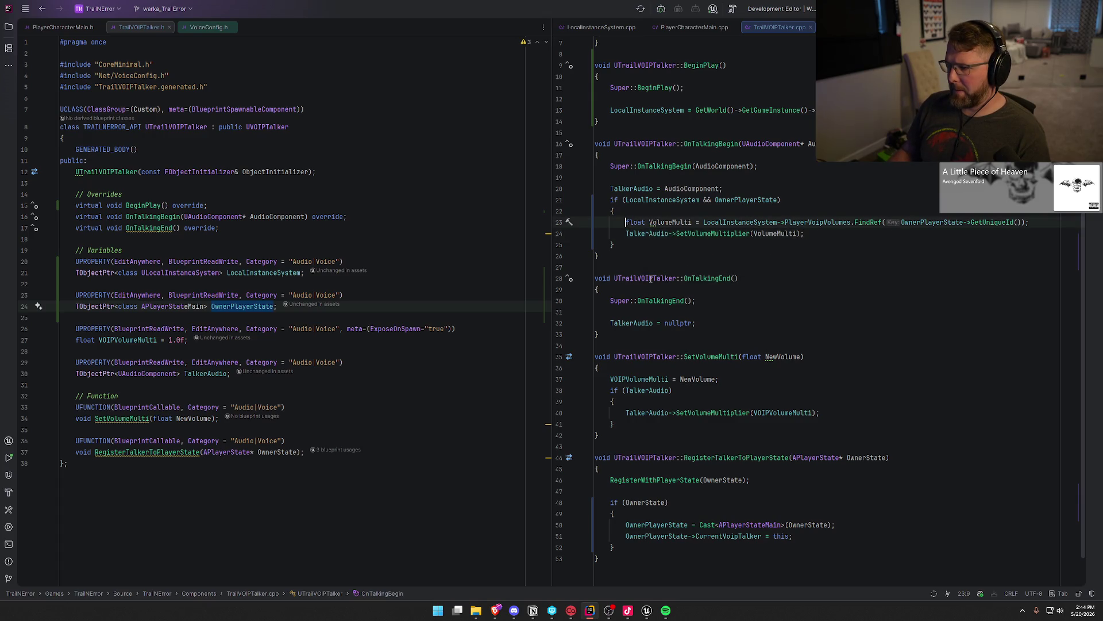
key("alt+Return")
key("Return")
Step: Inspect PlayerVoipVolumes and SetVolumeMulti, then review the UI_SettingsRow_VOIP widget graph in Unreal
left_click(810, 223)
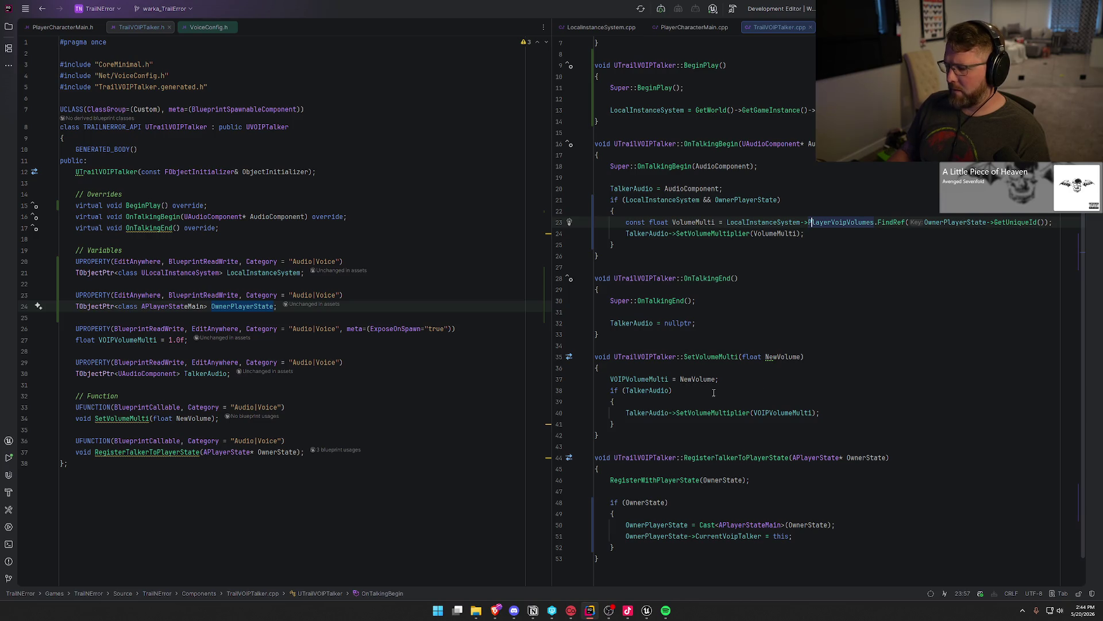
left_click(631, 437)
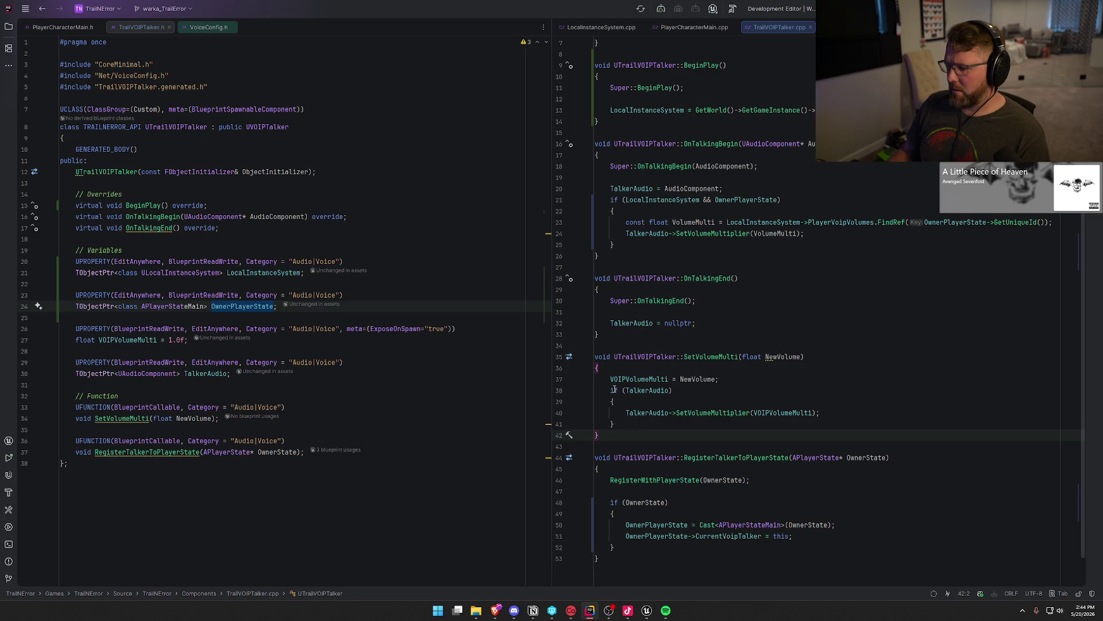
left_click(734, 414)
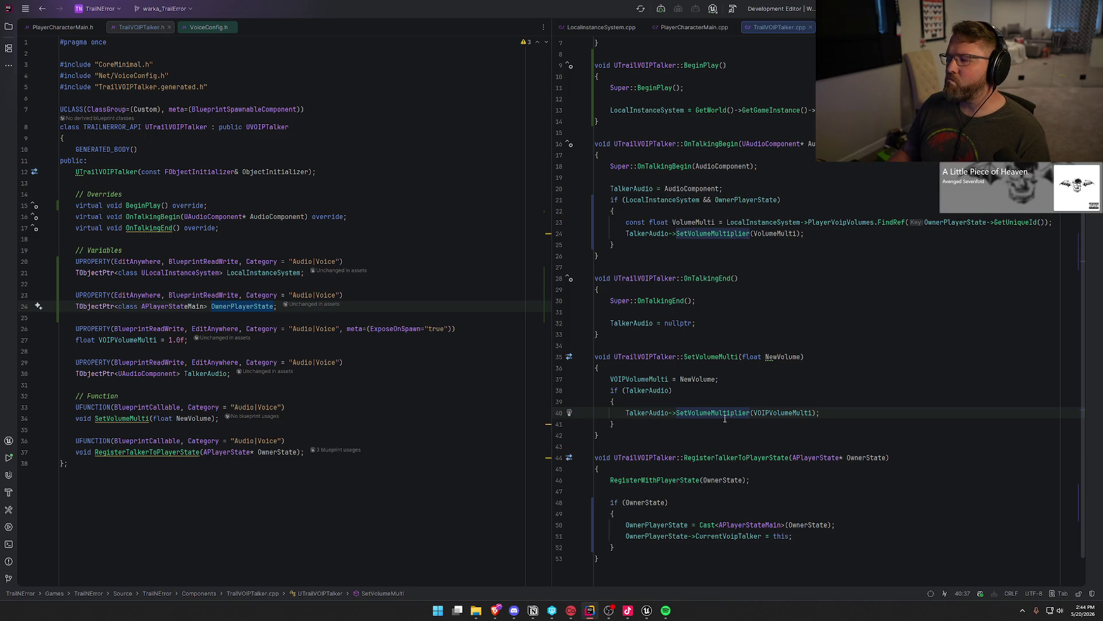
key("alt+Tab")
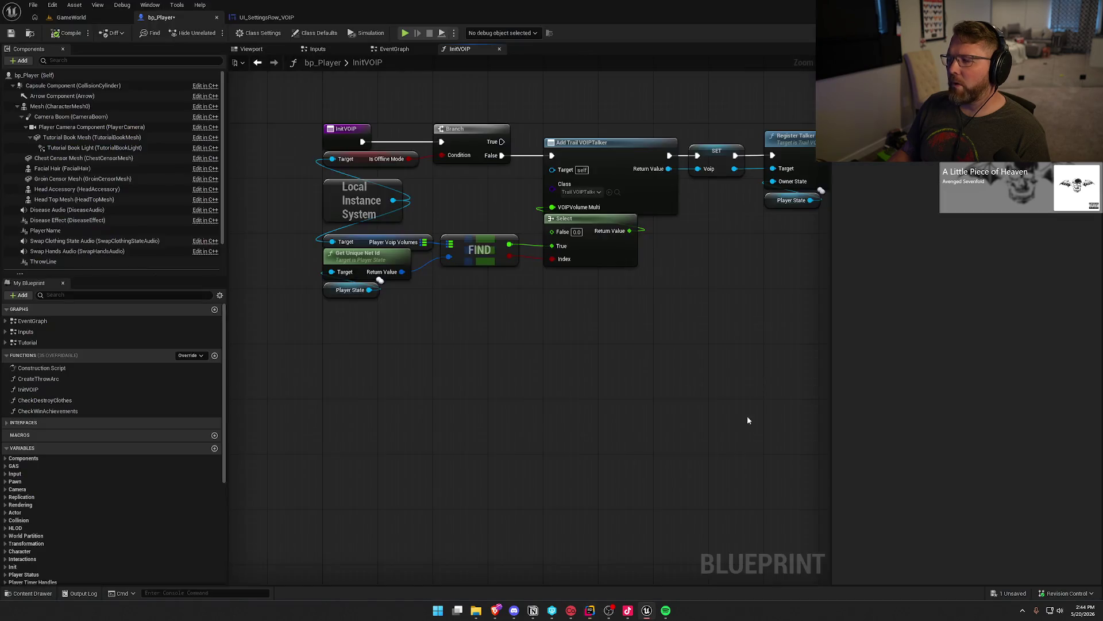
left_click(266, 17)
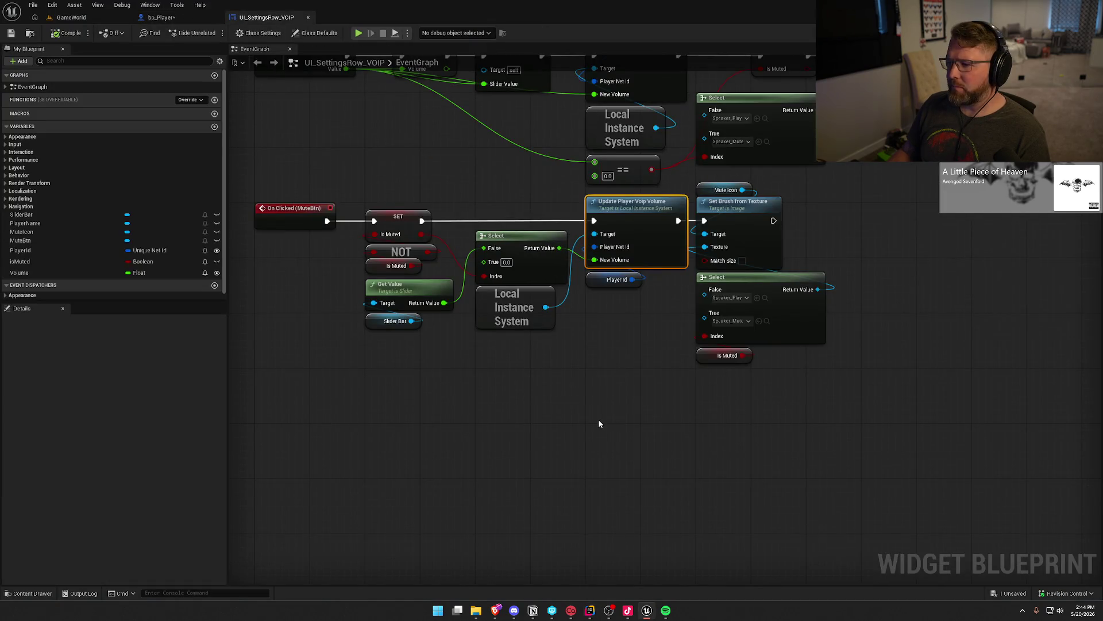
key("alt+Tab")
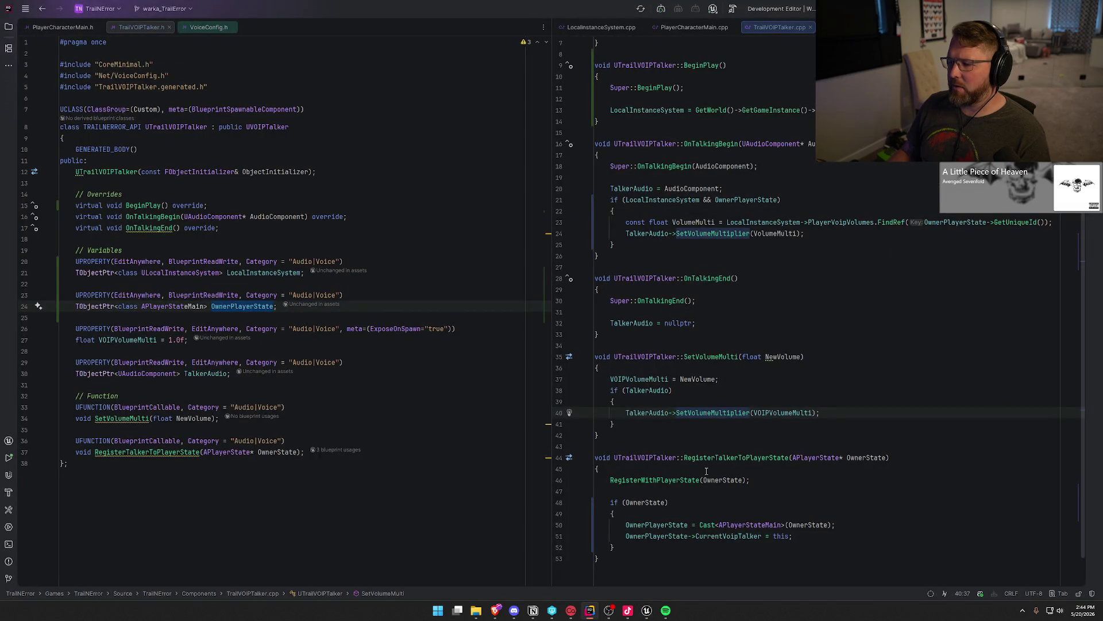
Step: Delete the VOIPVolumeMulti assignment line from SetVolumeMulti
left_click(695, 360)
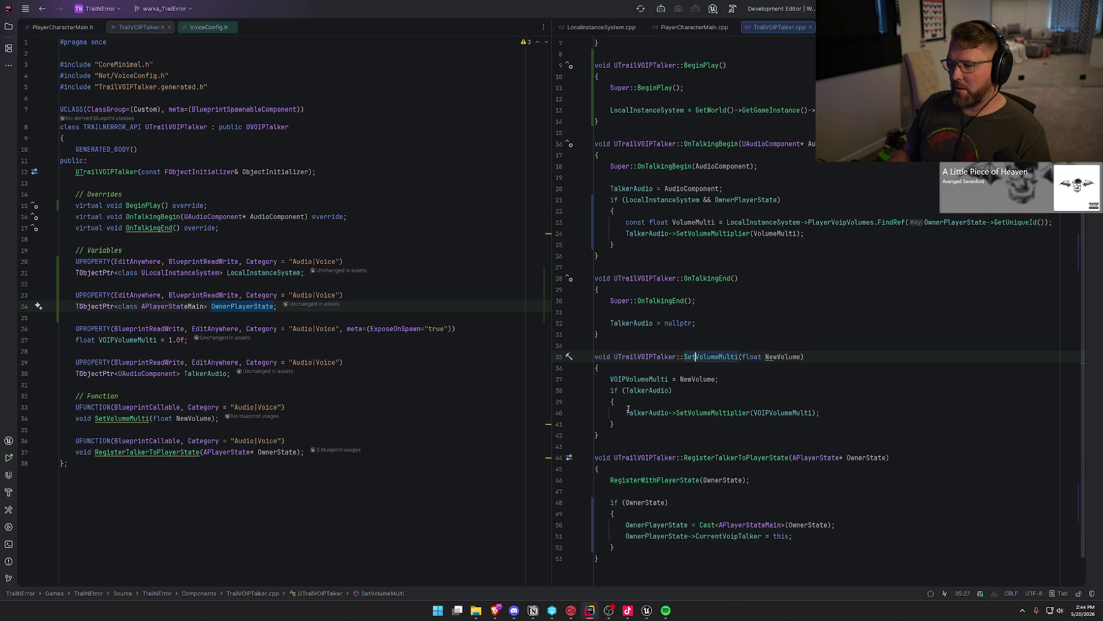
key("Down")
key("Down")
key("End")
key("shift+Home")
key("BackSpace")
key("BackSpace")
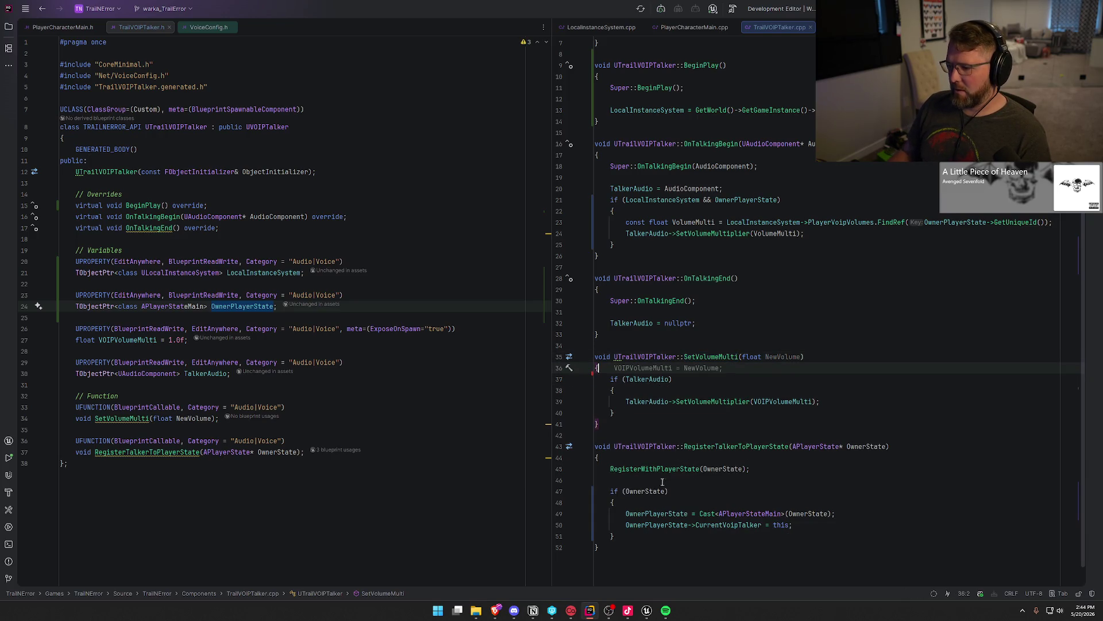
Step: Remove the VOIPVolumeMulti UPROPERTY declaration from the TrailVOIPTalker header
left_click(791, 323)
scroll(791, 370, "up", 2)
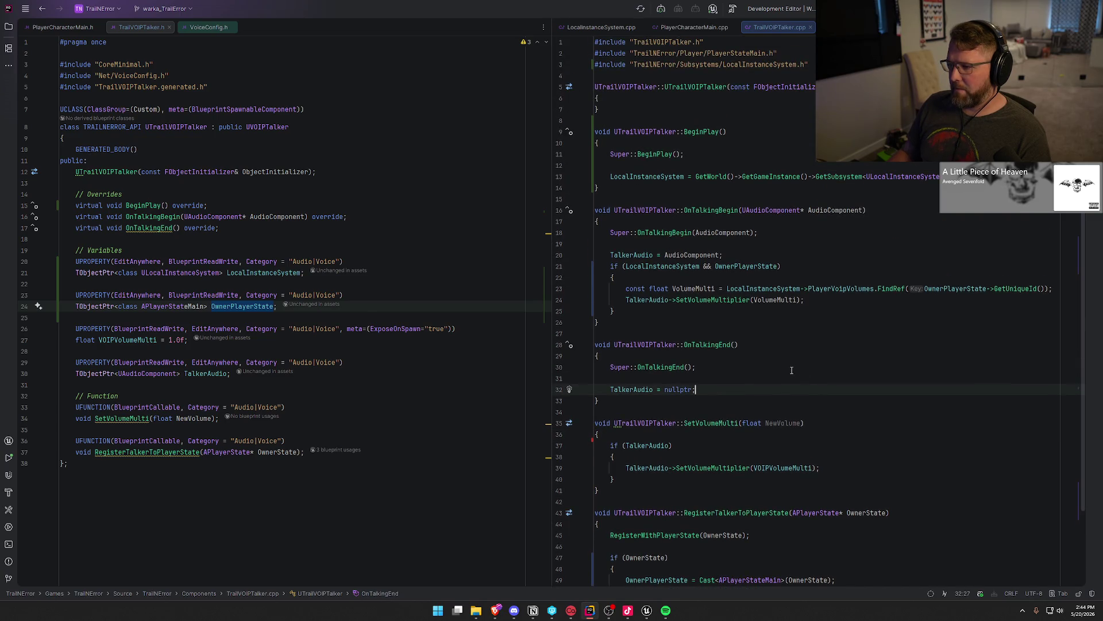
left_click_drag(188, 340, 0, 319)
key("Delete")
key("Delete")
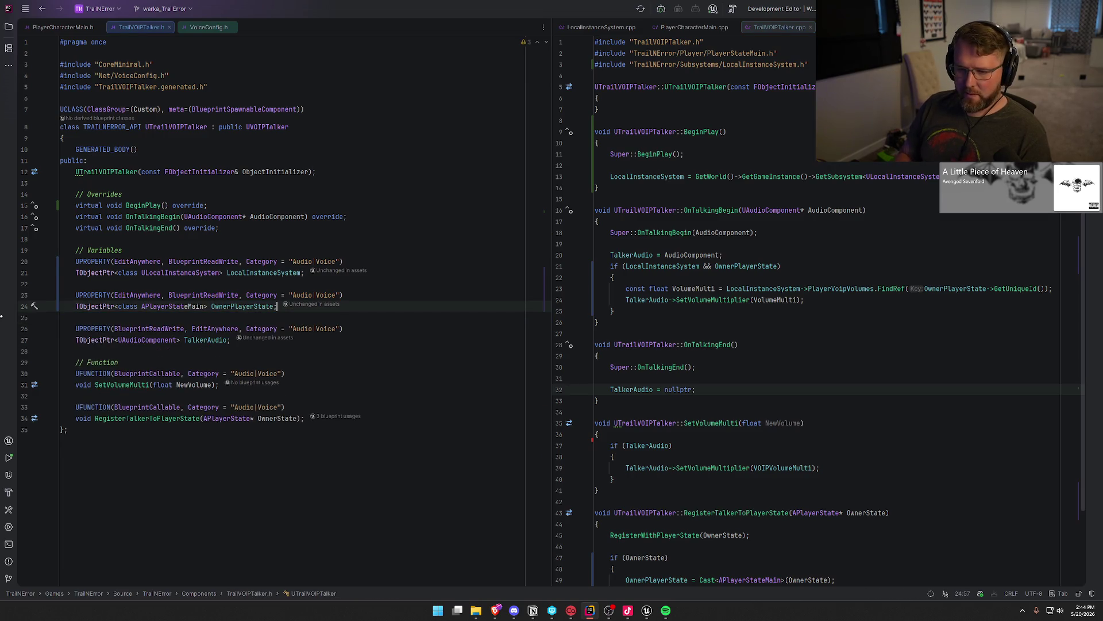
left_click(346, 361)
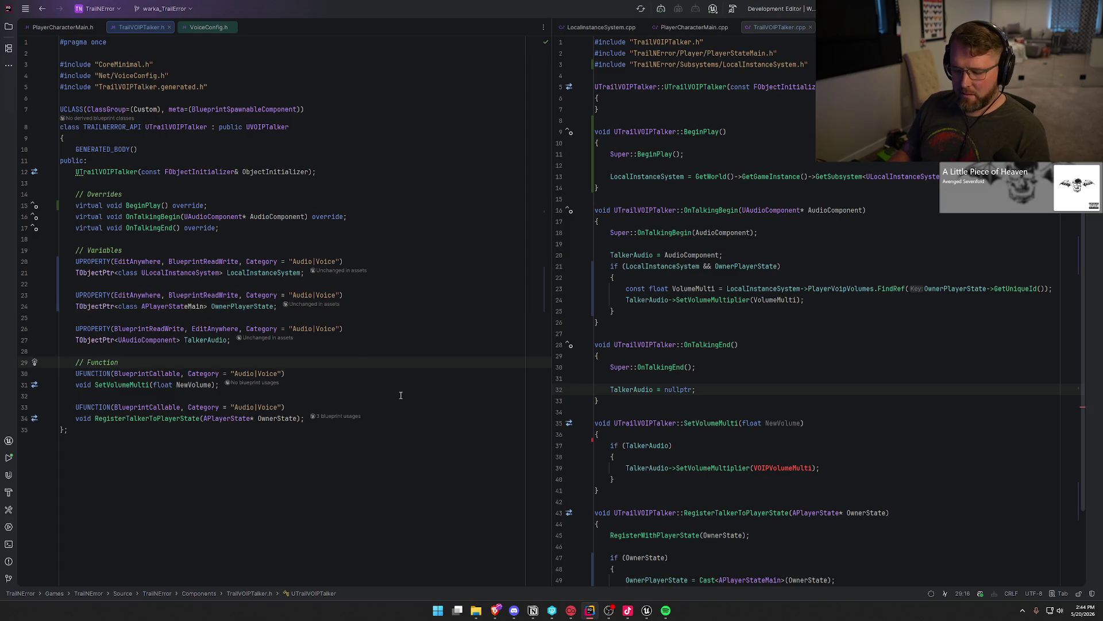
Step: Pass NewVolume to SetVolumeMultiplier on line 39, then bring up LocalInstanceSystem.cpp
scroll(861, 496, "down", 3)
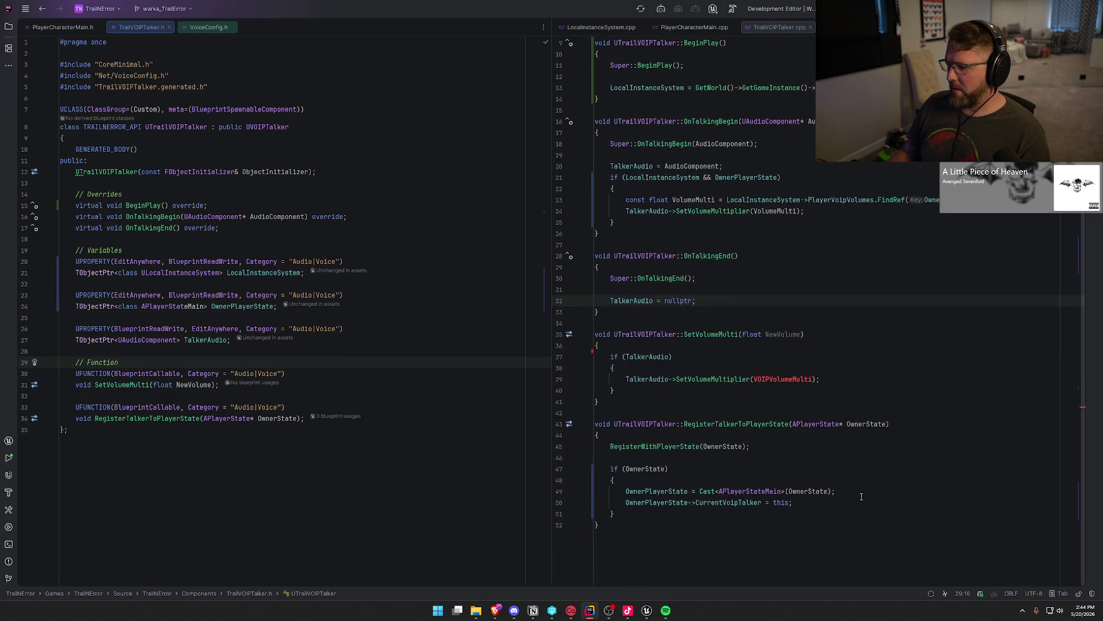
double_click(791, 379)
double_click(778, 334)
key("ctrl+c")
left_click(783, 379)
double_click(782, 380)
key("ctrl+v")
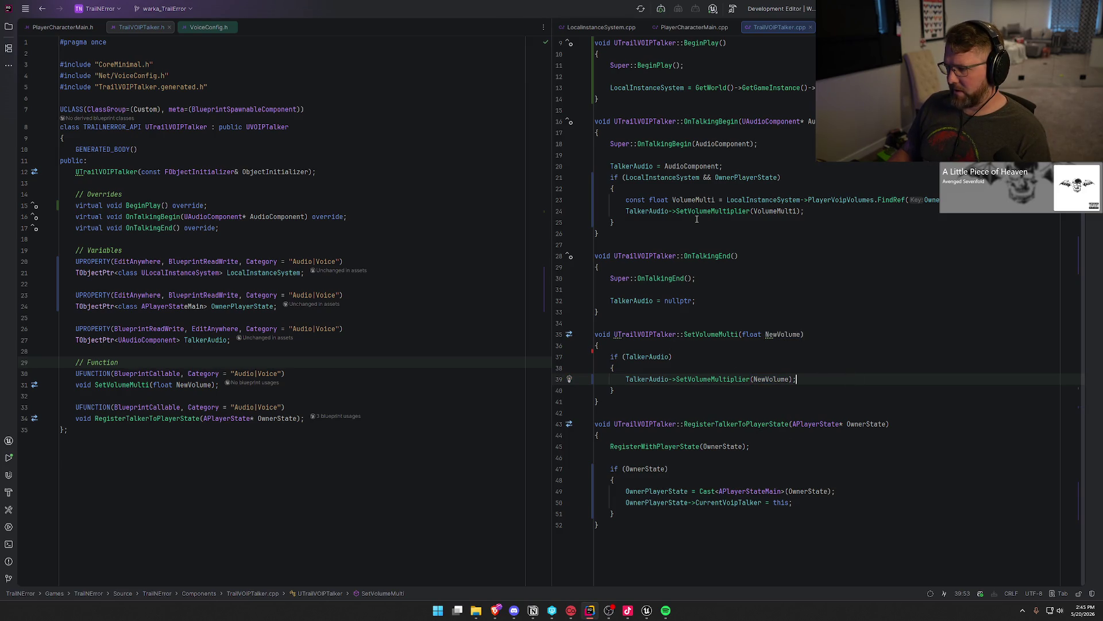
left_click(601, 27)
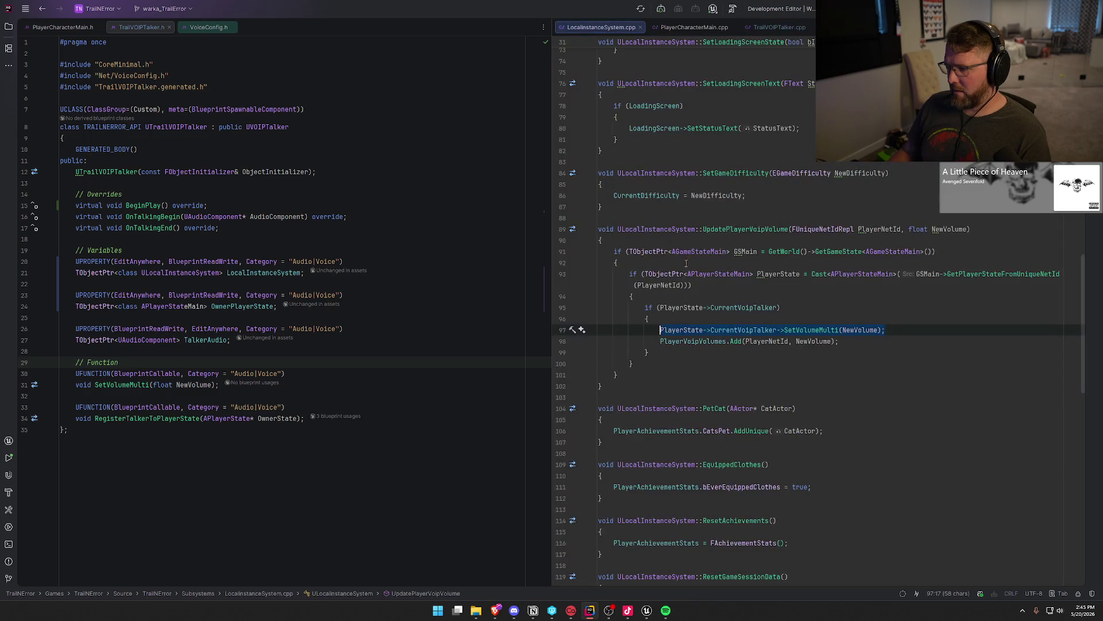
Step: Check the NewVolume argument on line 97 and glance at the Unreal widget blueprint
left_click(843, 330)
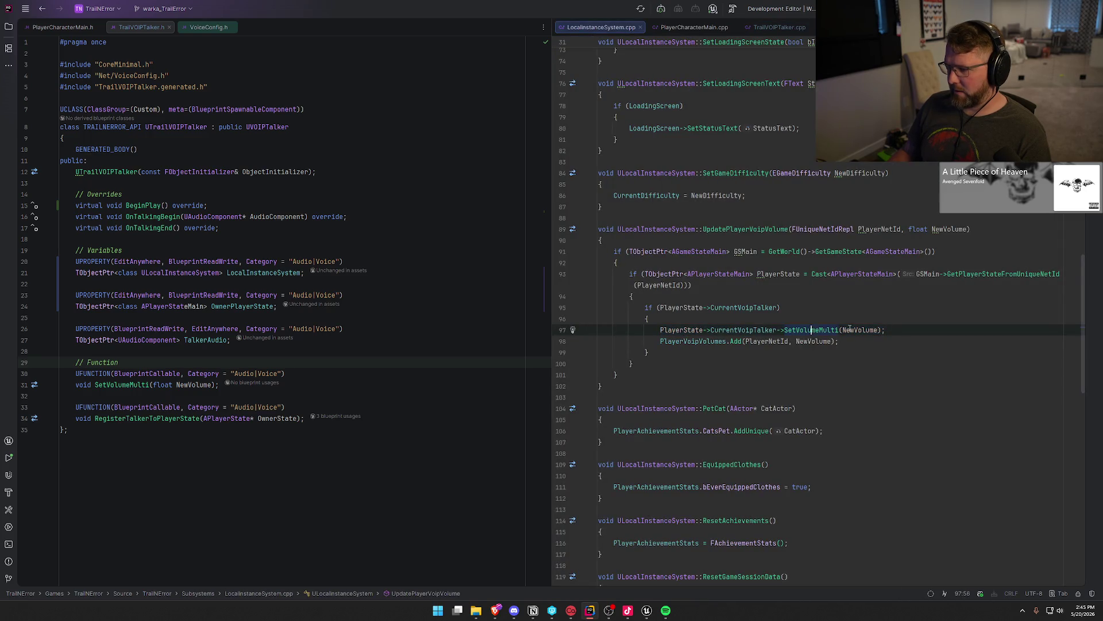
left_click(646, 613)
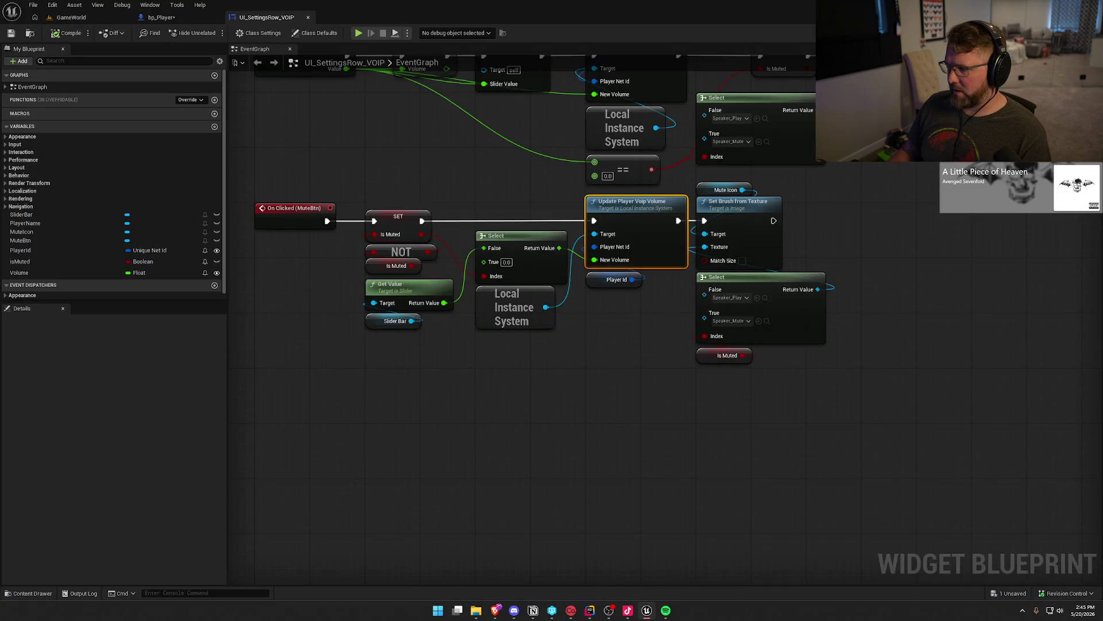
left_click(576, 404)
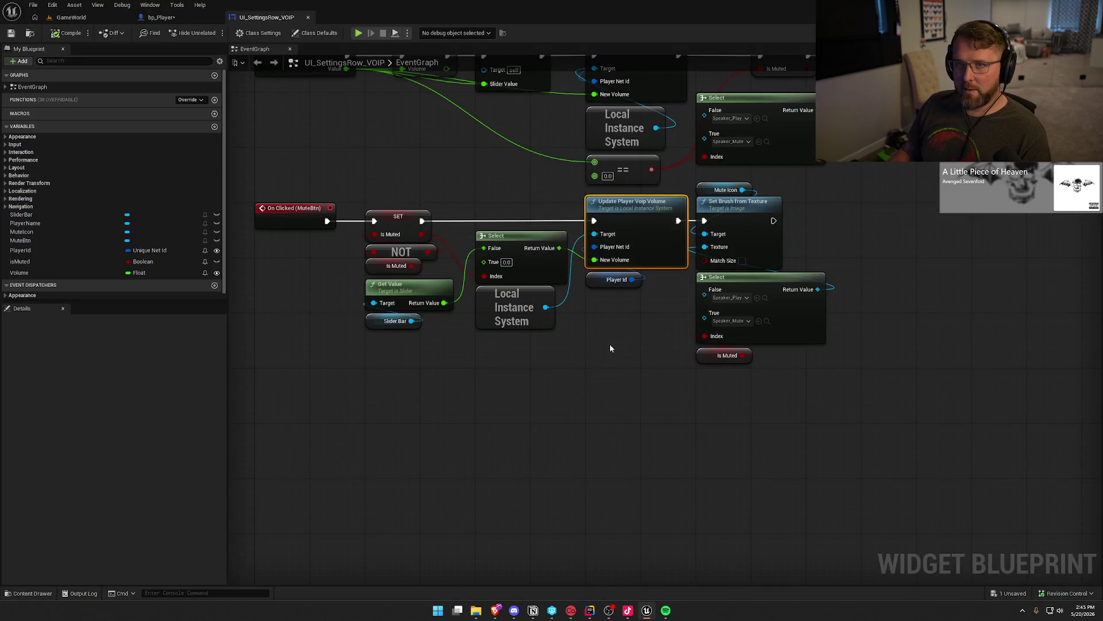
key("alt+Tab")
Step: Select the SetVolumeMulti call on line 97 and go to its definition in TrailVOIPTalker.cpp
left_click(894, 327)
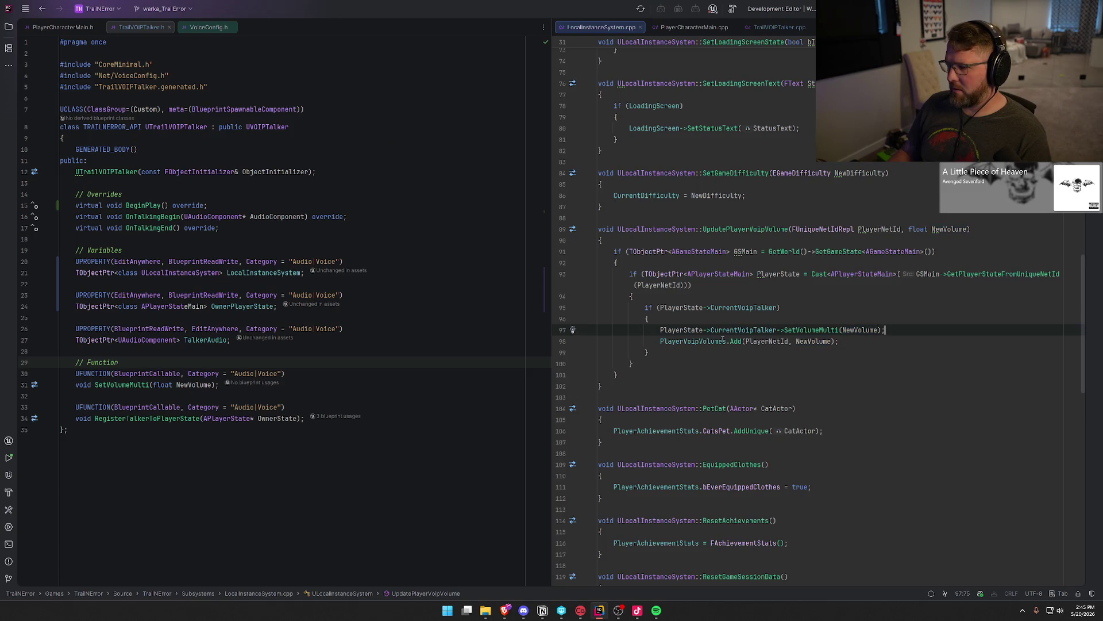
left_click(661, 342)
key("shift+End")
left_click_drag(661, 330, 906, 329)
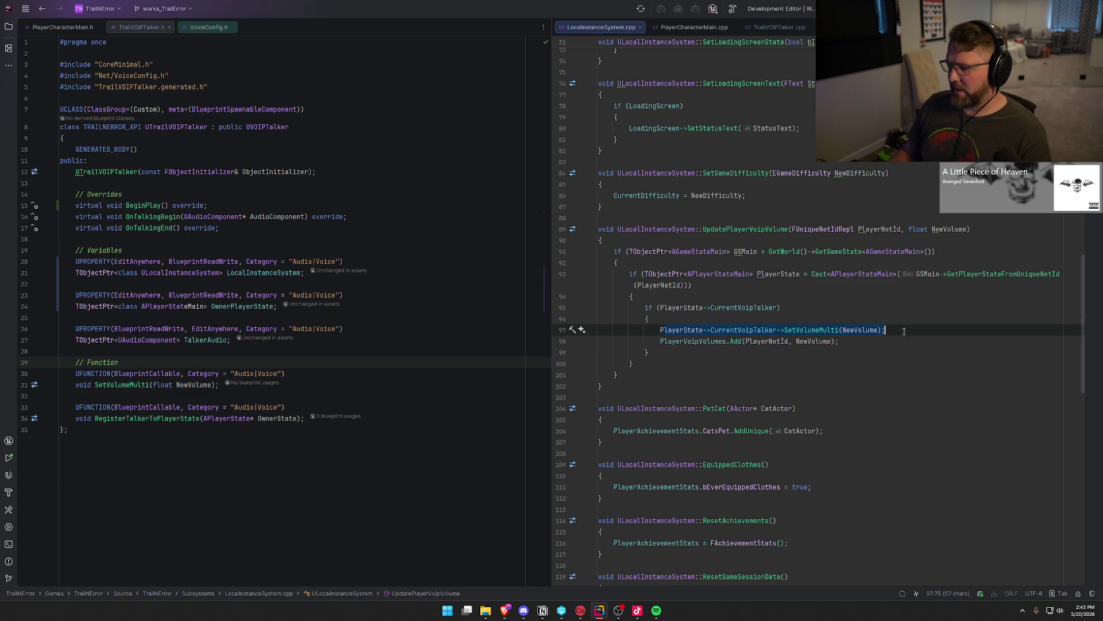
left_click(805, 330, "ctrl")
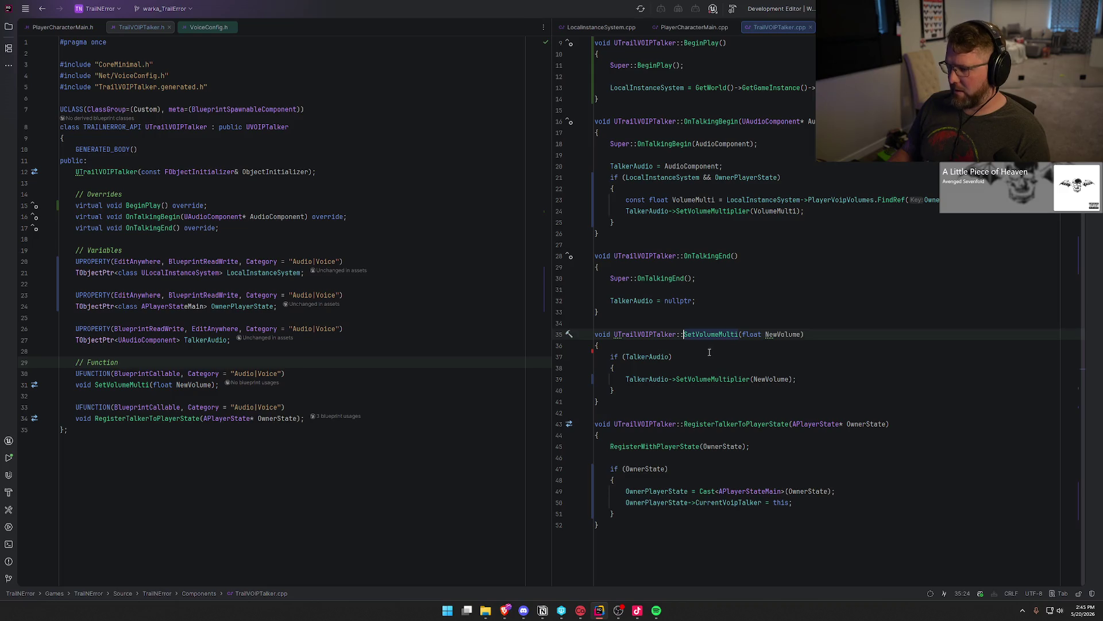
Step: Add an else block after OnTalkingBegin's if (LocalInstanceSystem && OwnerPlayerState) block
left_click_drag(627, 379, 797, 380)
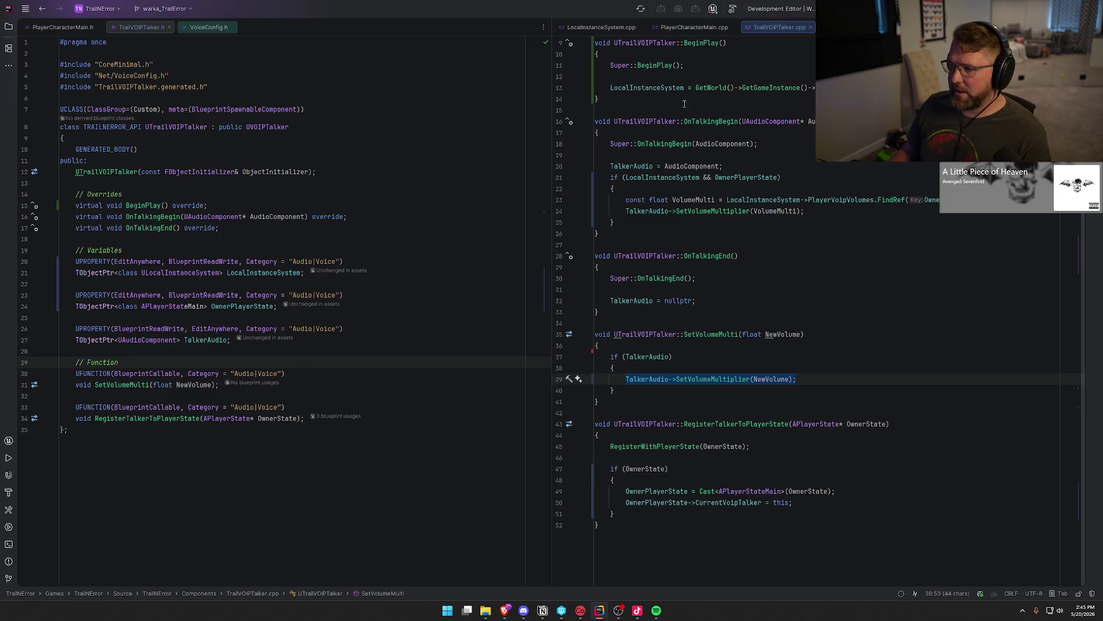
left_click(603, 156)
key("Down")
key("Down")
key("Down")
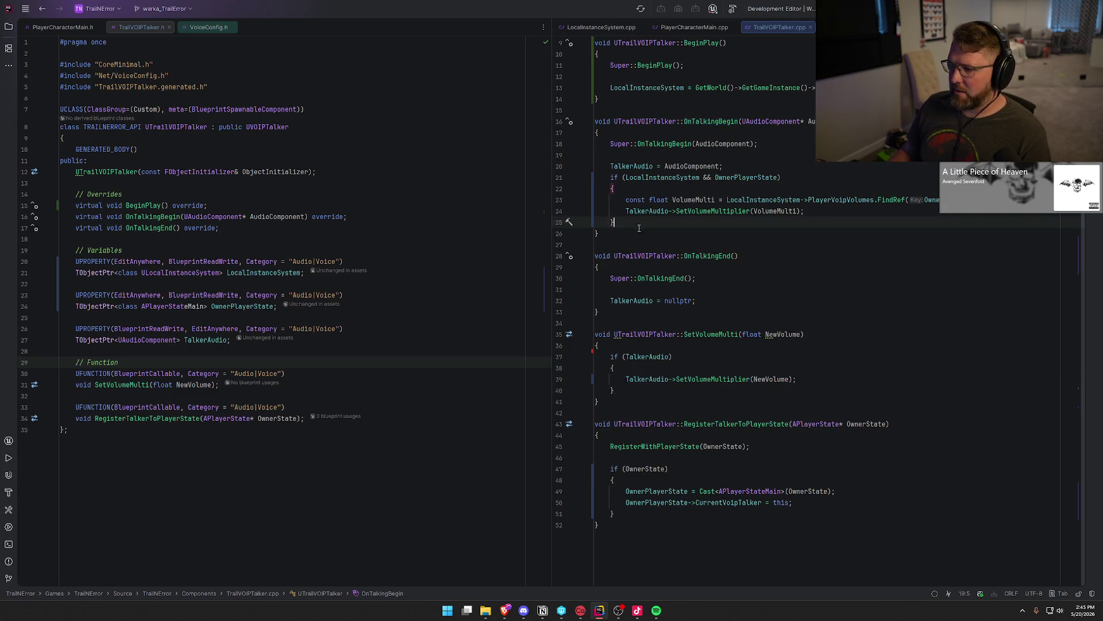
type("le")
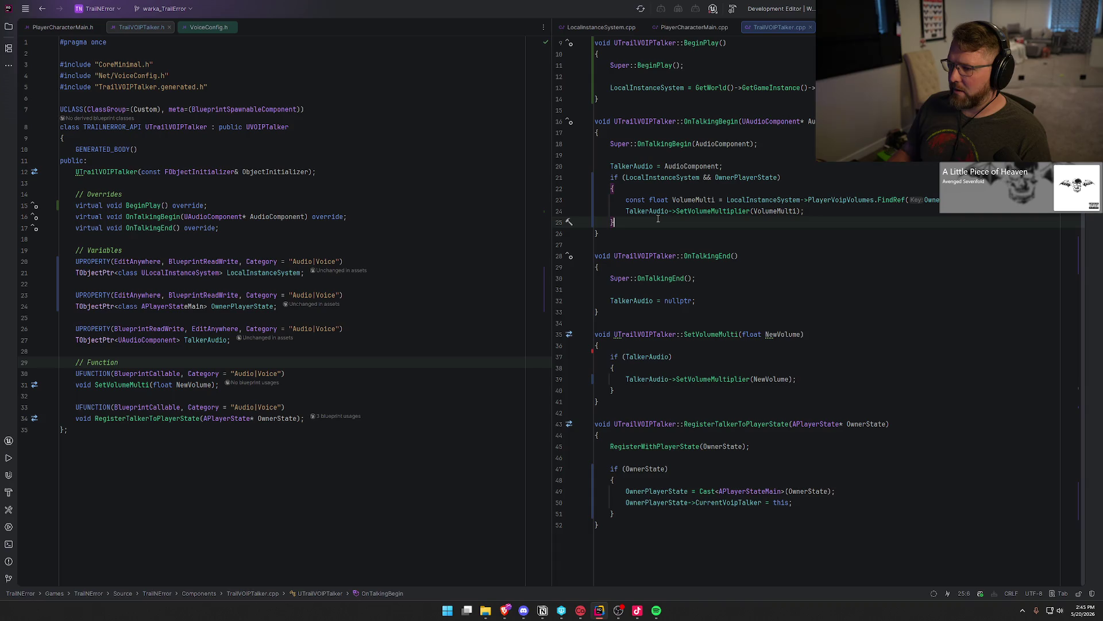
type("se {")
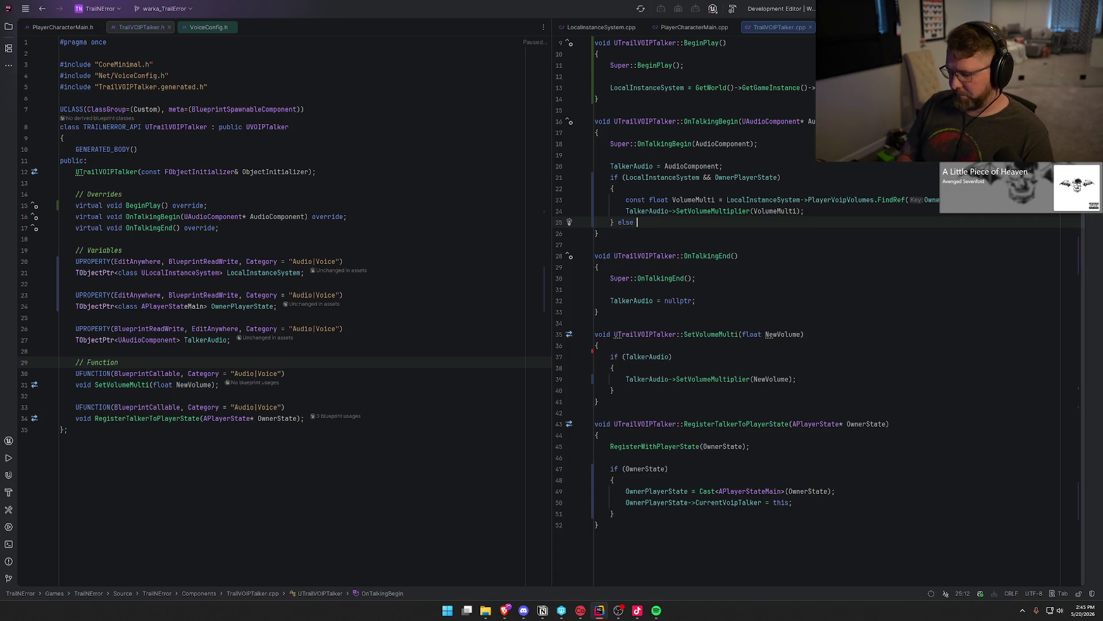
key("Return")
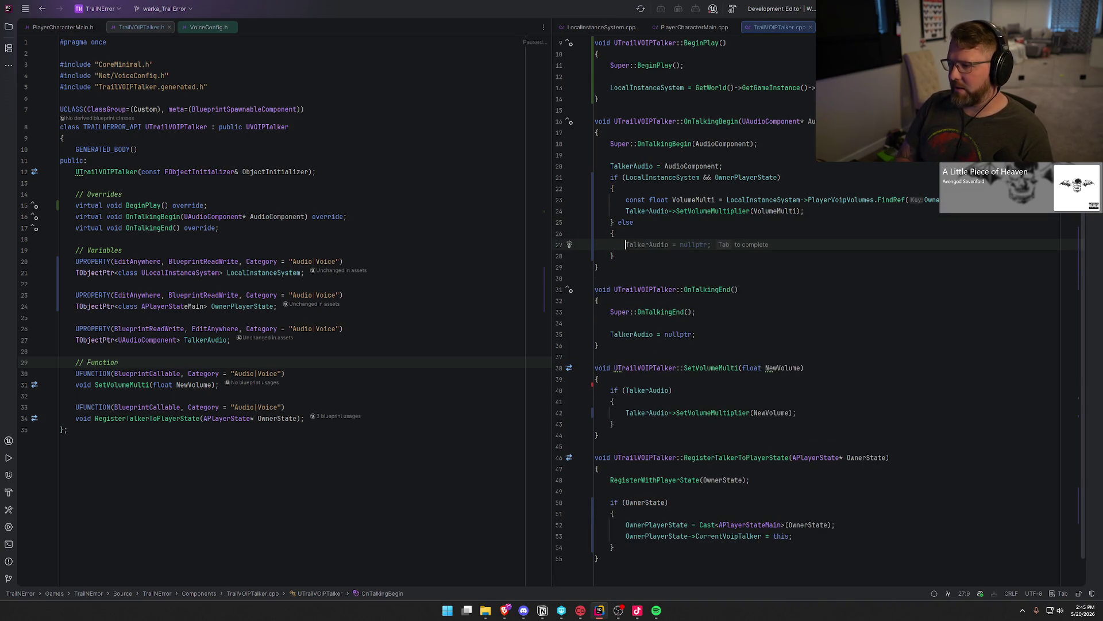
Step: Call TalkerAudio->SetVolumeMultiplier(0.0f) in the else branch and build the project
type("Talk")
key("Return")
type("-")
key("Tab")
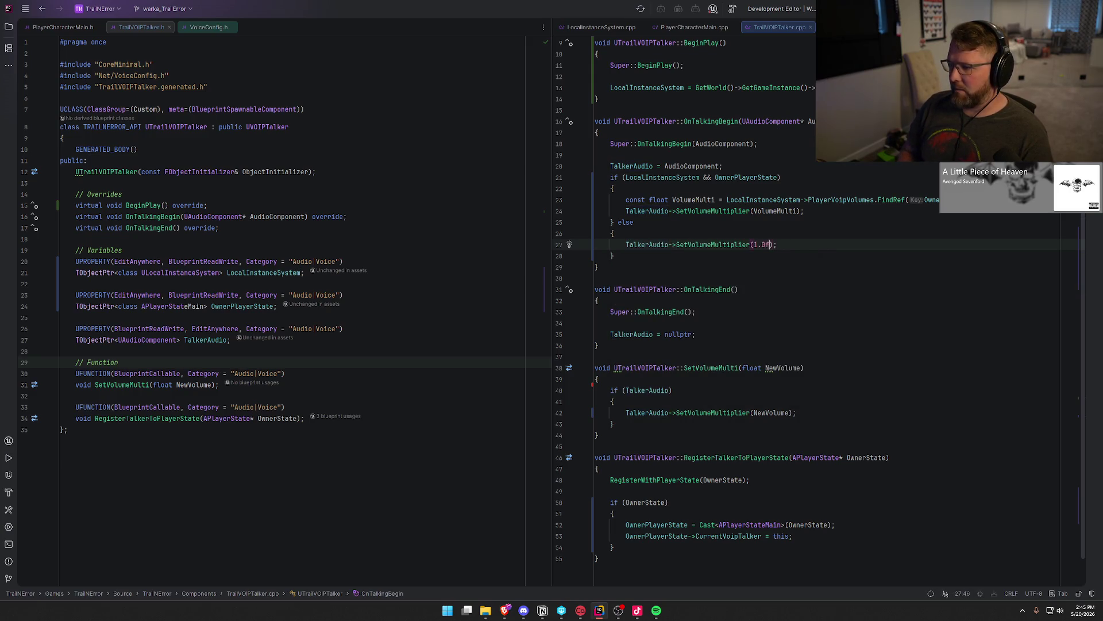
type("0")
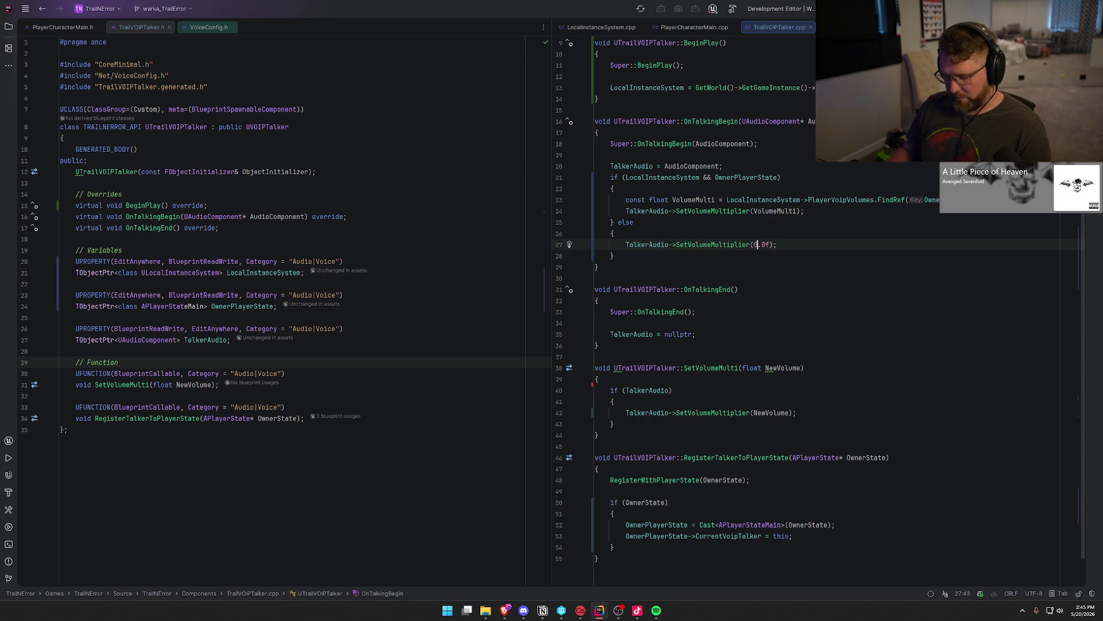
left_click(788, 246)
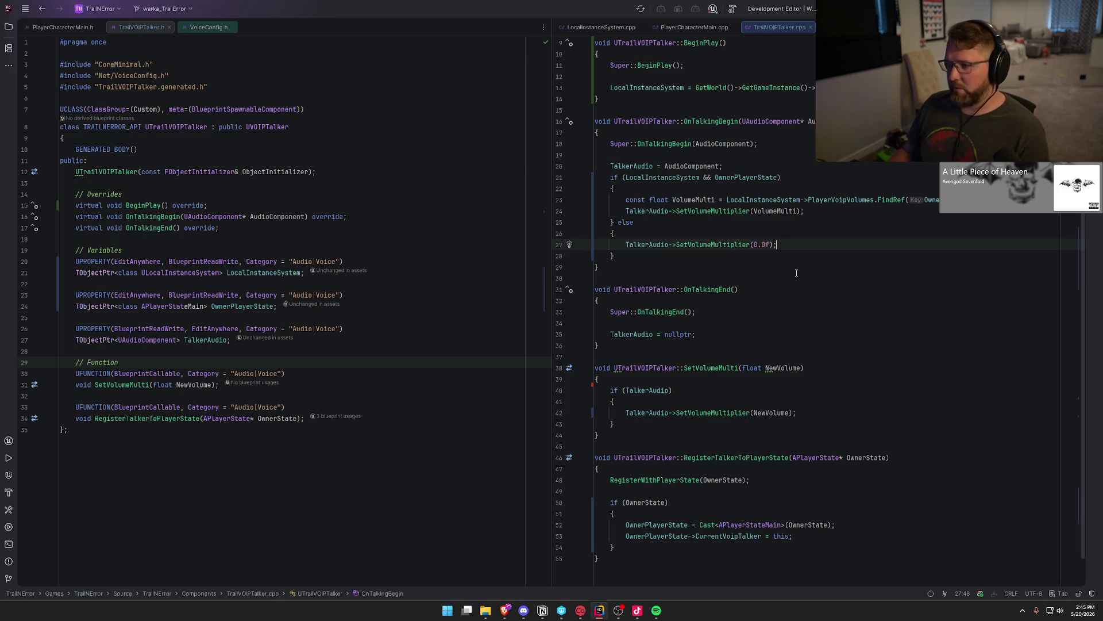
key("Down")
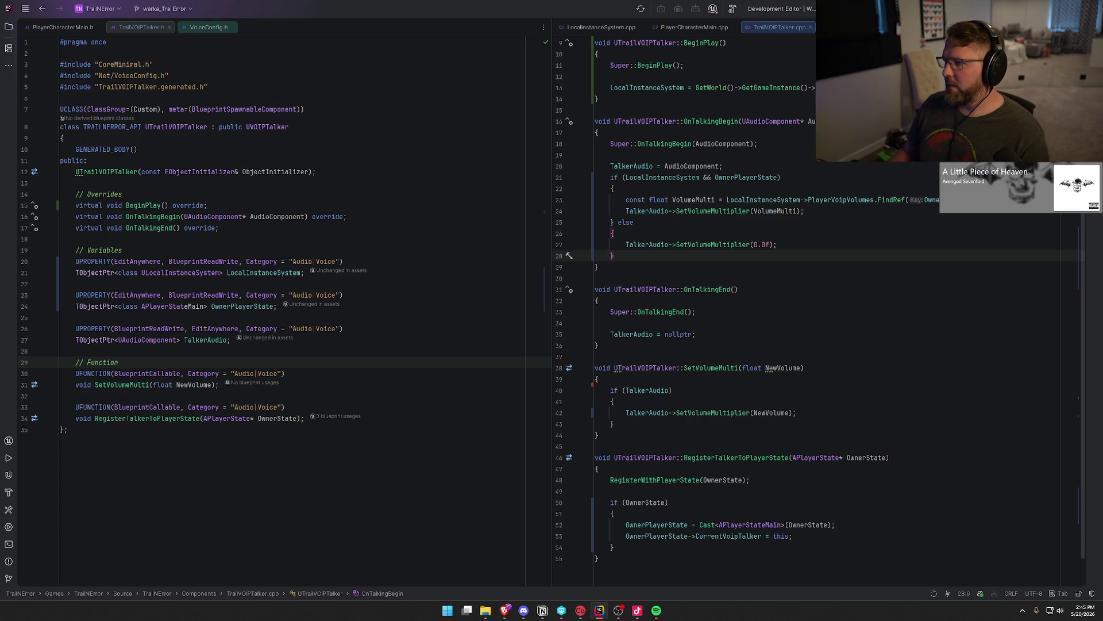
key("ctrl+shift+b")
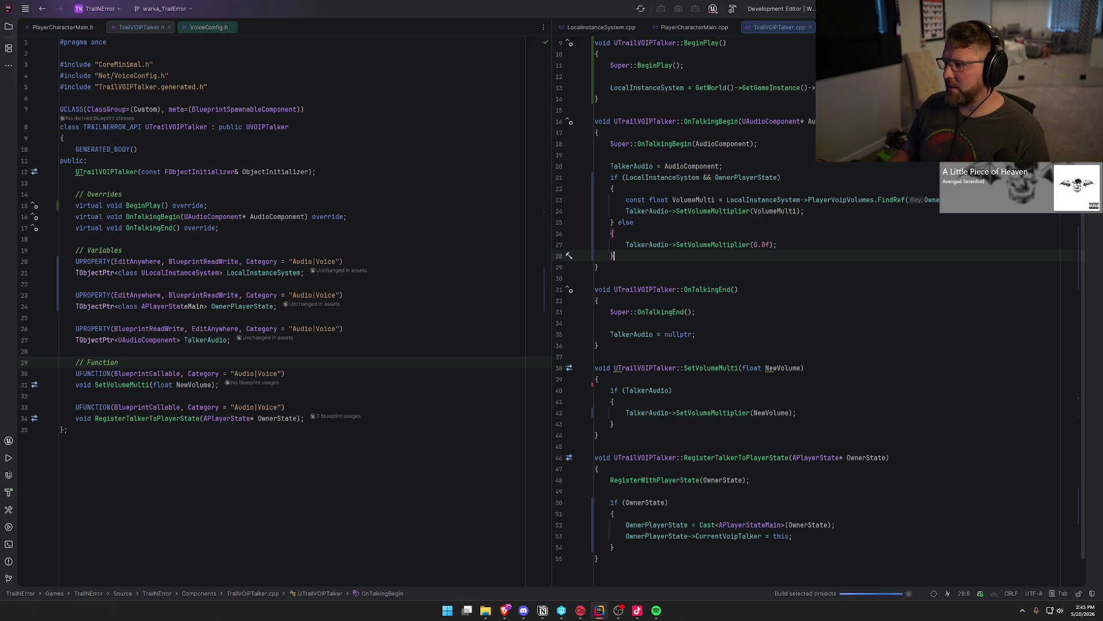
Step: Let the Rider build finish with warnings, then go back to the Unreal Editor
mouse_move(891, 203)
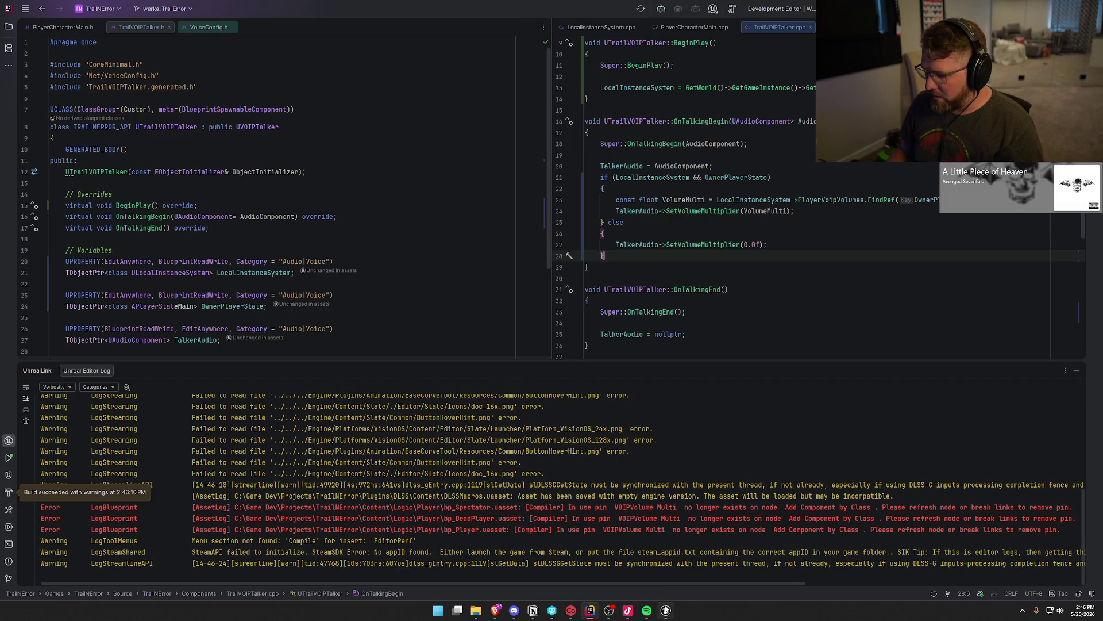
left_click(667, 610)
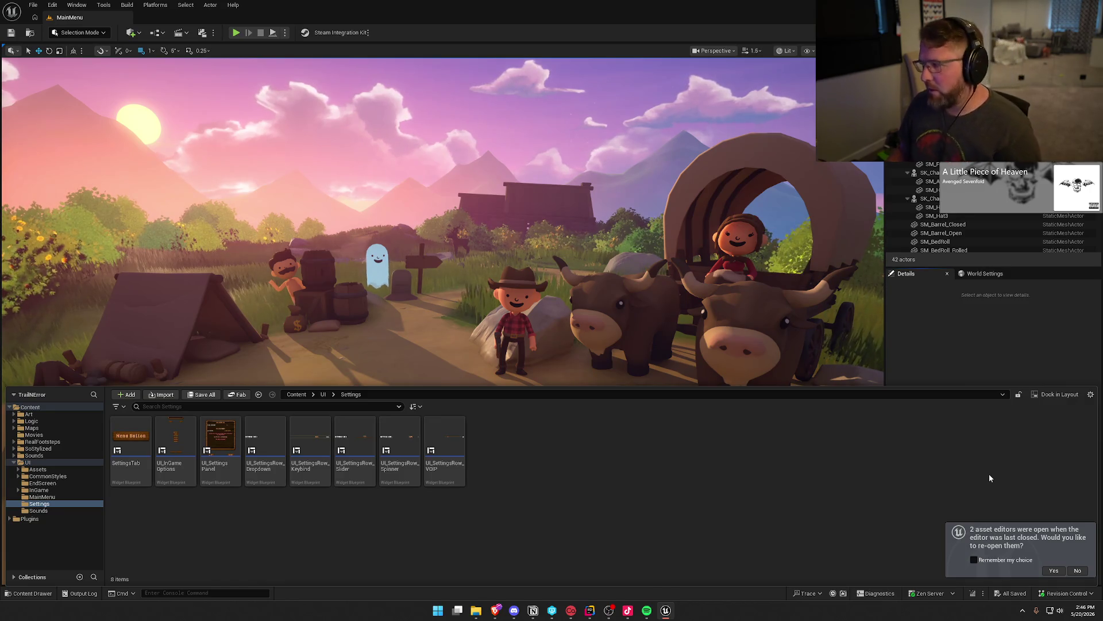
Step: Refresh bp_Player's Add Trail VOIPTalker node, delete the FIND/Select volume lookup nodes, and compile
left_click(1052, 571)
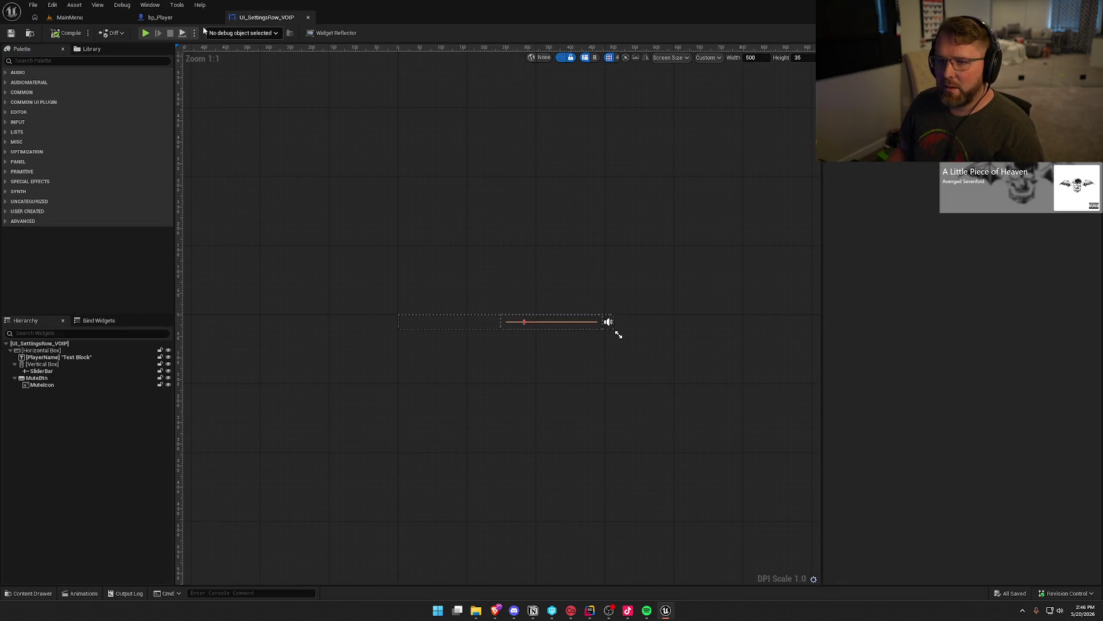
left_click(160, 17)
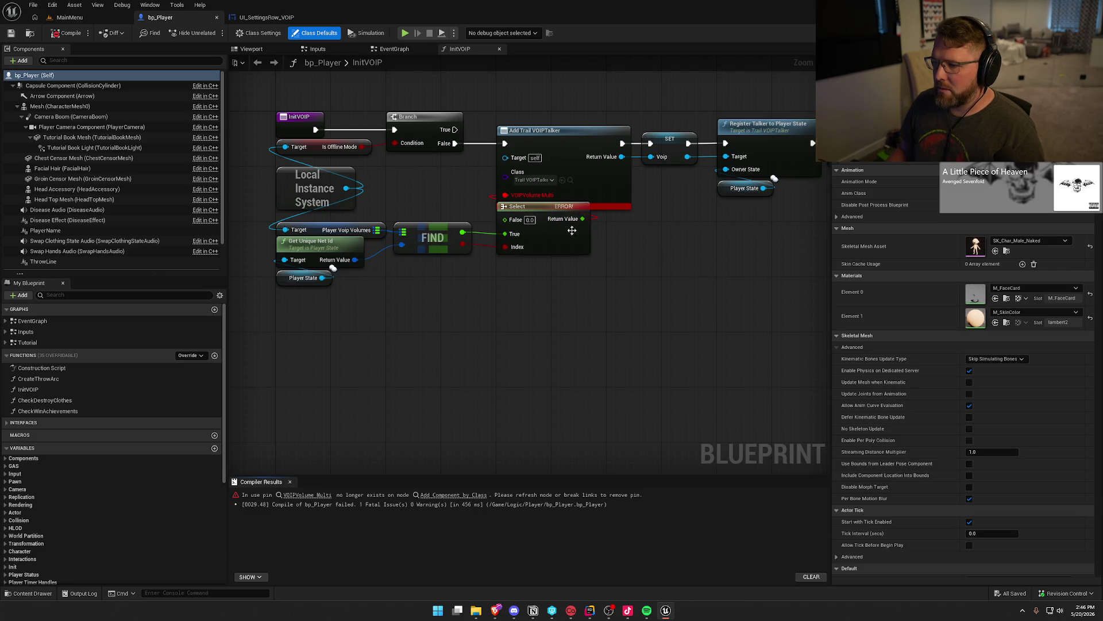
left_click(508, 195, "alt")
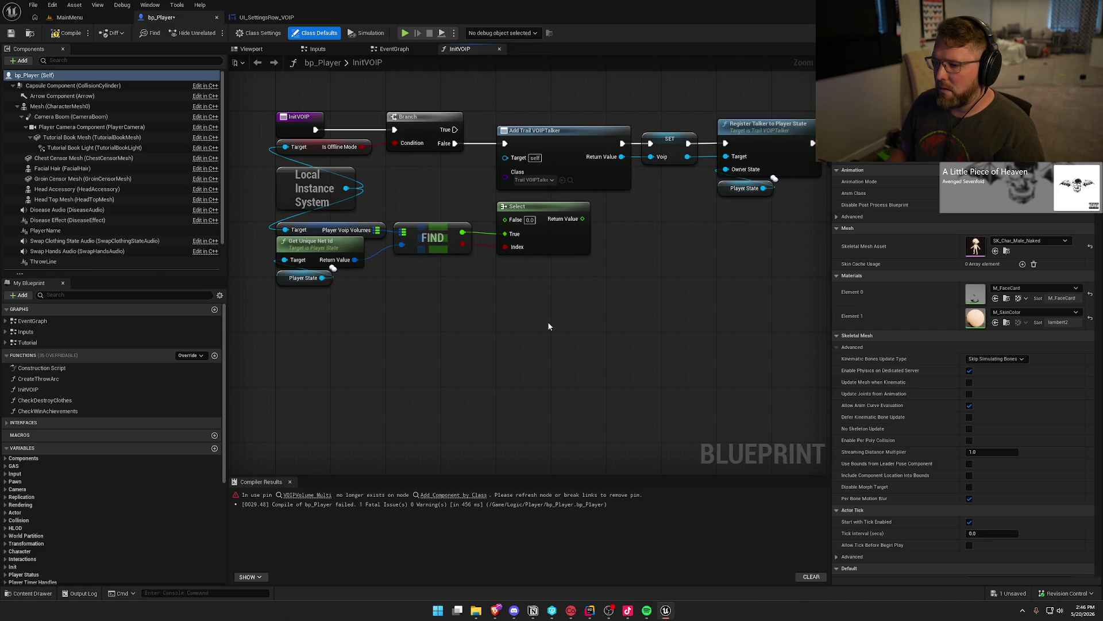
mouse_move(581, 319)
left_mouse_down()
mouse_move(408, 278)
mouse_move(325, 230)
left_mouse_up()
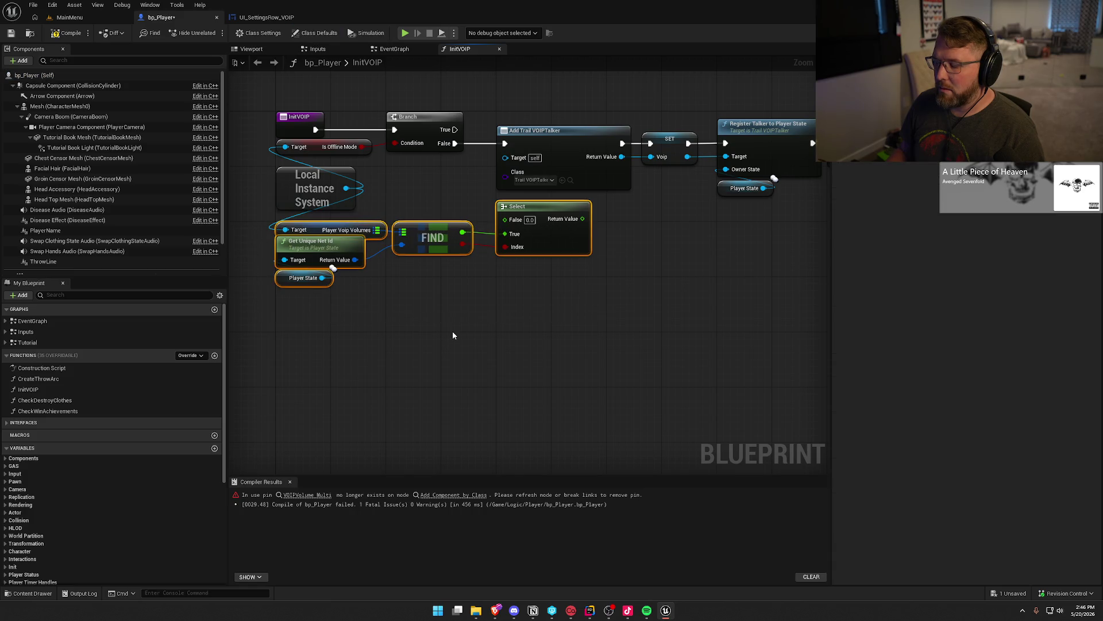
key("Delete")
mouse_move(453, 331)
left_mouse_down()
mouse_move(396, 342)
mouse_move(259, 314)
mouse_move(566, 364)
left_mouse_up()
left_click(67, 33)
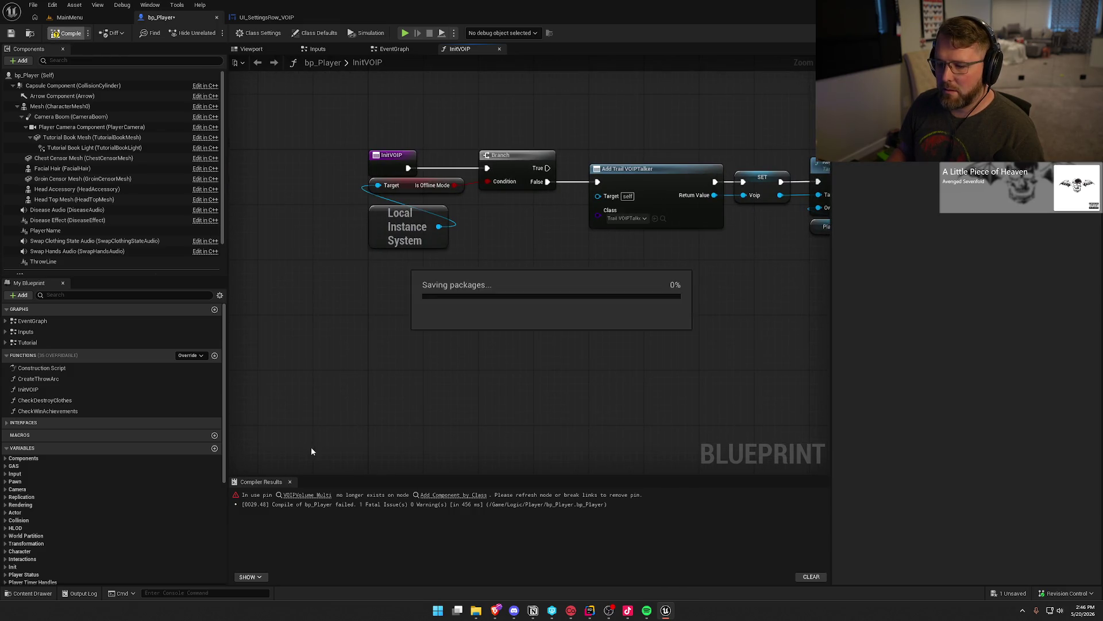
key("ctrl+space")
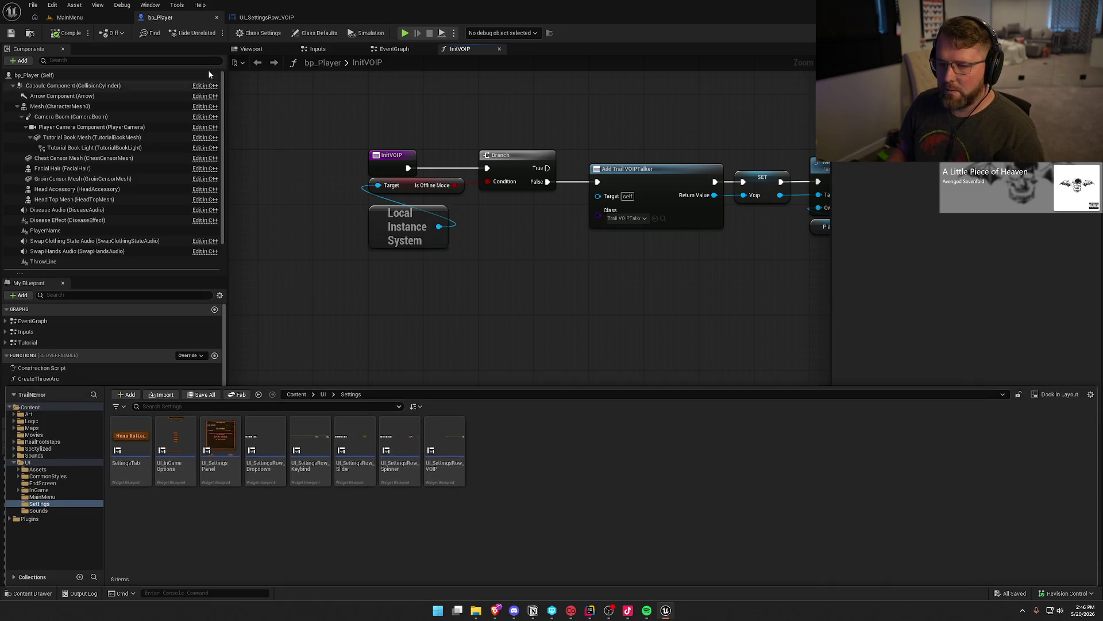
Step: Open bp_DeadPlayer, delete its leftover volume lookup nodes in InitVOIP, then save and compile it
key("ctrl+b")
double_click(130, 441)
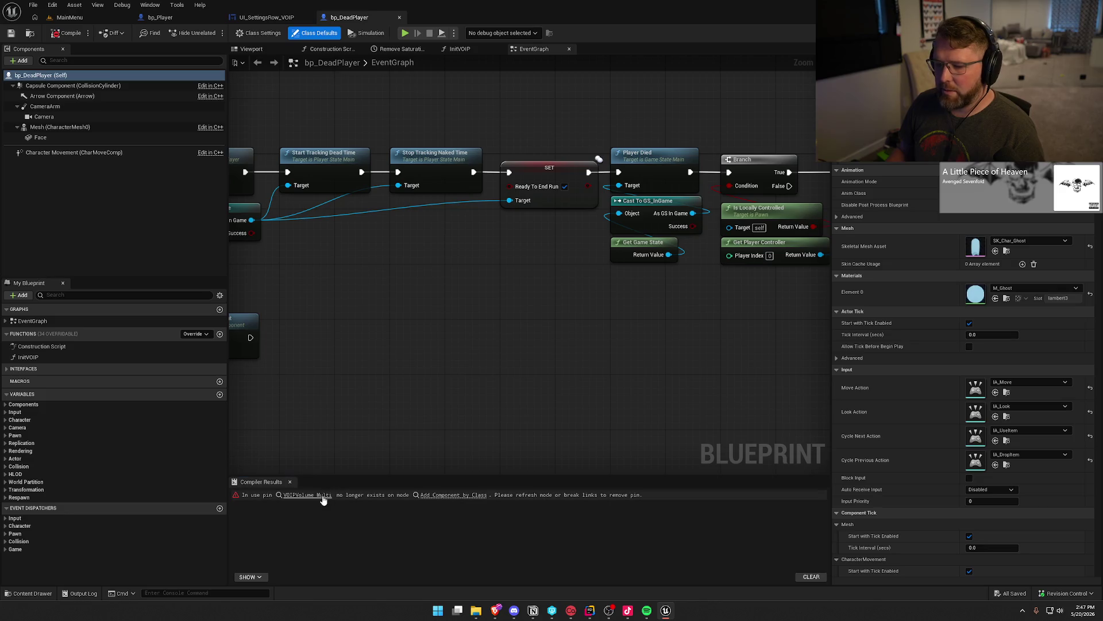
left_click(322, 496)
left_click_drag(535, 398, 247, 314)
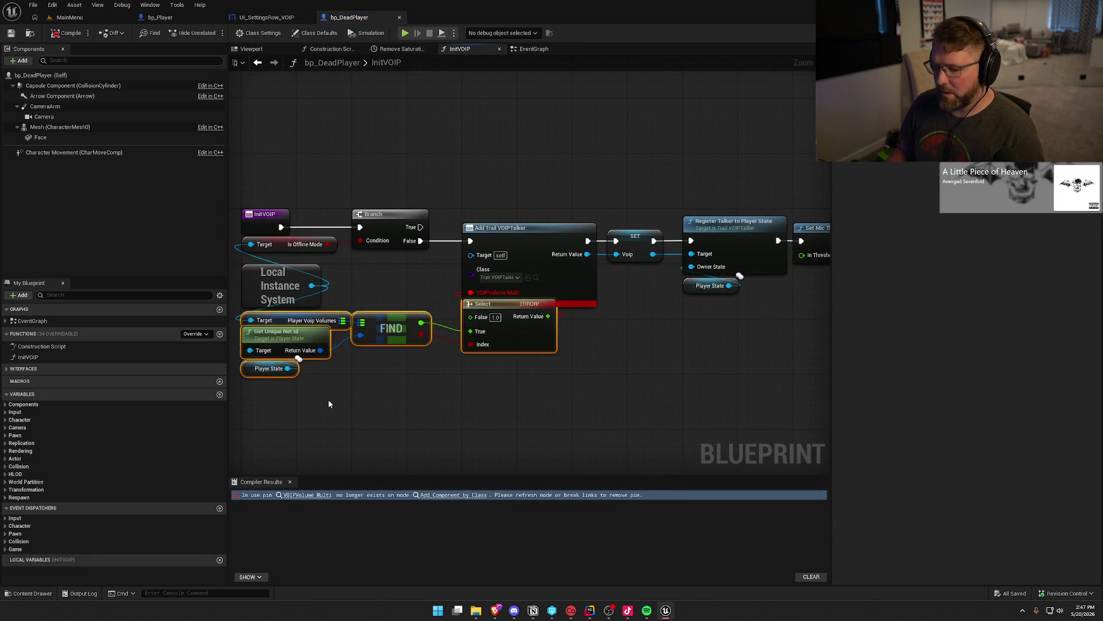
key("Delete")
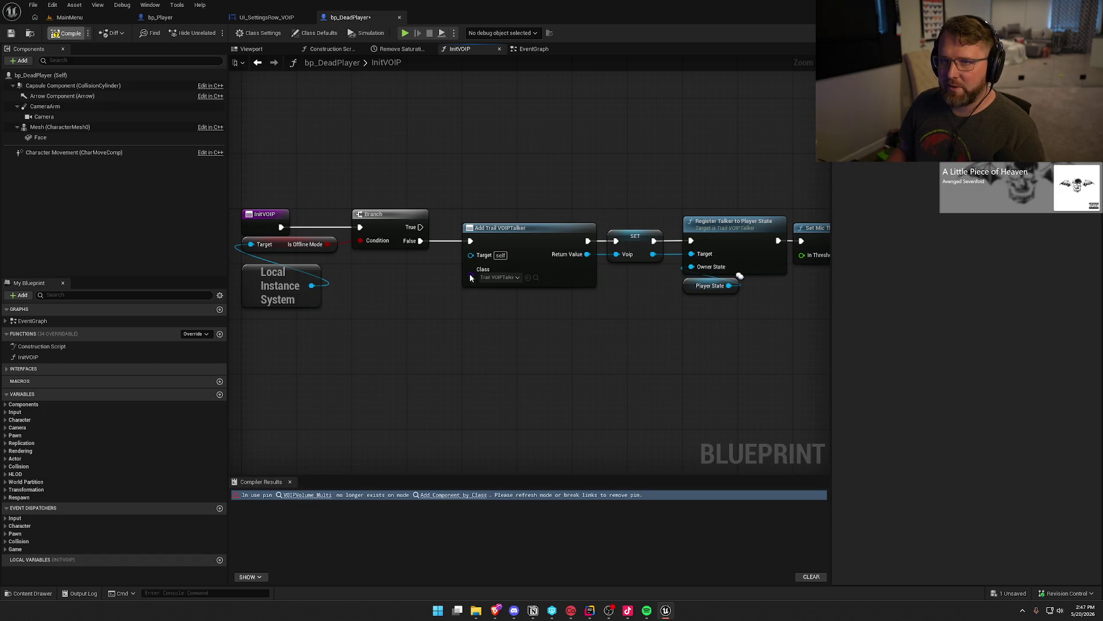
key("ctrl+shift+s")
left_click(564, 402)
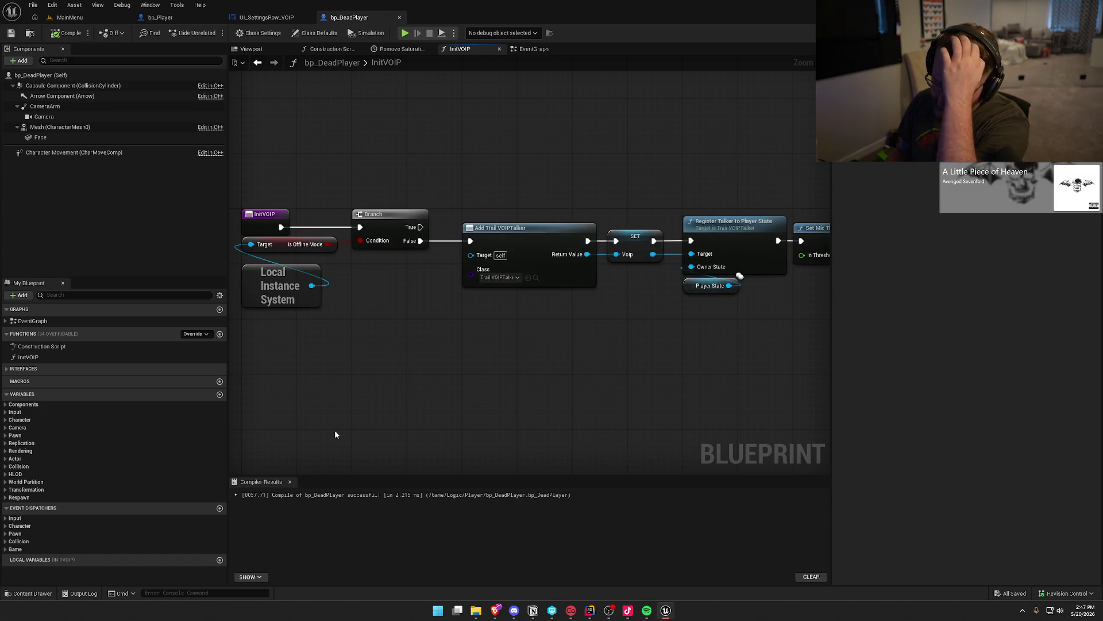
left_click_drag(346, 392, 387, 408)
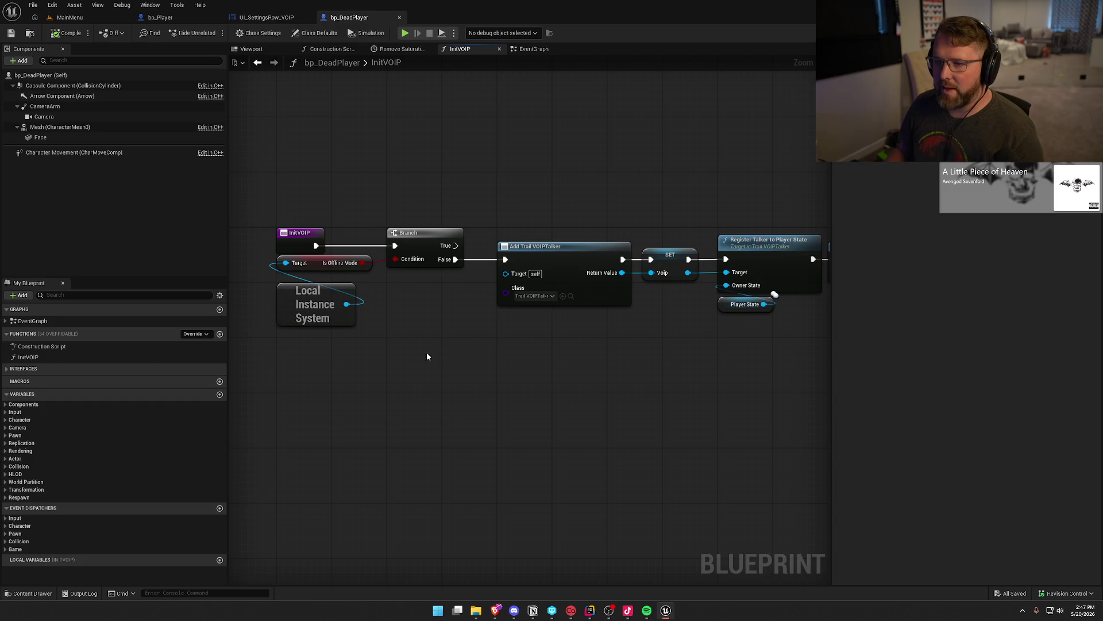
Step: Find bp_Spectator via a 'spect' search in Logic and delete its unused Select/FIND/Get nodes
key("ctrl+space")
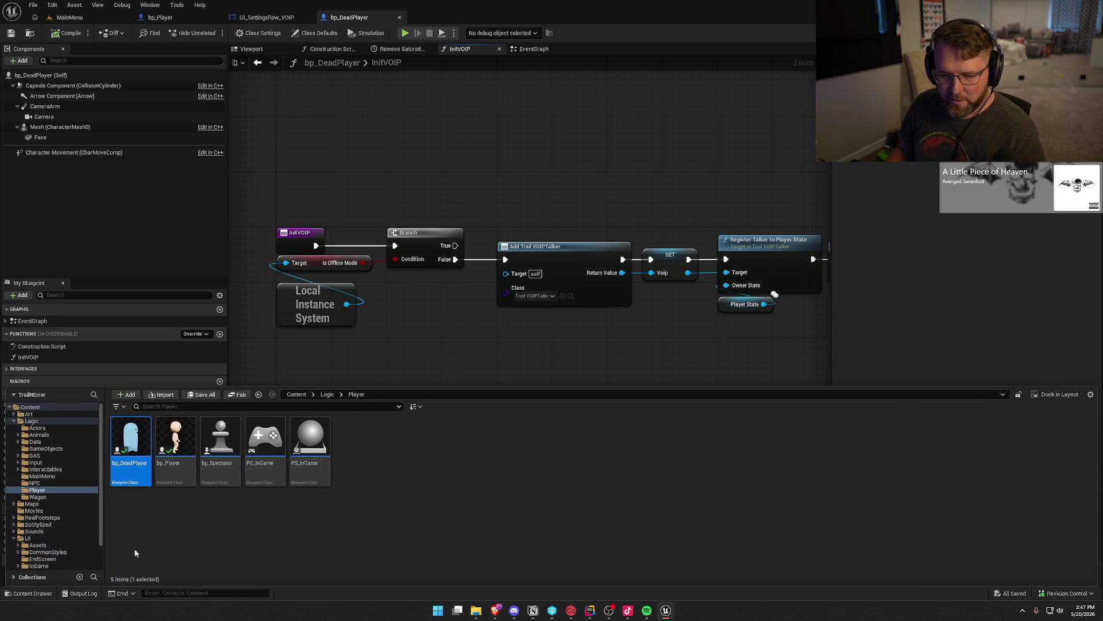
left_click(32, 421)
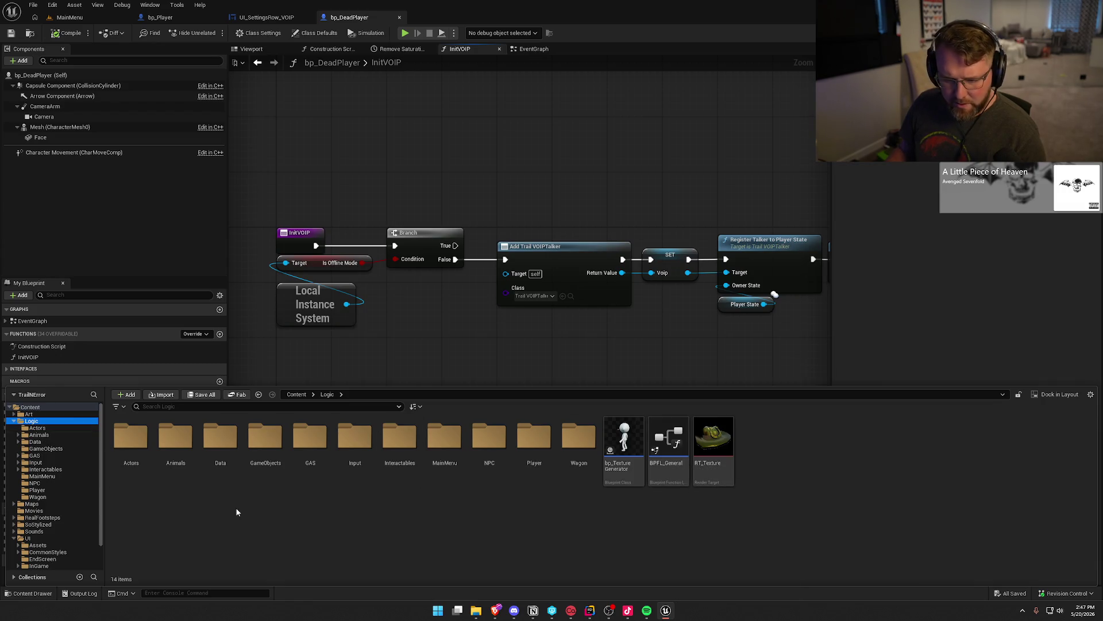
left_click(182, 406)
type("spect")
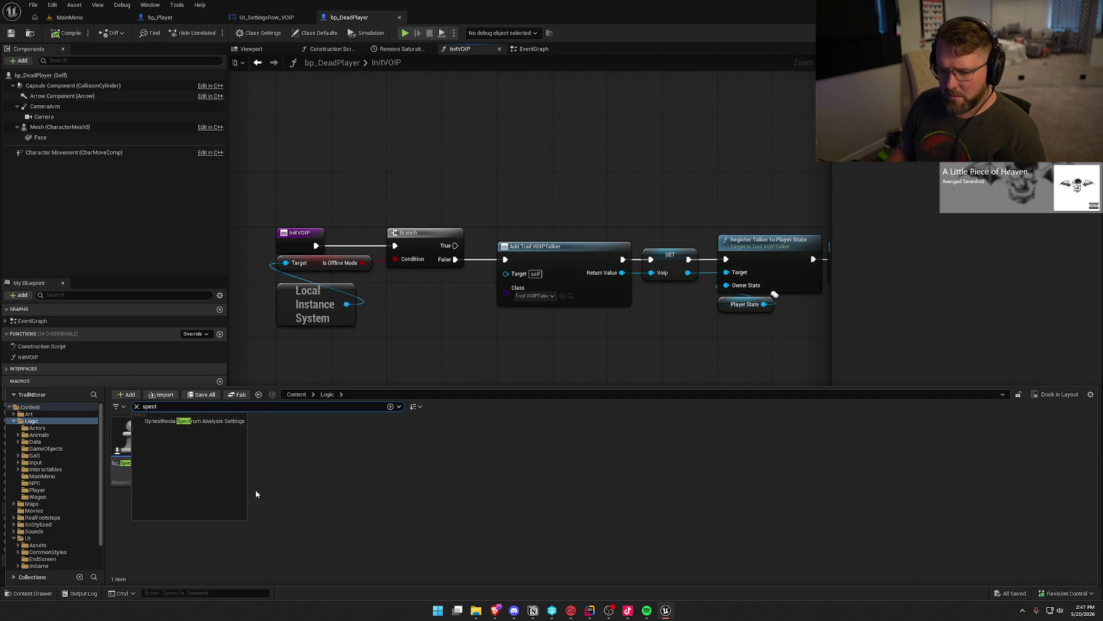
double_click(131, 444)
left_click_drag(629, 308, 308, 240)
key("Delete")
left_click_drag(495, 335, 430, 352)
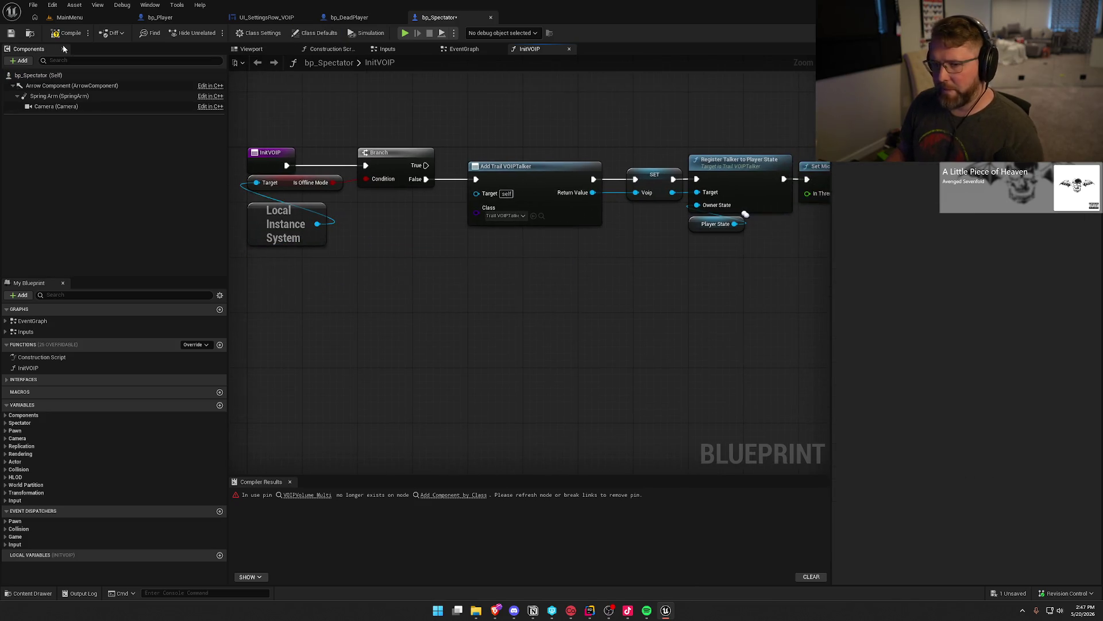
Step: Save and check out bp_Spectator, close Compiler Results, and close the spectator and dead-player tabs
key("ctrl+s")
left_click(544, 401)
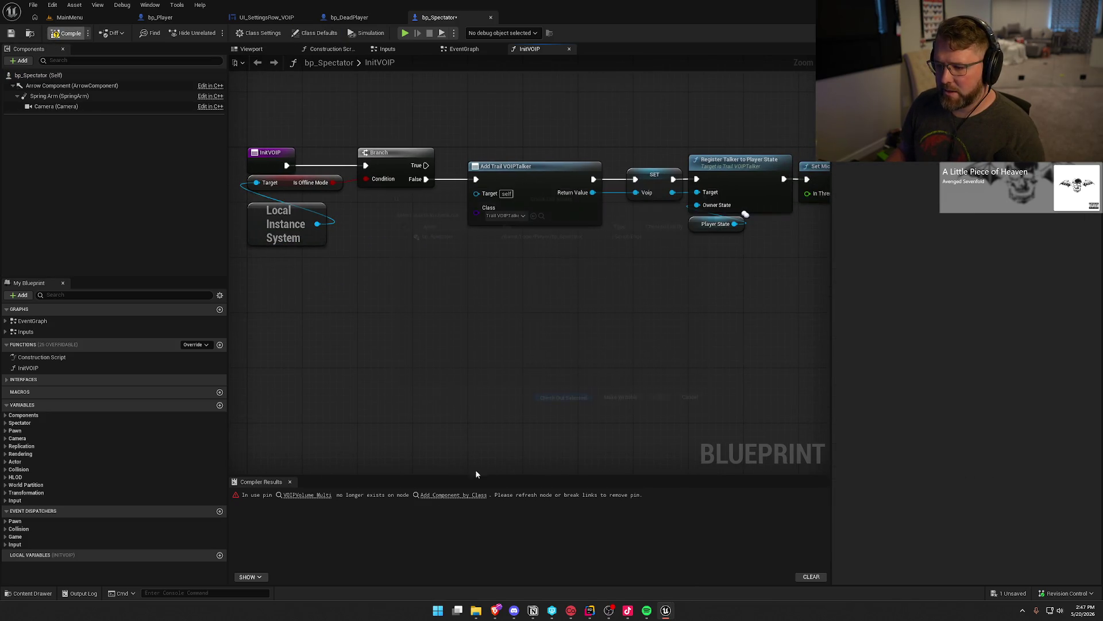
left_click(290, 482)
mouse_move(317, 421)
left_mouse_down()
mouse_move(172, 402)
mouse_move(273, 391)
mouse_move(545, 430)
left_mouse_up()
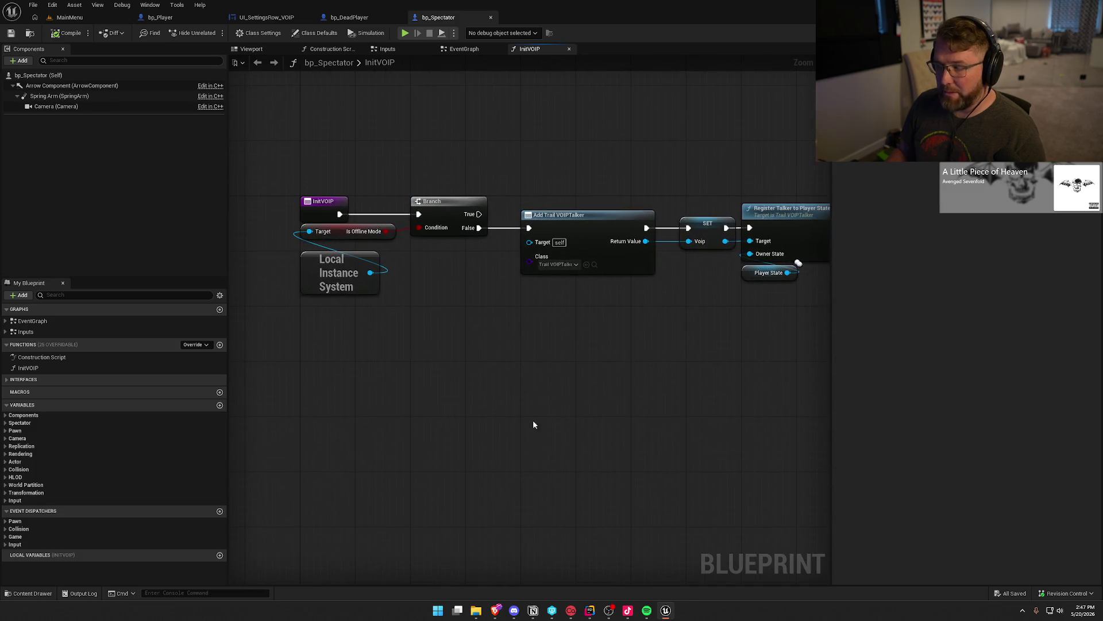
left_click_drag(468, 364, 501, 380)
middle_click(440, 20)
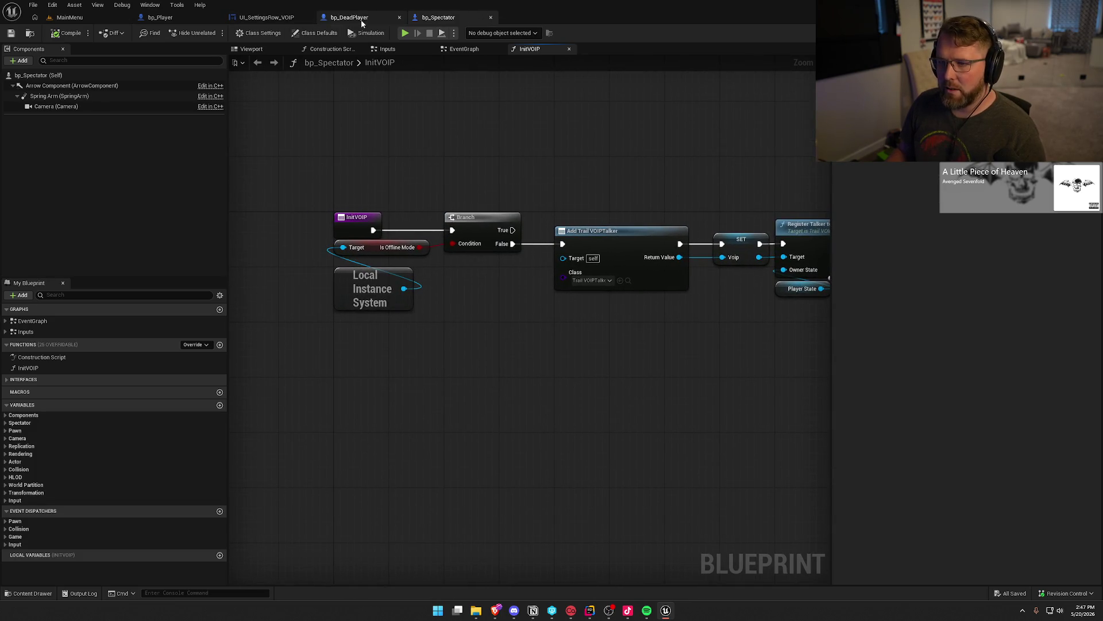
middle_click(363, 20)
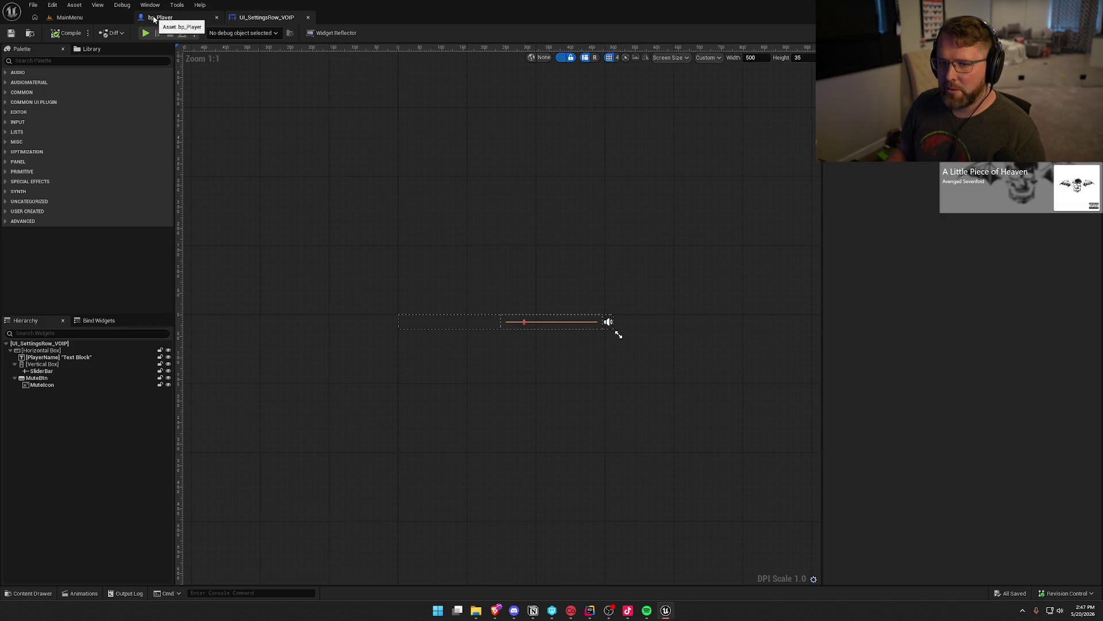
Step: Close bp_Player, clear the 'spect' search, collapse the Logic and UI folders, and switch to Notion
middle_click(154, 19)
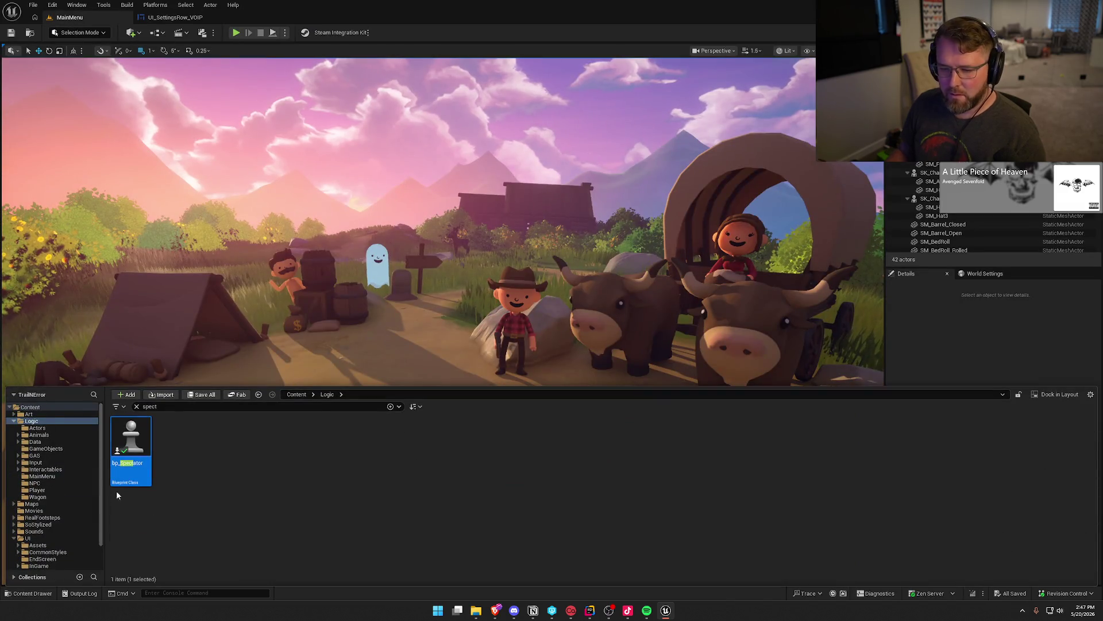
left_click(136, 407)
left_click(13, 421)
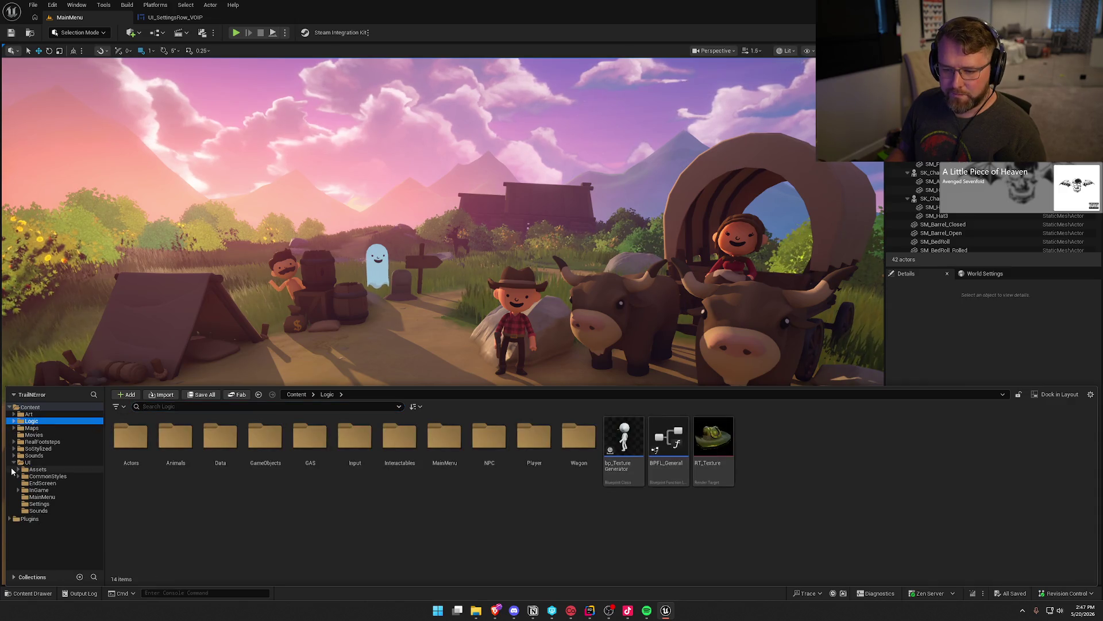
left_click(14, 463)
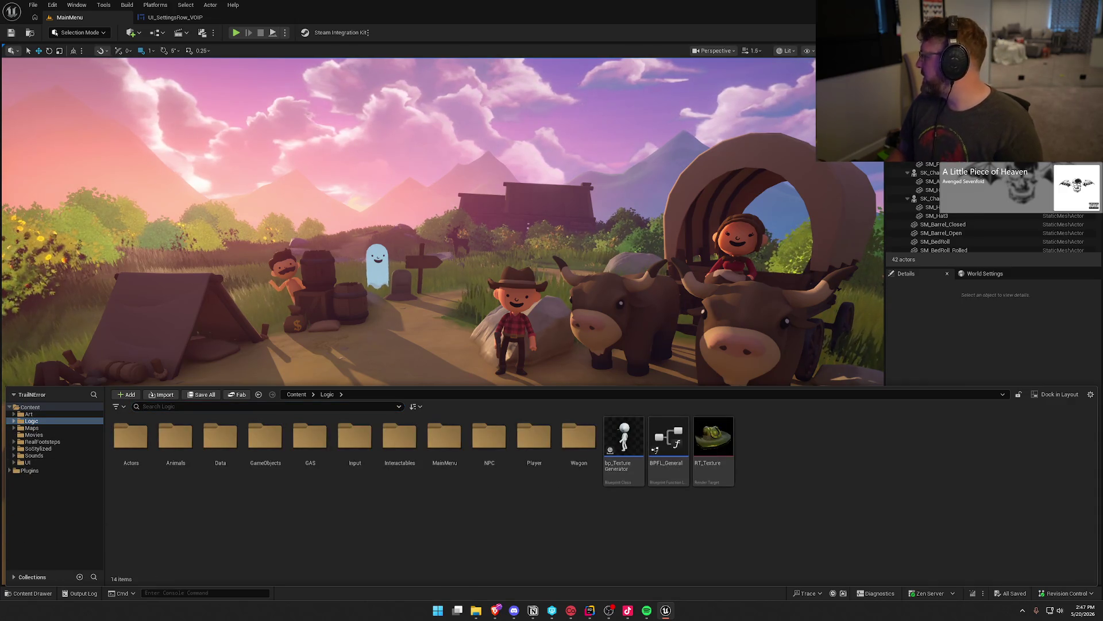
key("alt+Tab")
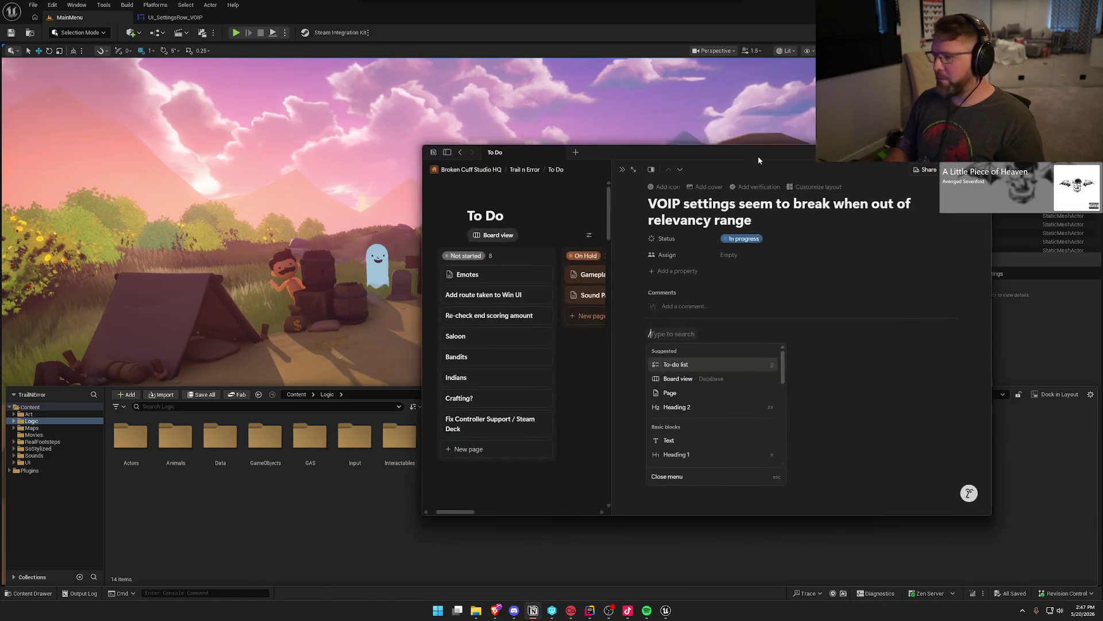
Step: Add a to-do noting the talker component update and removal of its float variable
left_click_drag(758, 156, 495, 105)
left_click(405, 282)
type("to")
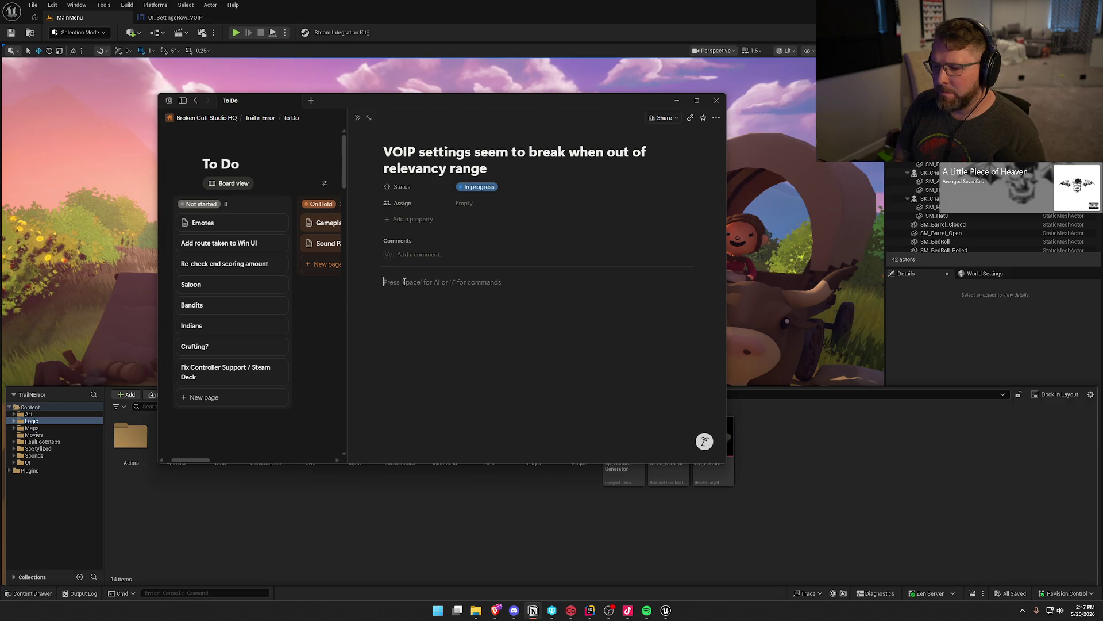
type("do")
key("Return")
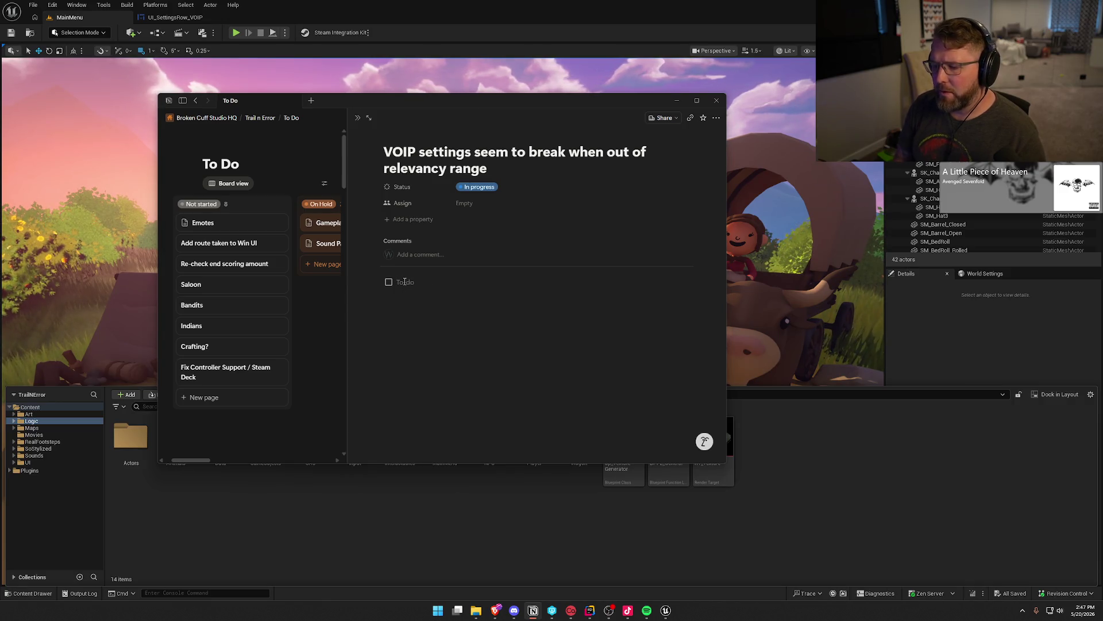
type("dated ")
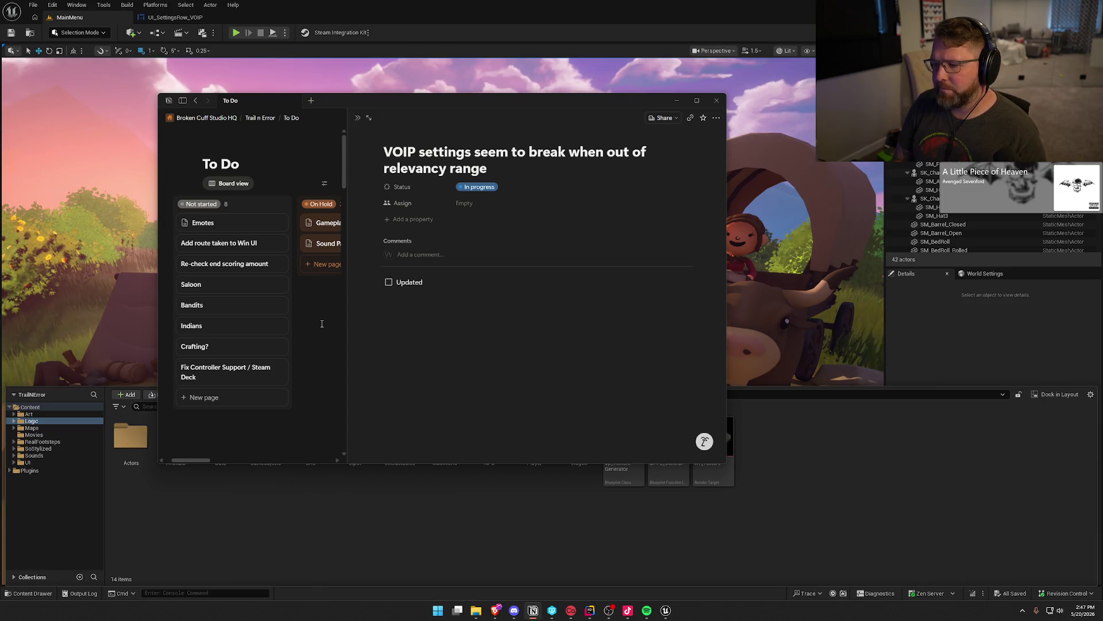
type("talk")
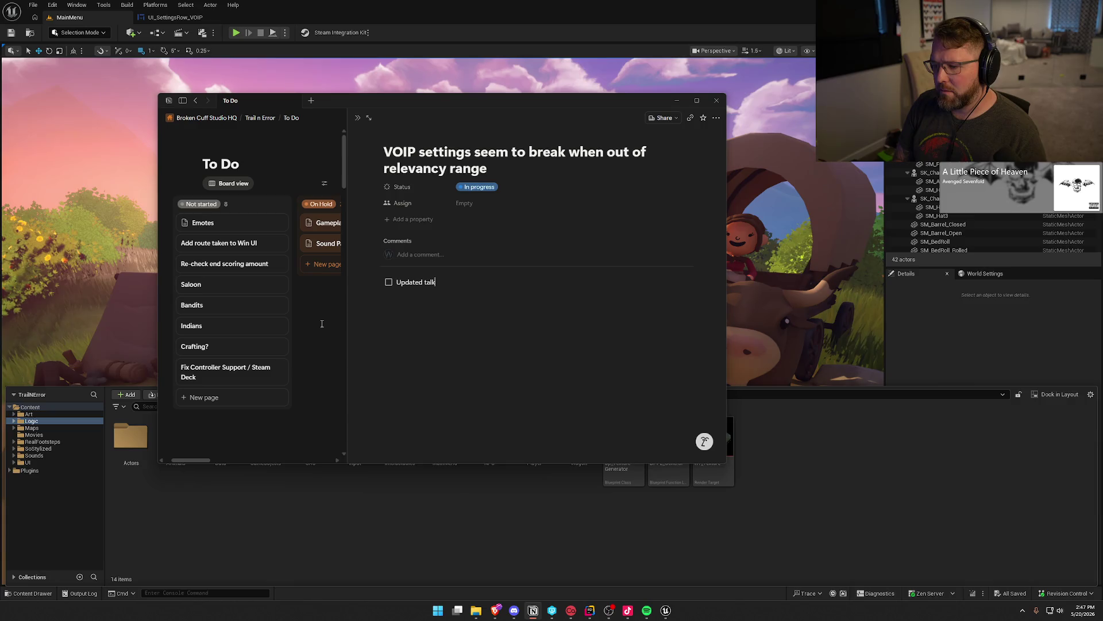
type("er component to us")
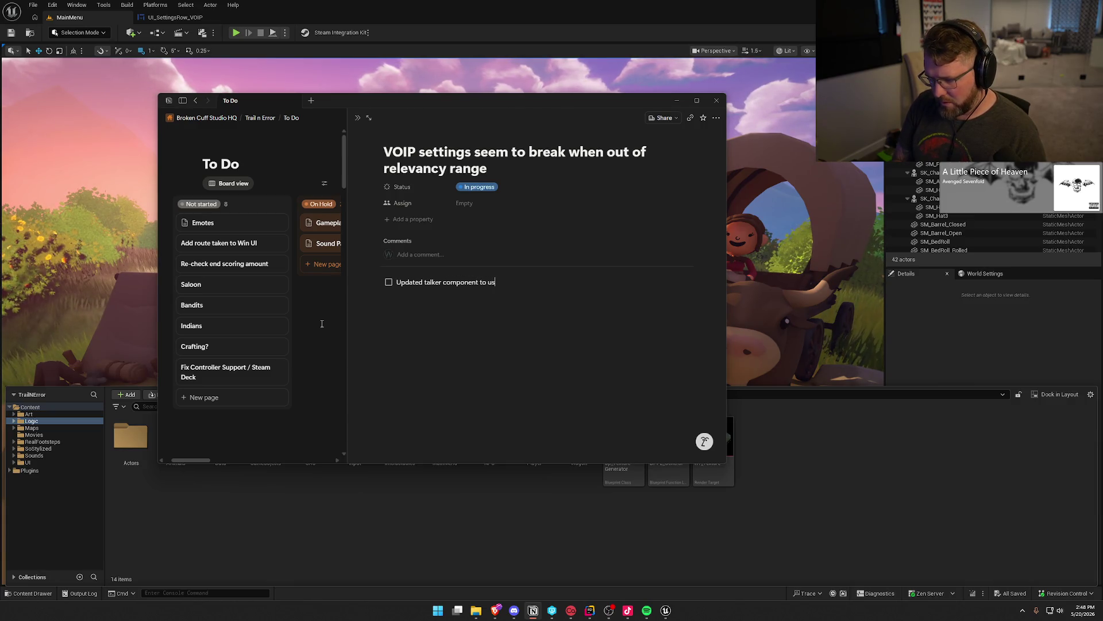
type("e the local instance")
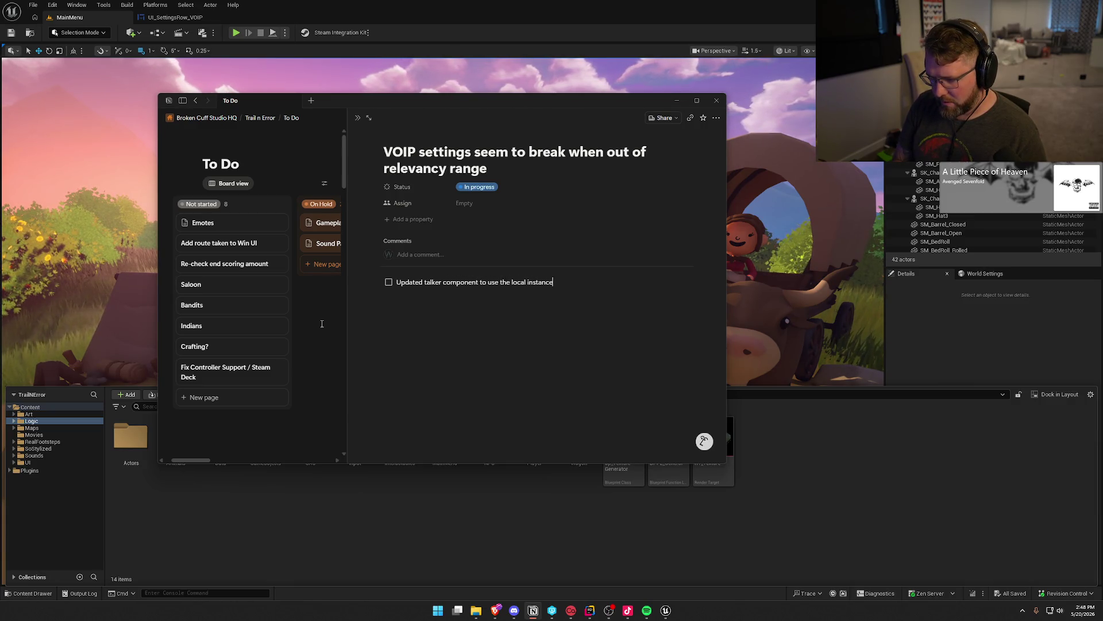
key("BackSpace")
key("BackSpace")
type("sub")
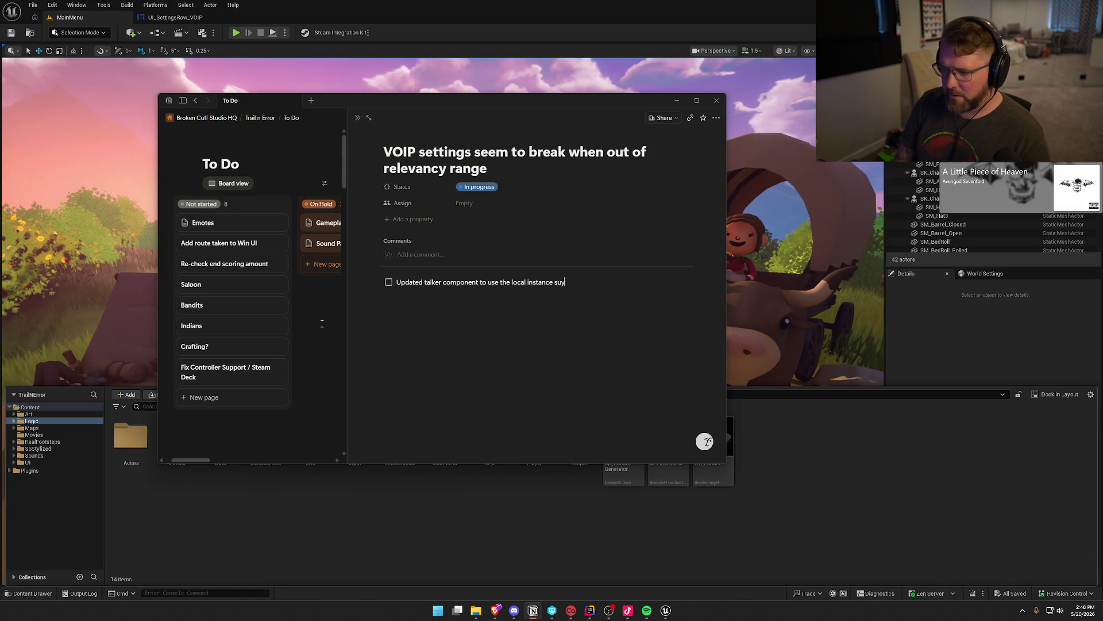
type("system val")
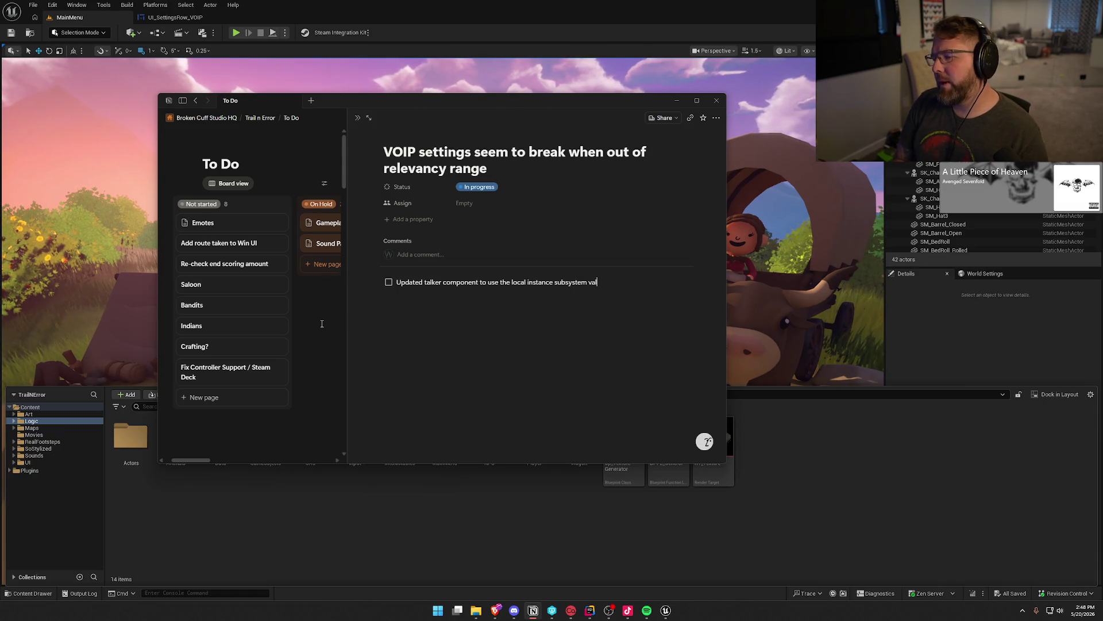
type("i")
type("hen ta")
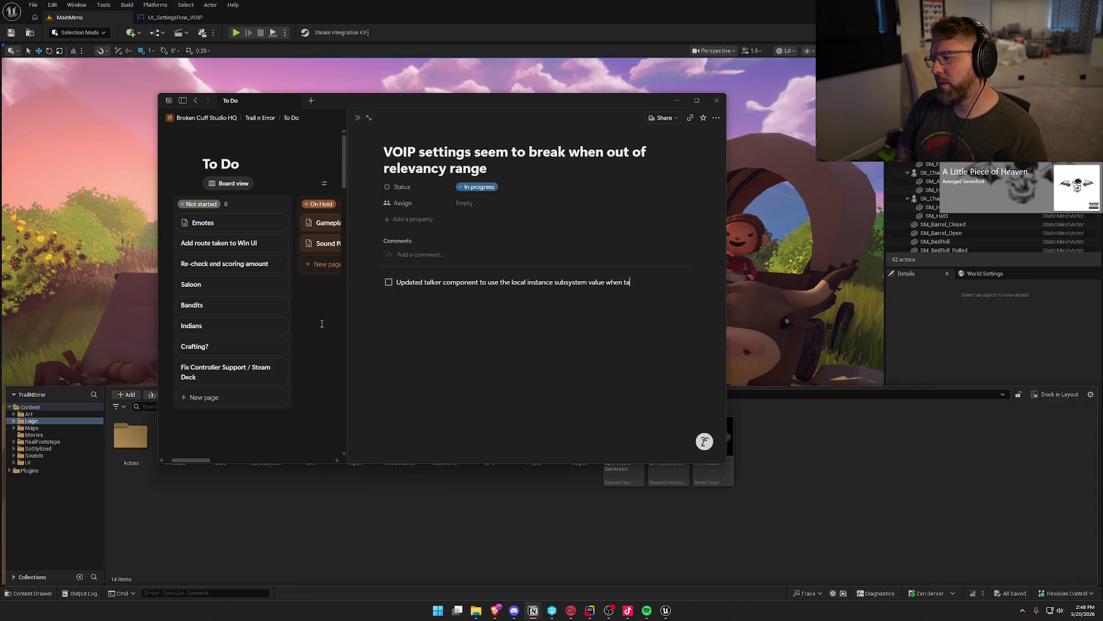
type("lking removed")
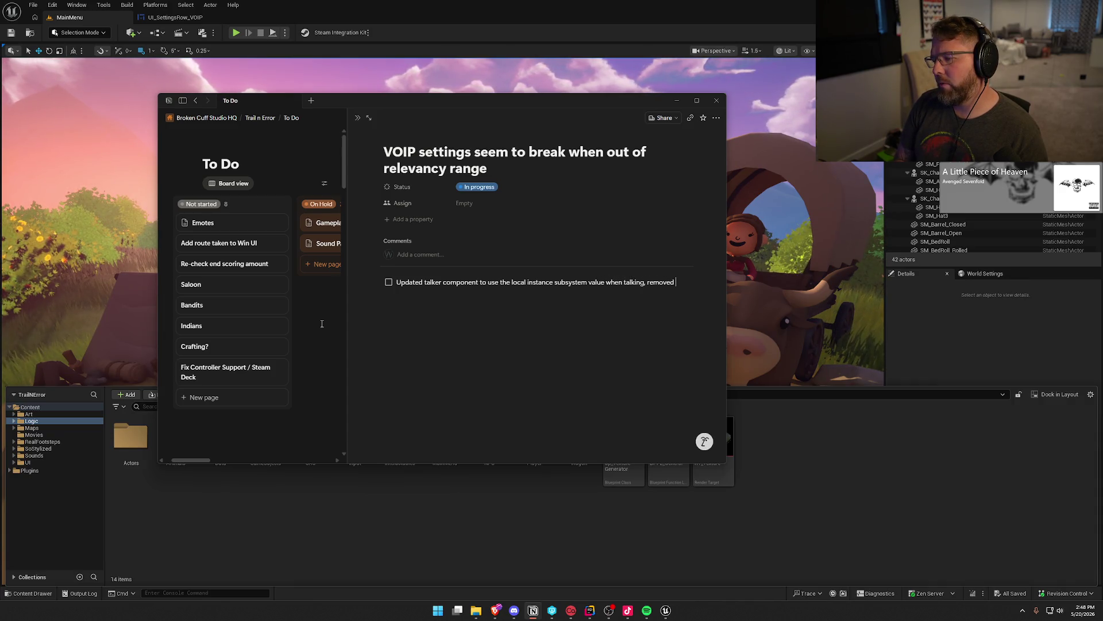
type(" float variable ")
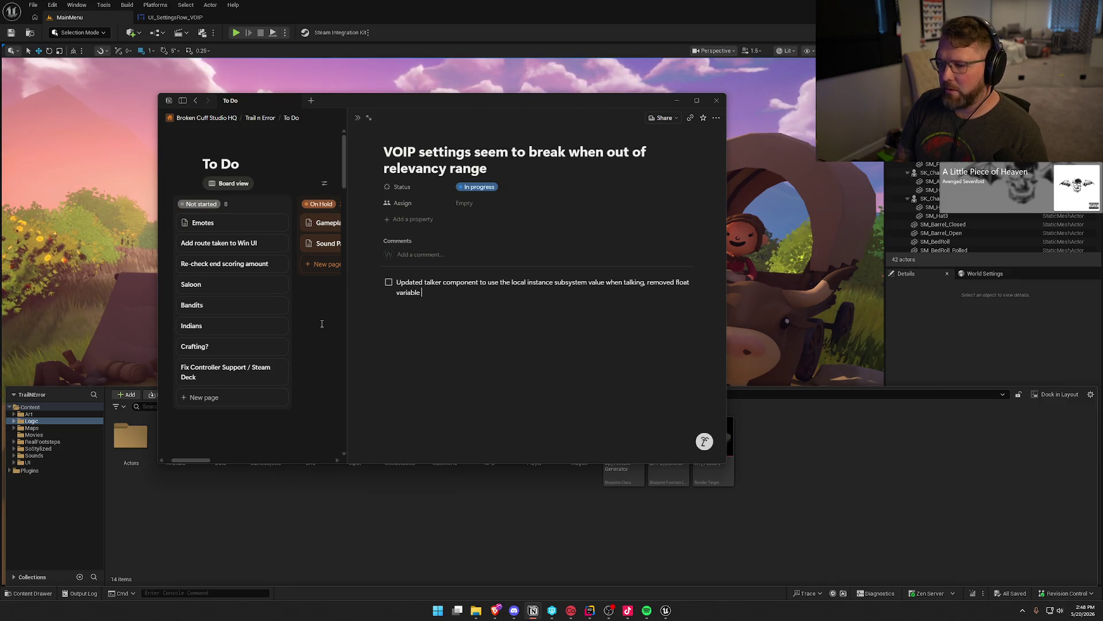
type("rom the comop")
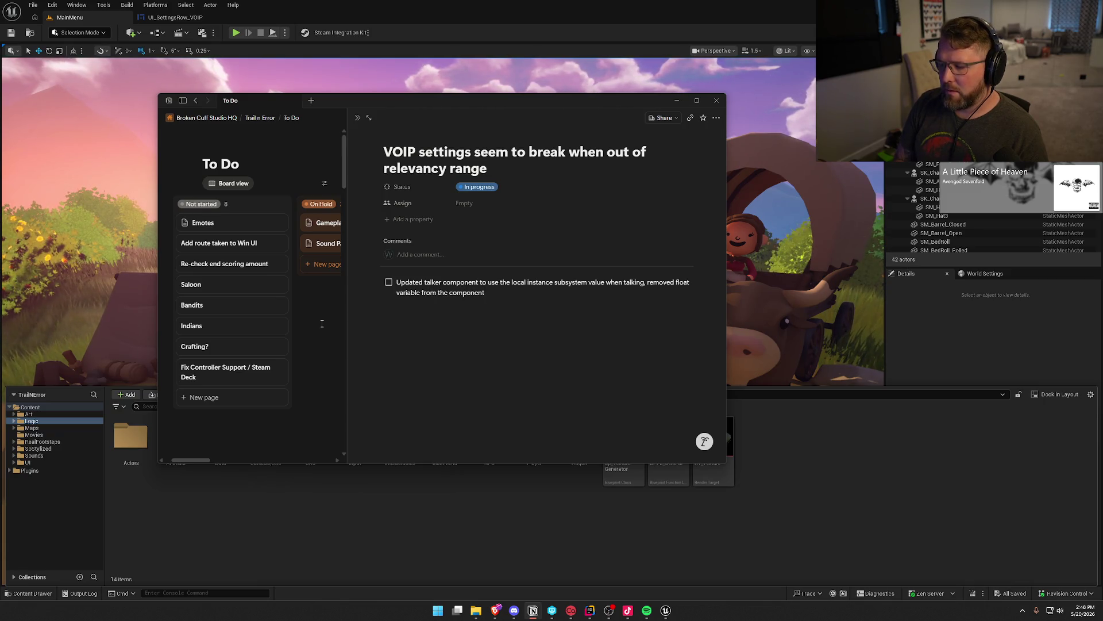
Step: Add a second to-do 'Need to test if this fixes the issue' and close the card
key("Return")
type("Need to ")
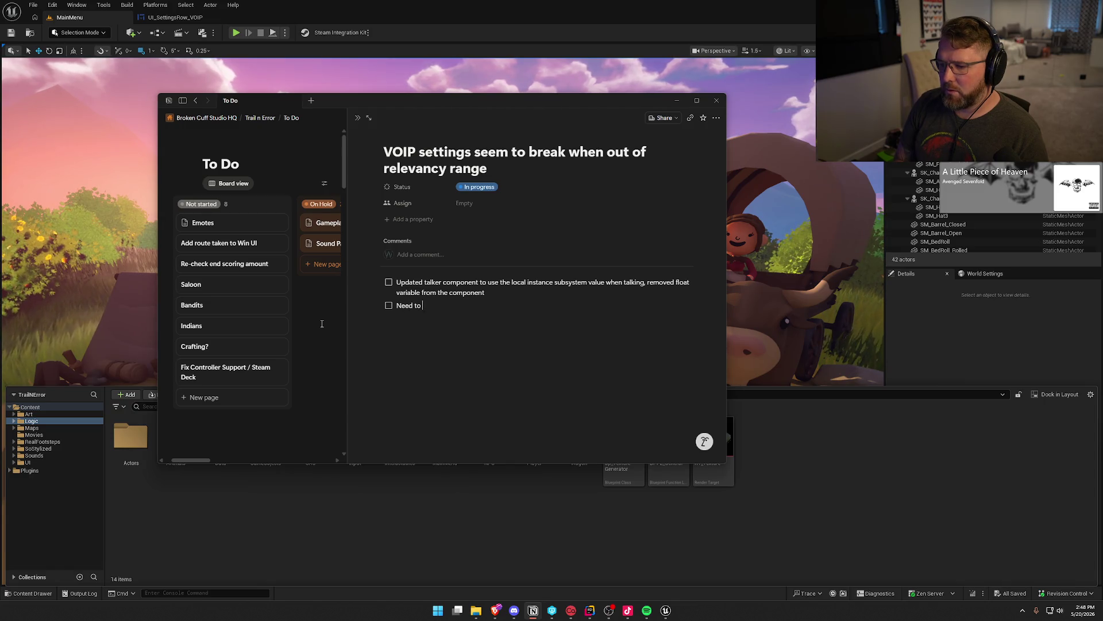
type("test if this fixes the issue")
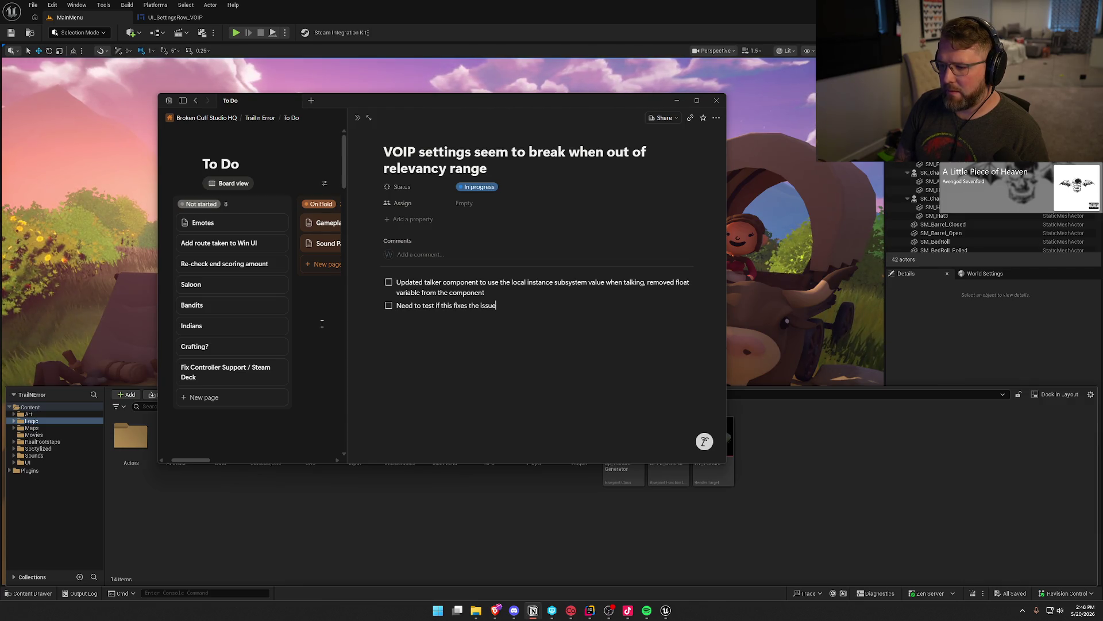
left_click(322, 324)
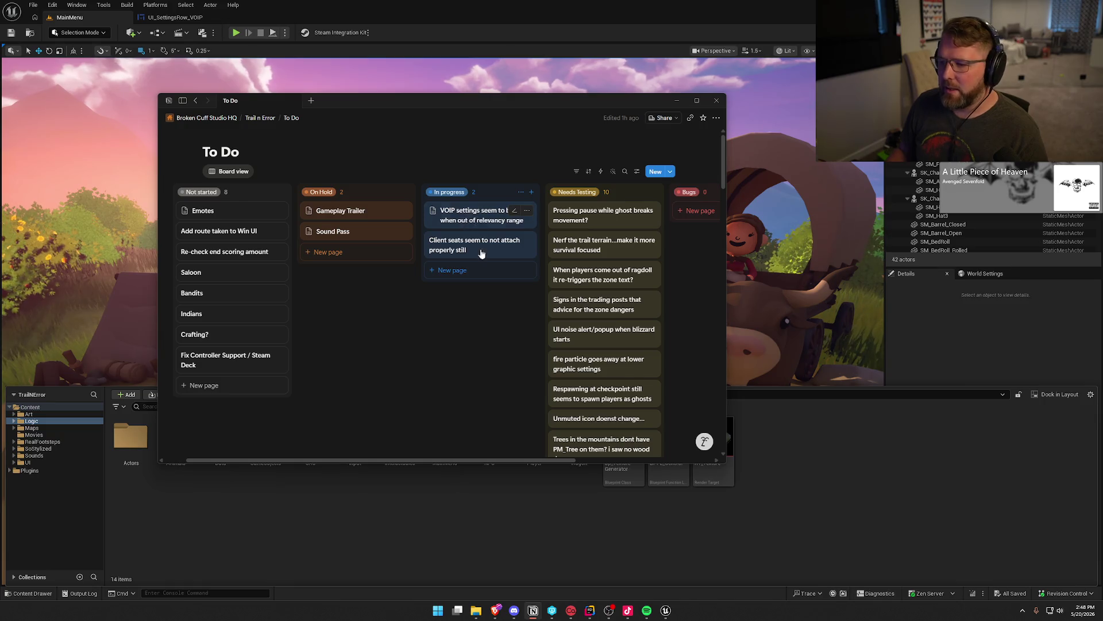
Step: Add a bold 'Verify' to-do on whether the volume slider fixes the issue, then leave Notion
left_click(474, 229)
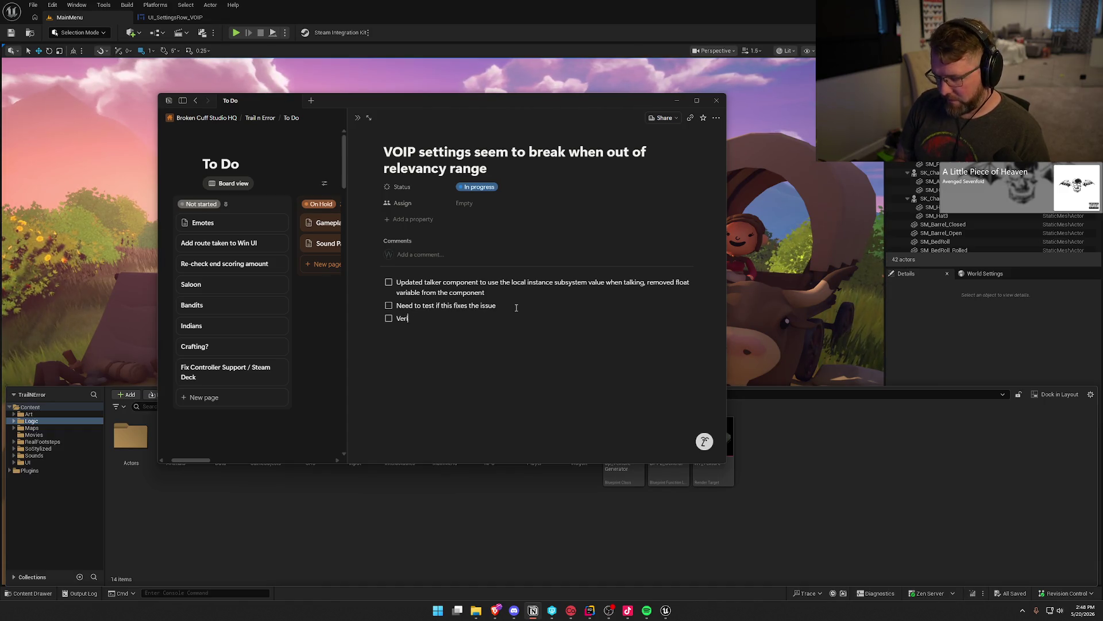
type("**Verify")
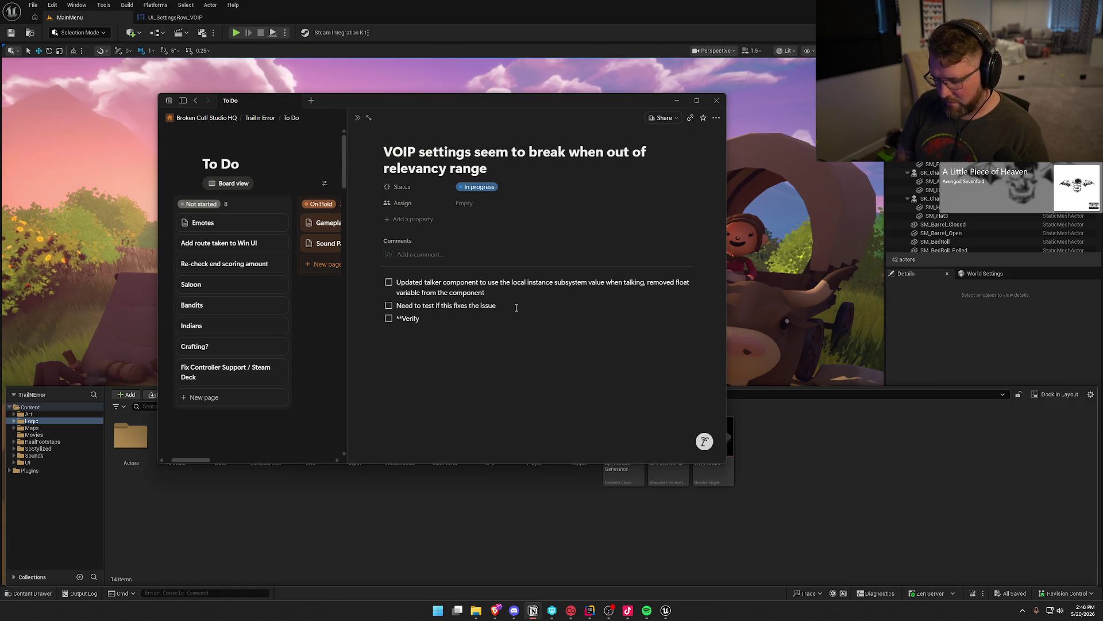
type("** does")
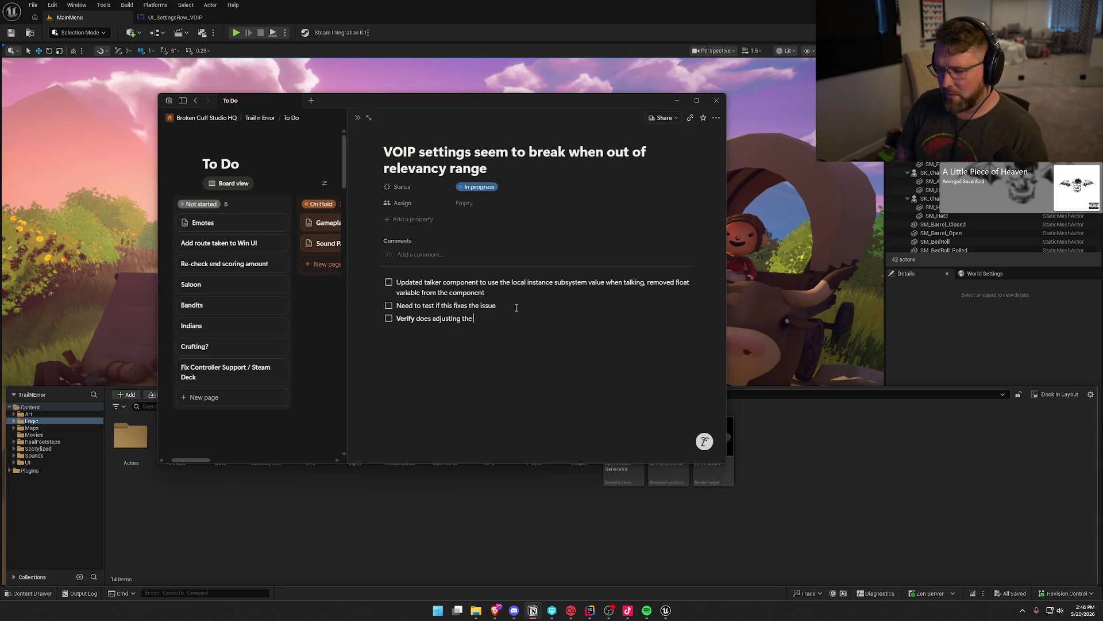
type("s volume slider")
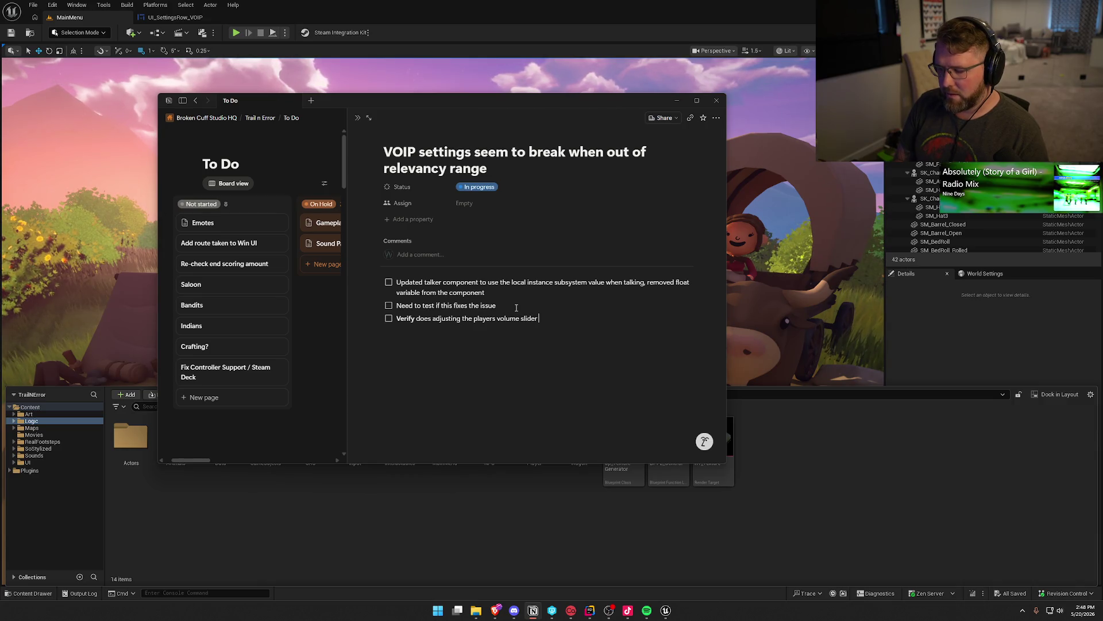
type("ngs f")
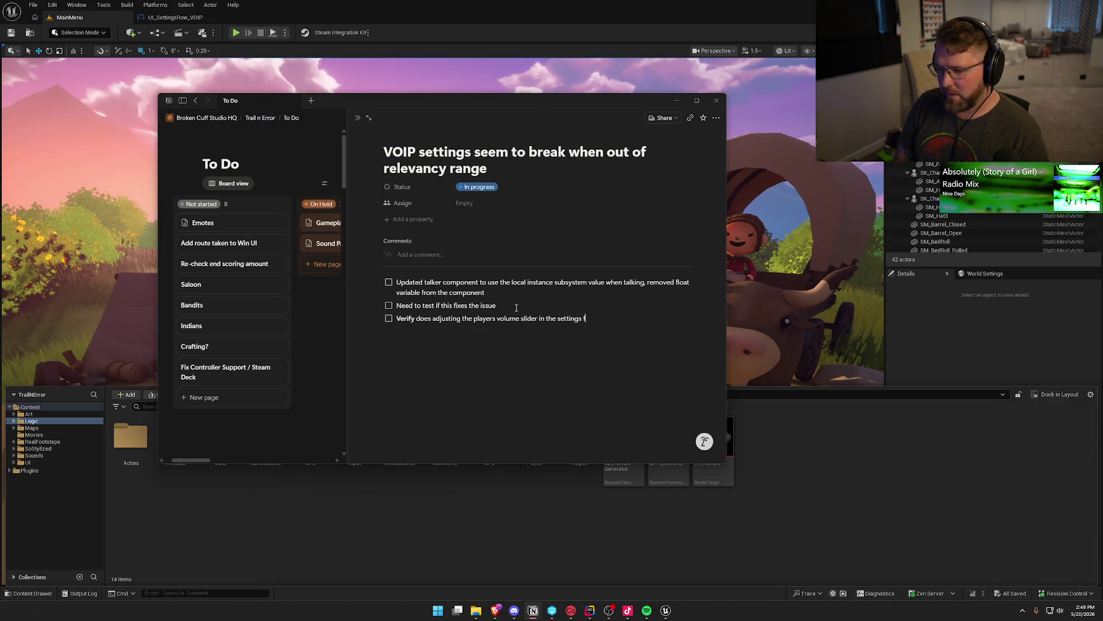
type("ix the issue when ")
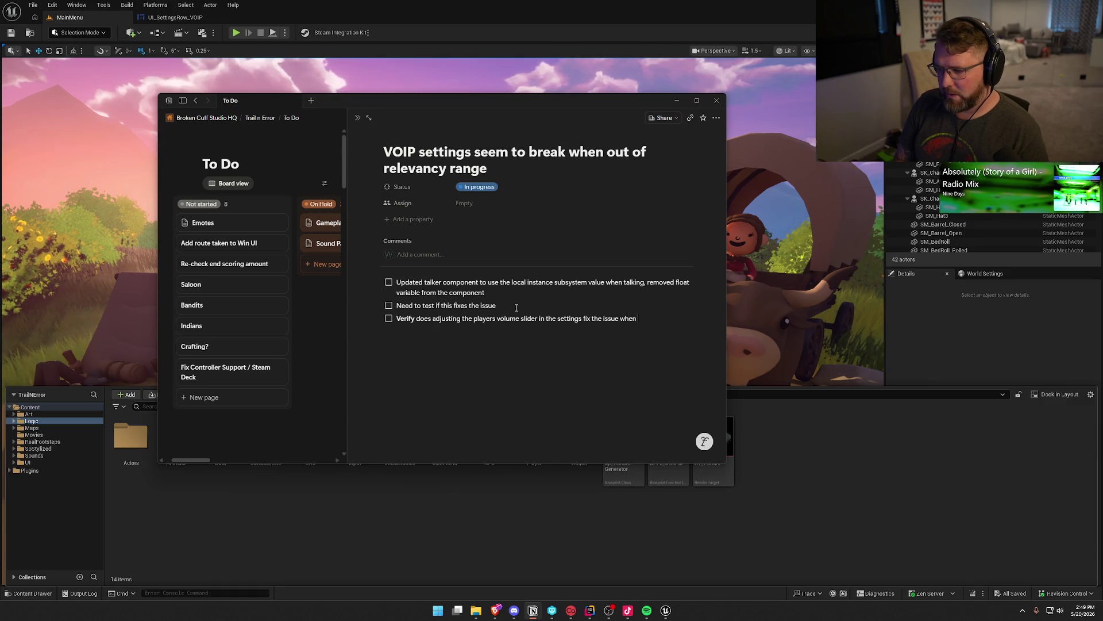
type("dovo")
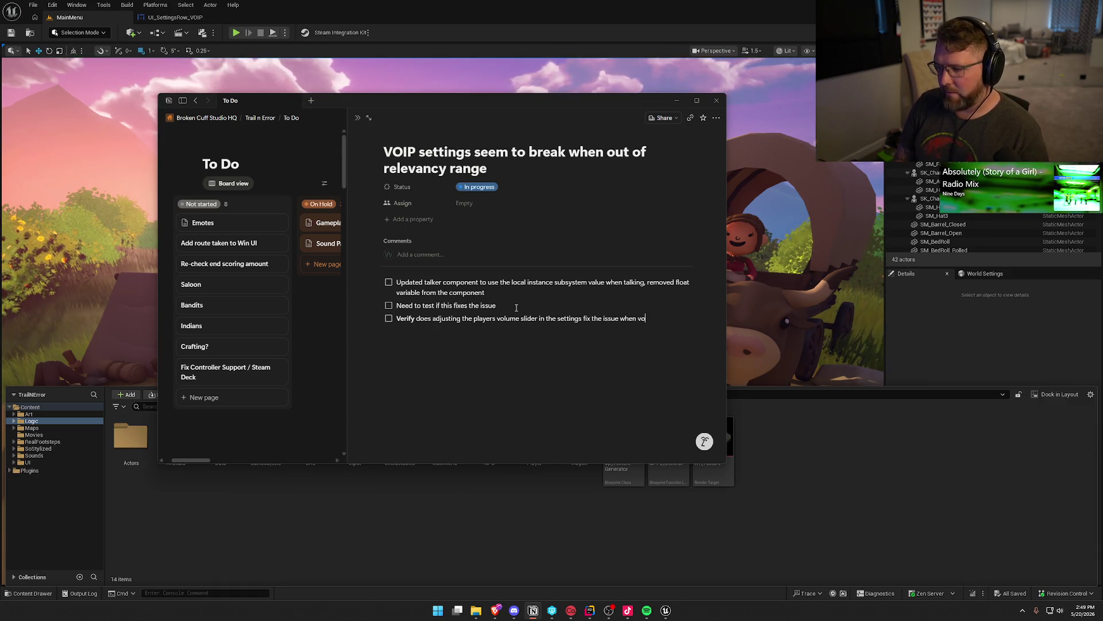
type("ip turned")
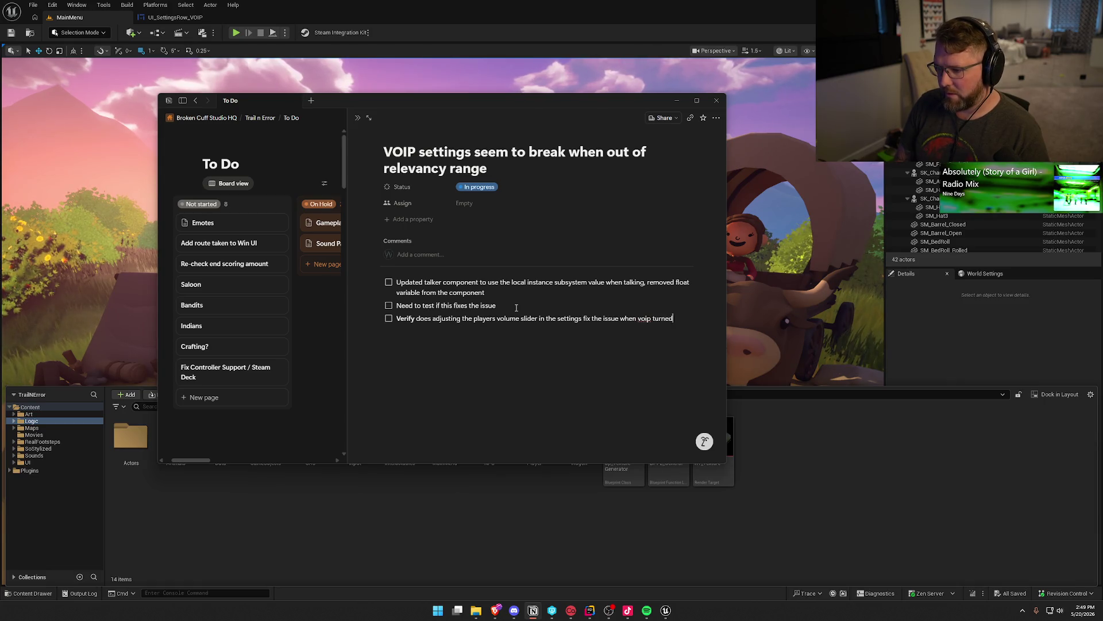
type(" back on??")
left_click(304, 338)
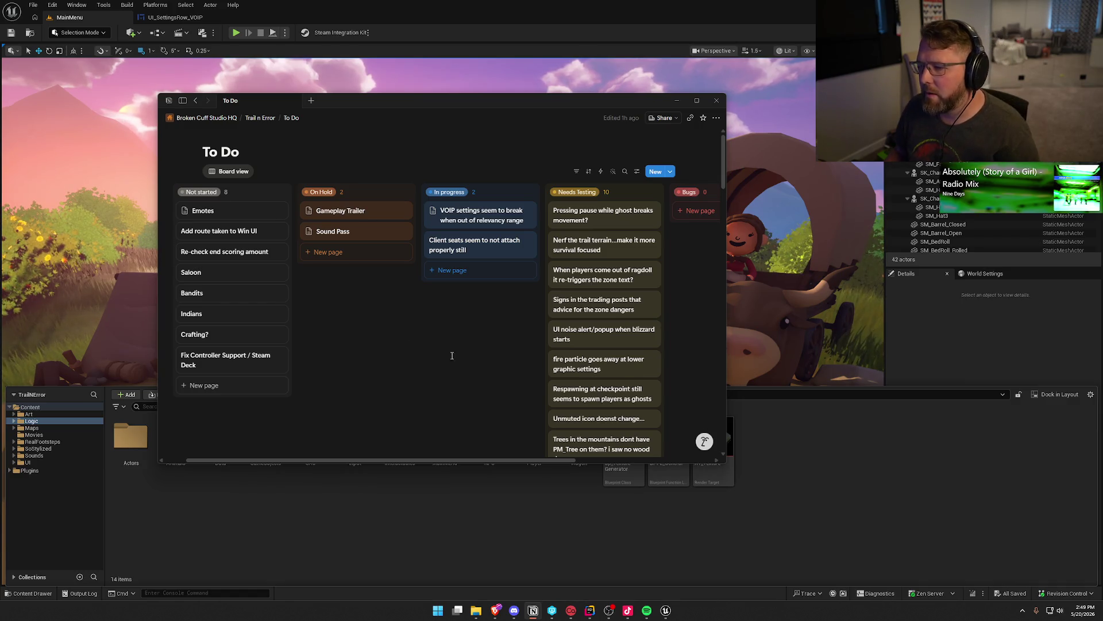
key("alt+Tab")
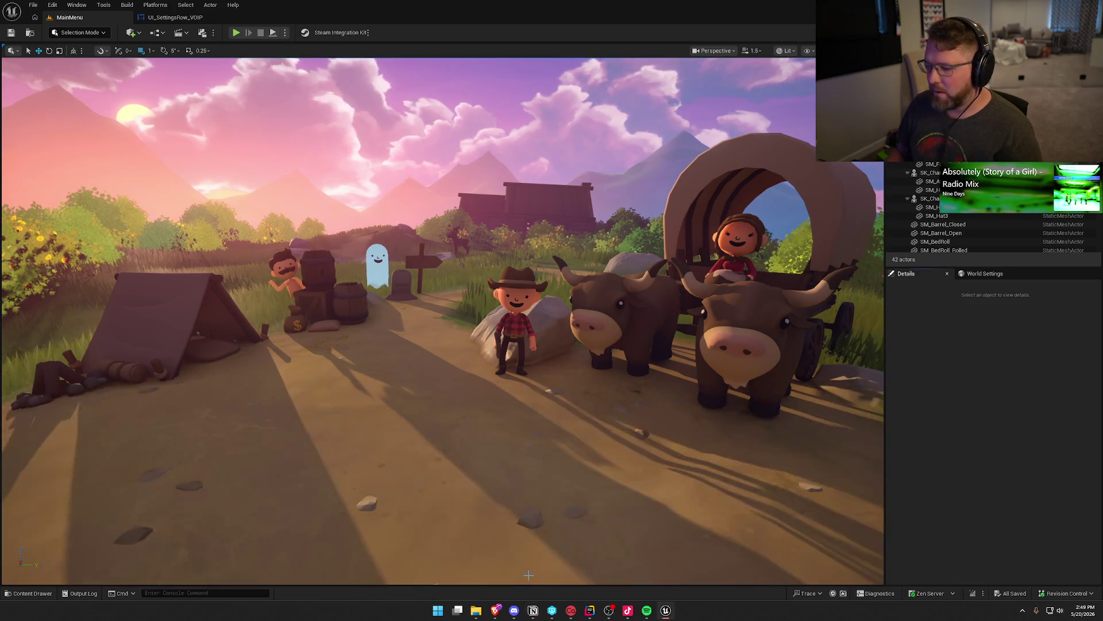
Step: Play the Twitch VOD, skip ahead, pause at 05:19:51 on the dust storm, and return to Unreal
mouse_move(502, 612)
left_click(560, 548)
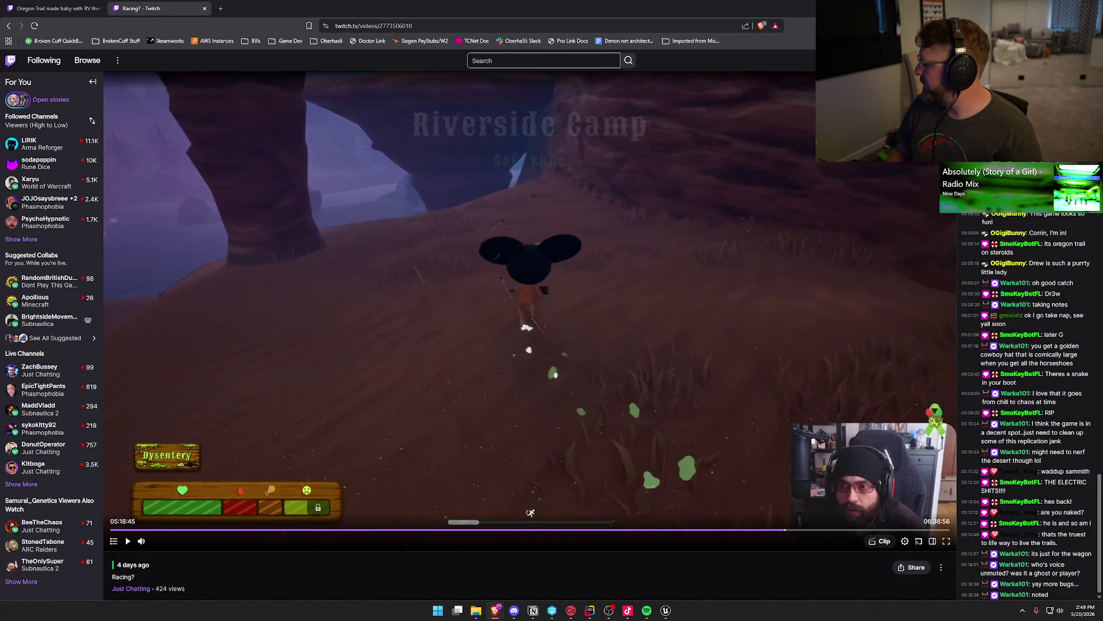
key("space")
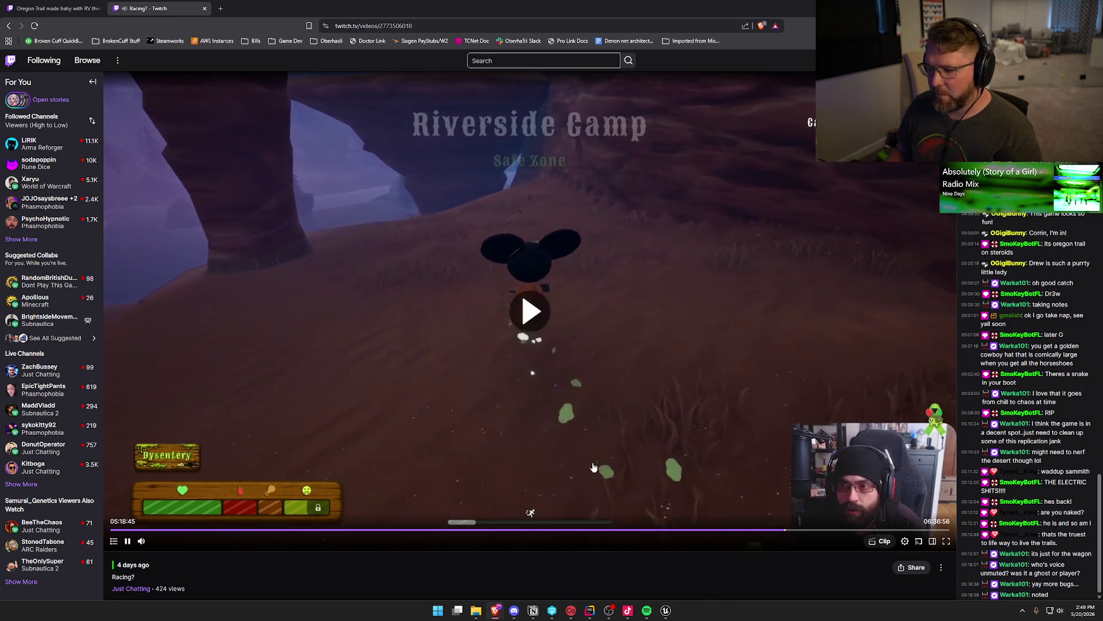
key("Right")
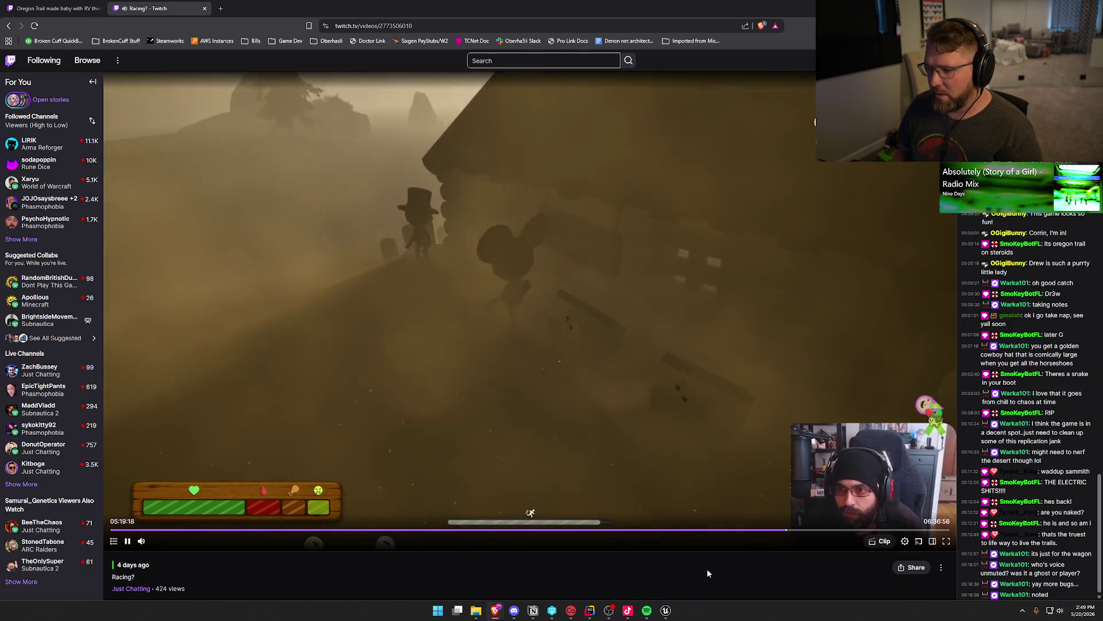
key("Right")
key("Right")
key("Right")
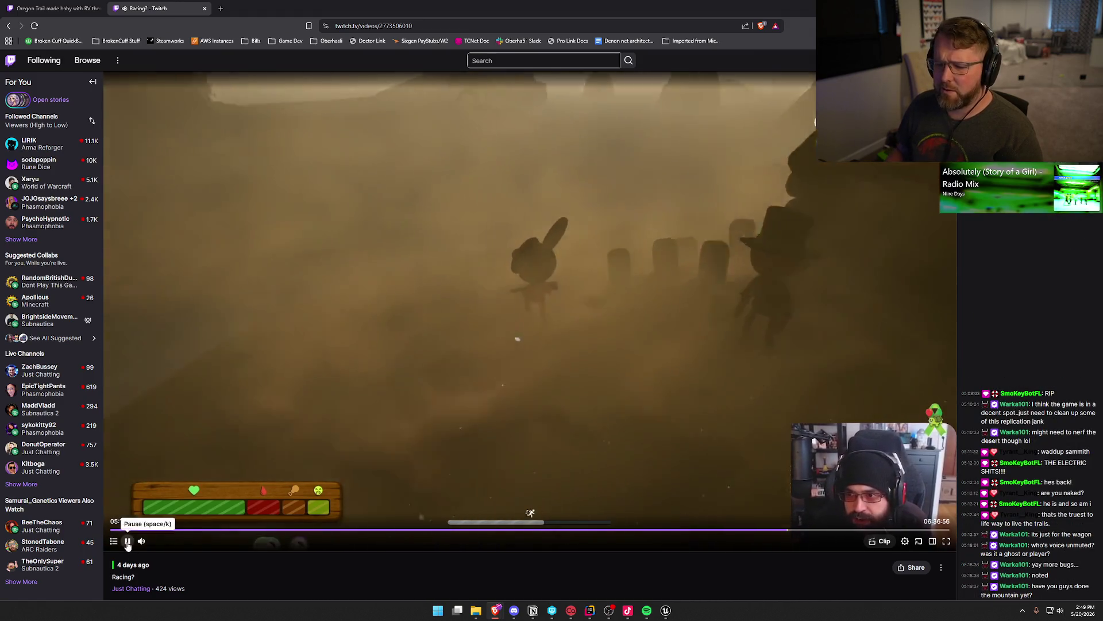
left_click(514, 336)
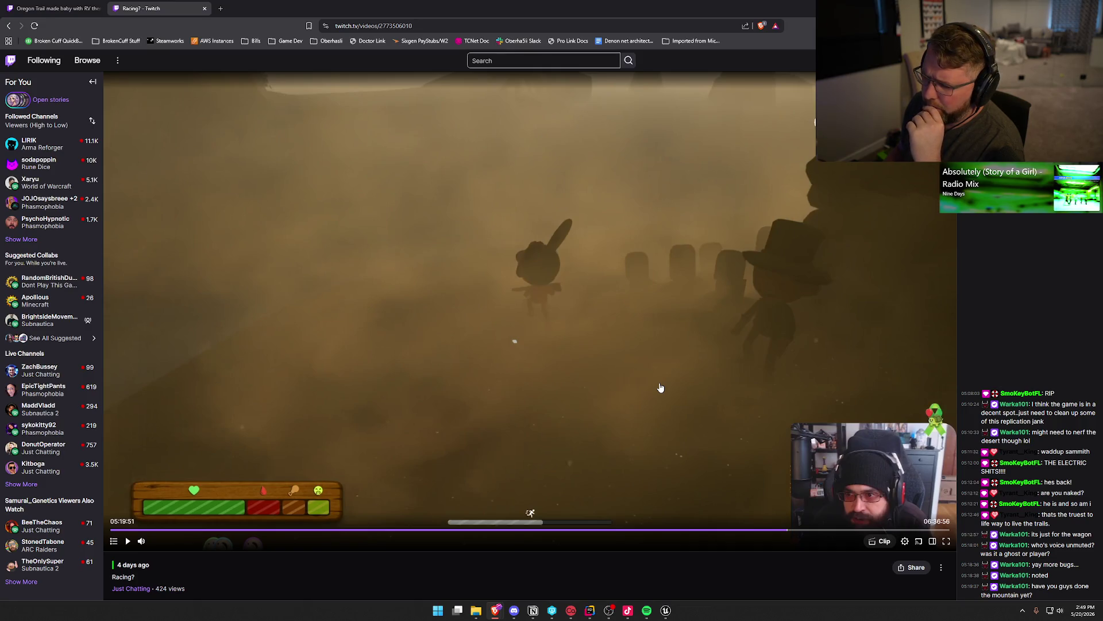
left_click(666, 610)
left_click(28, 593)
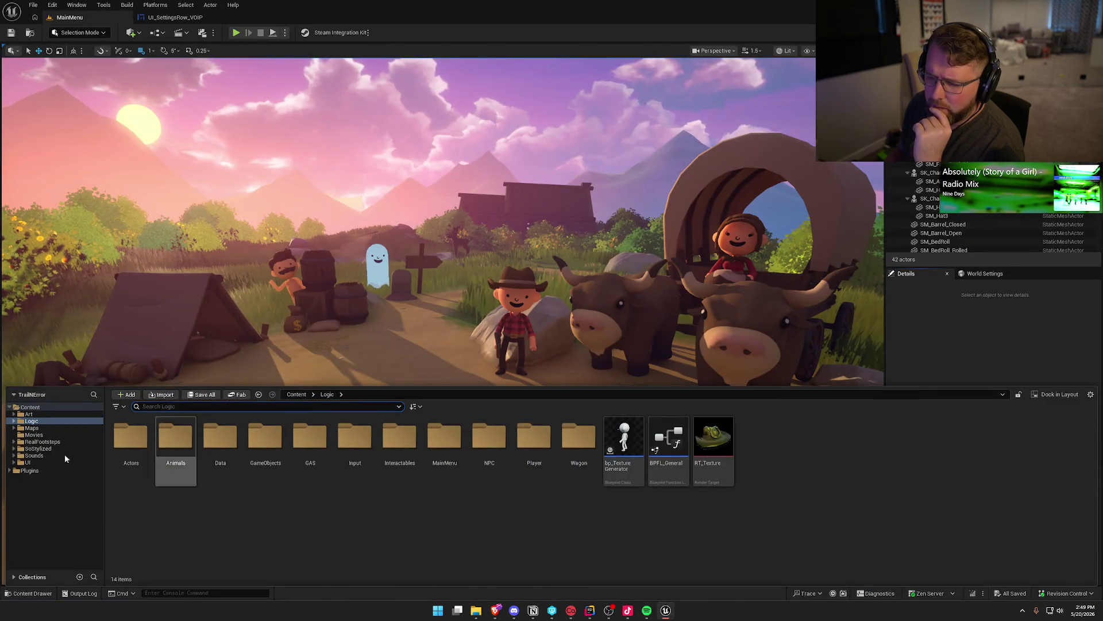
Step: Load the TrailMap level from the Maps folder and close the Content Drawer
left_click(32, 427)
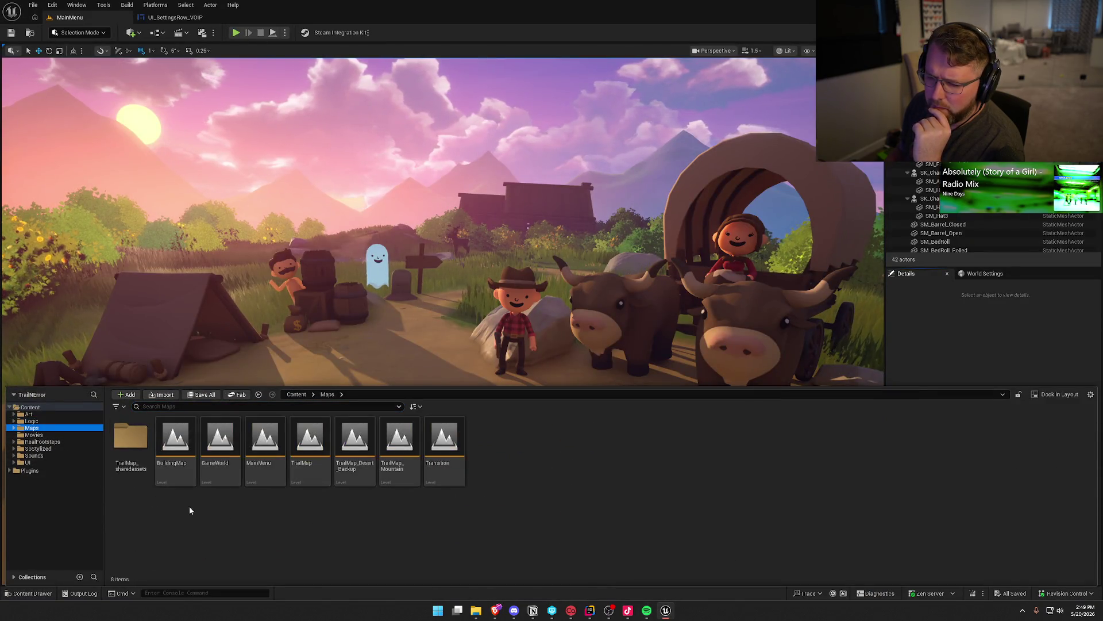
double_click(309, 467)
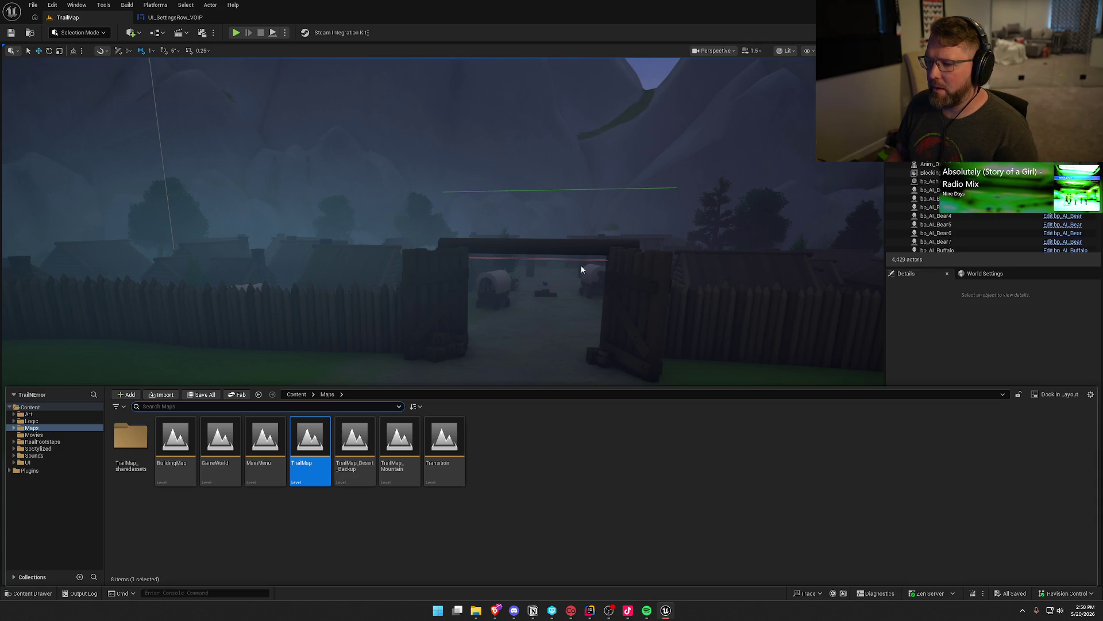
left_click(1012, 353)
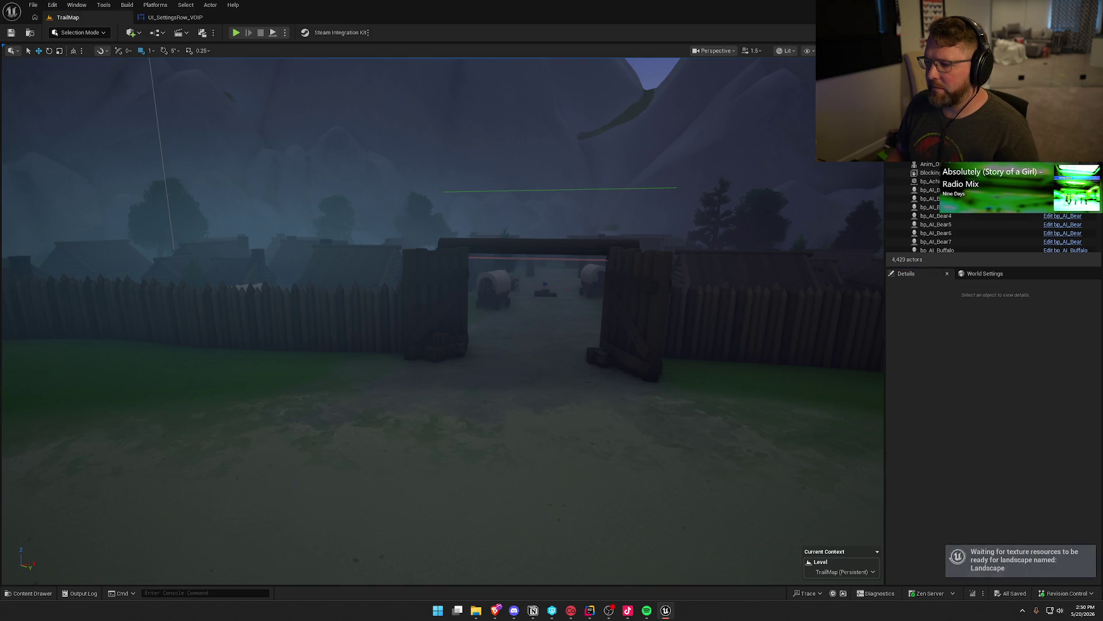
Step: Fly over the canyon, select TriggerVolume_Desert, and switch the viewport to Unlit shading
scroll(634, 307, "up", 3)
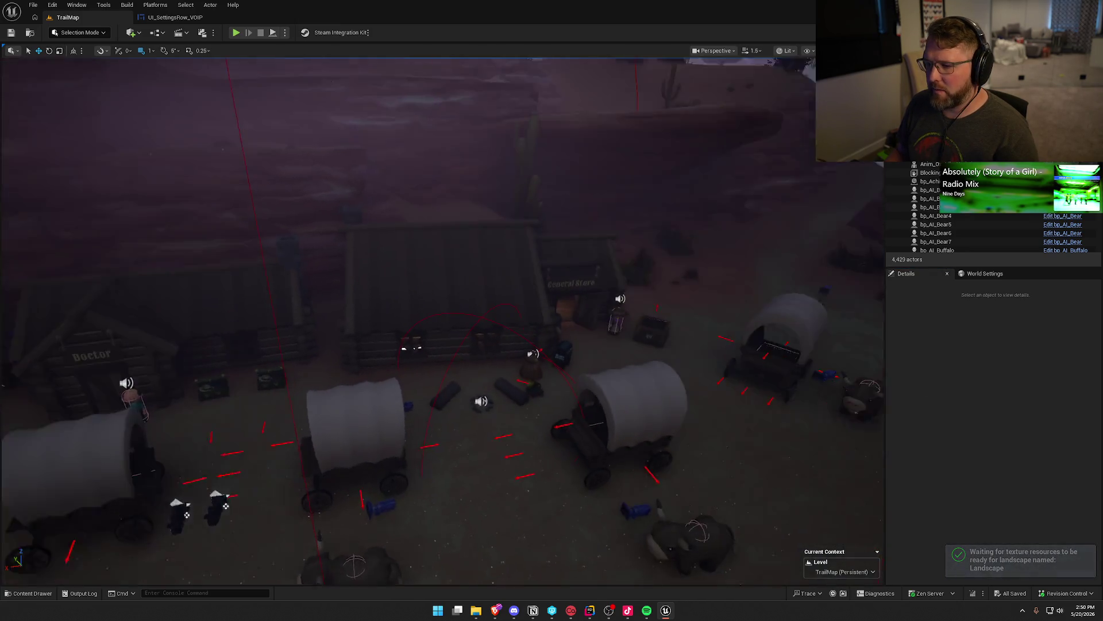
scroll(443, 321, "up", 3)
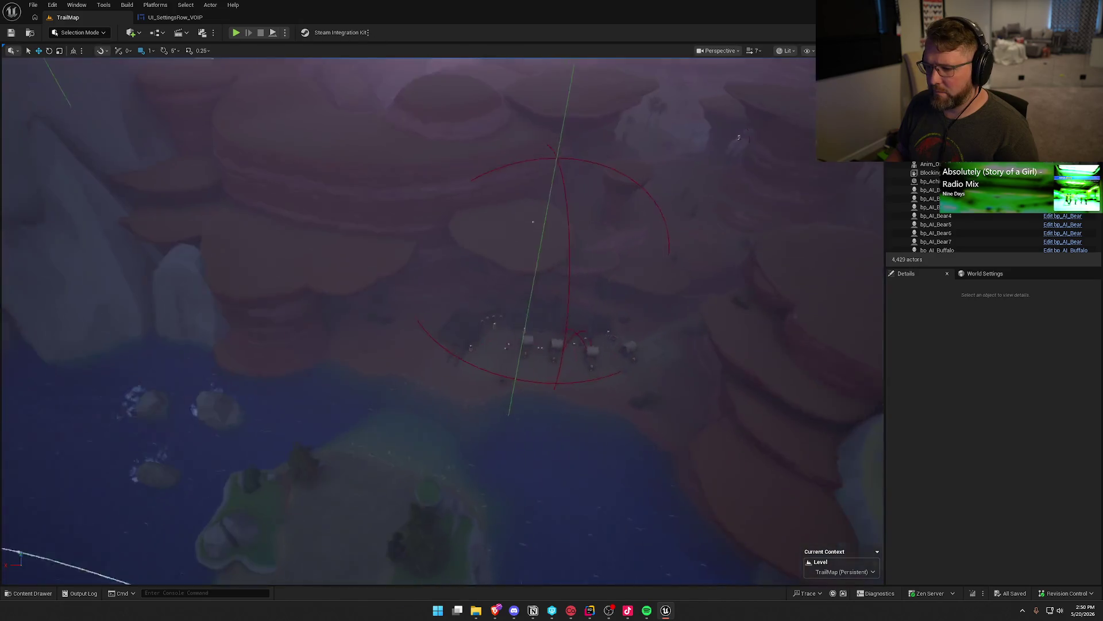
left_click_drag(575, 240, 575, 240)
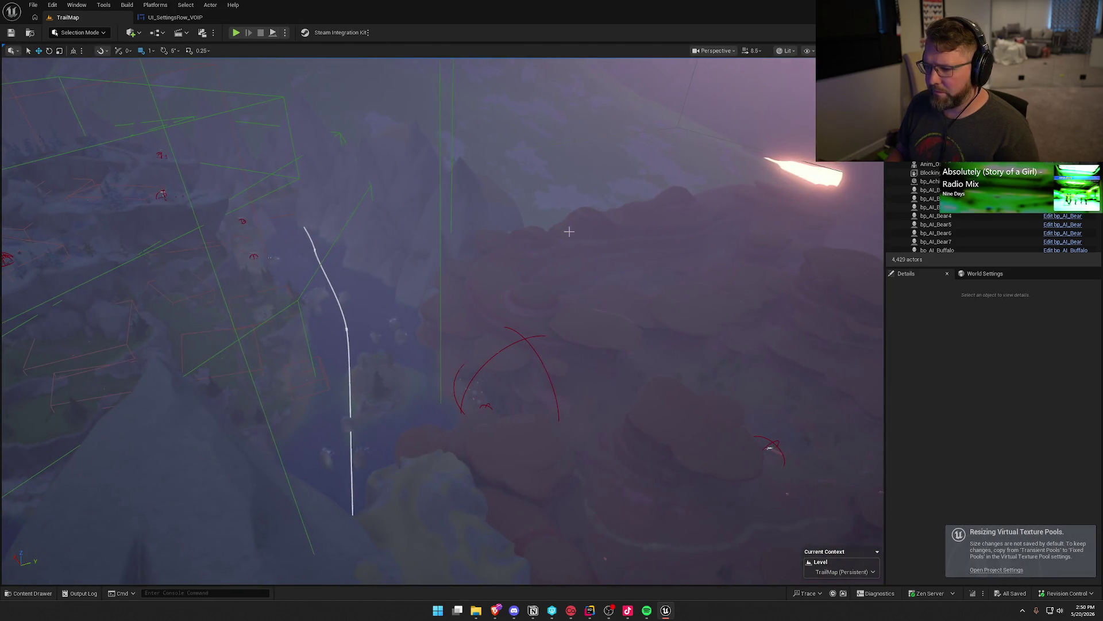
left_click(440, 192)
left_click_drag(674, 377, 674, 376)
key("alt+3")
left_click(69, 33)
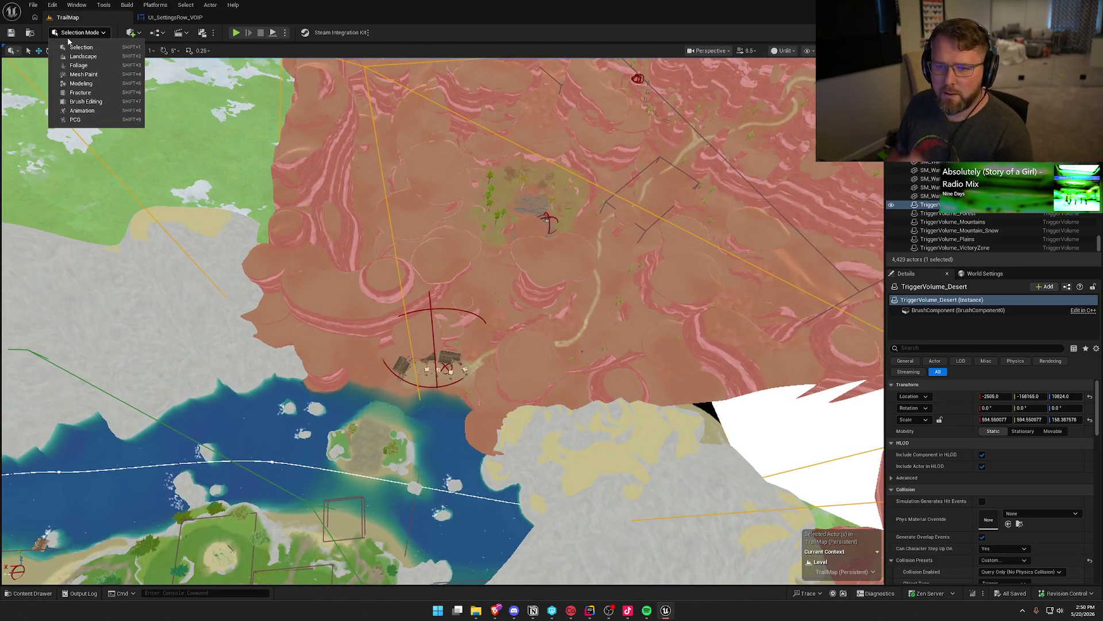
Step: Switch to Brush Editing mode and frame the desert edge beside the lake
left_click(86, 101)
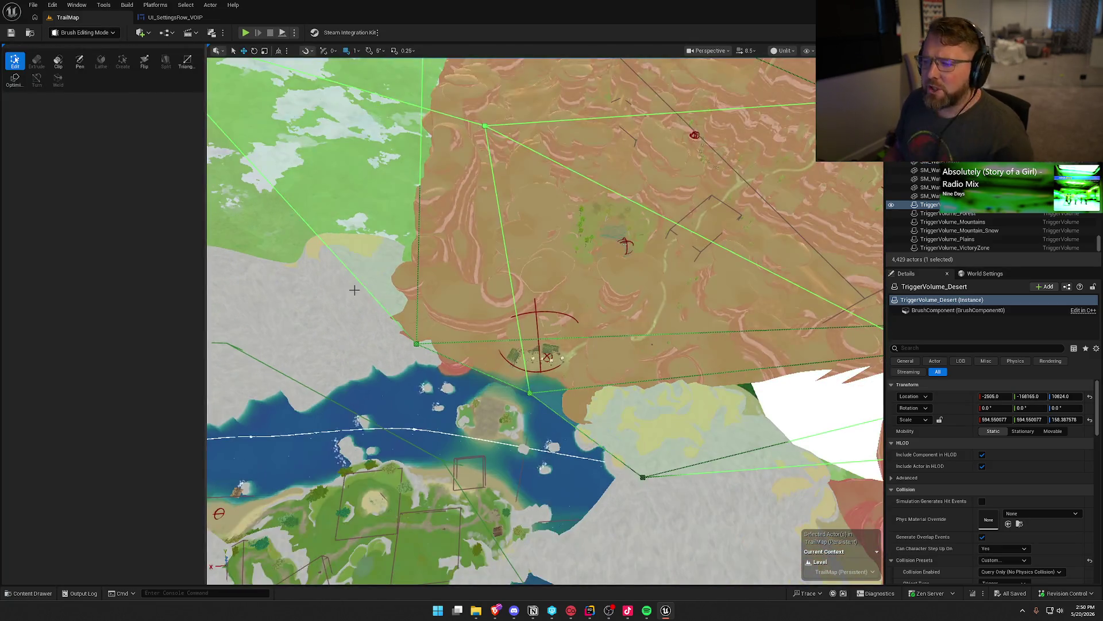
left_click_drag(581, 335, 581, 335)
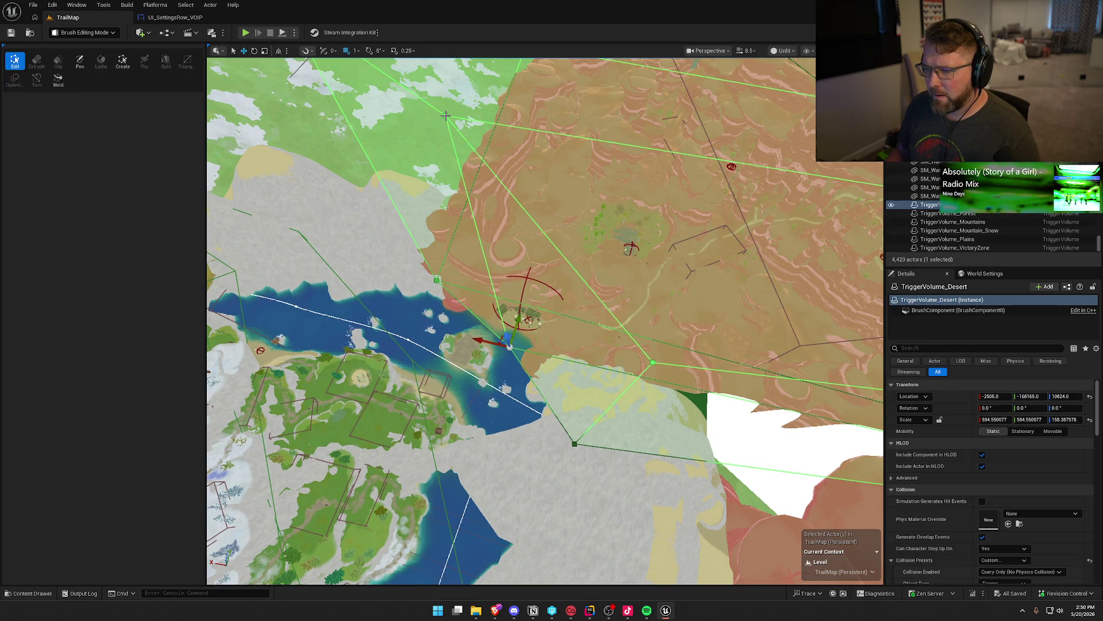
left_click_drag(446, 116, 446, 116)
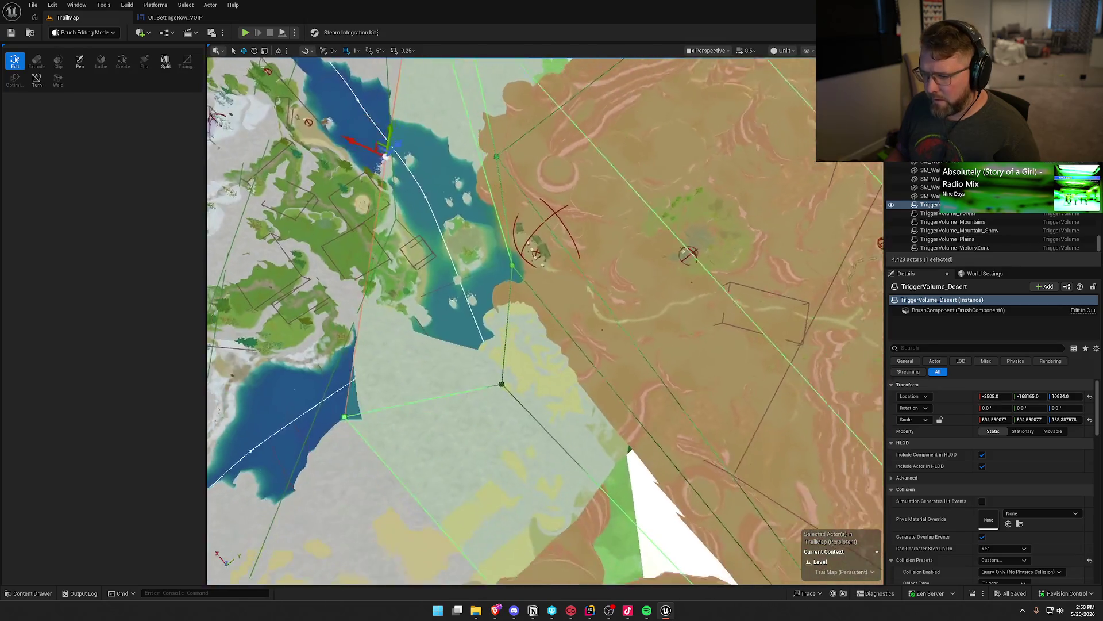
left_click_drag(493, 265, 493, 265)
left_click_drag(488, 167, 503, 165)
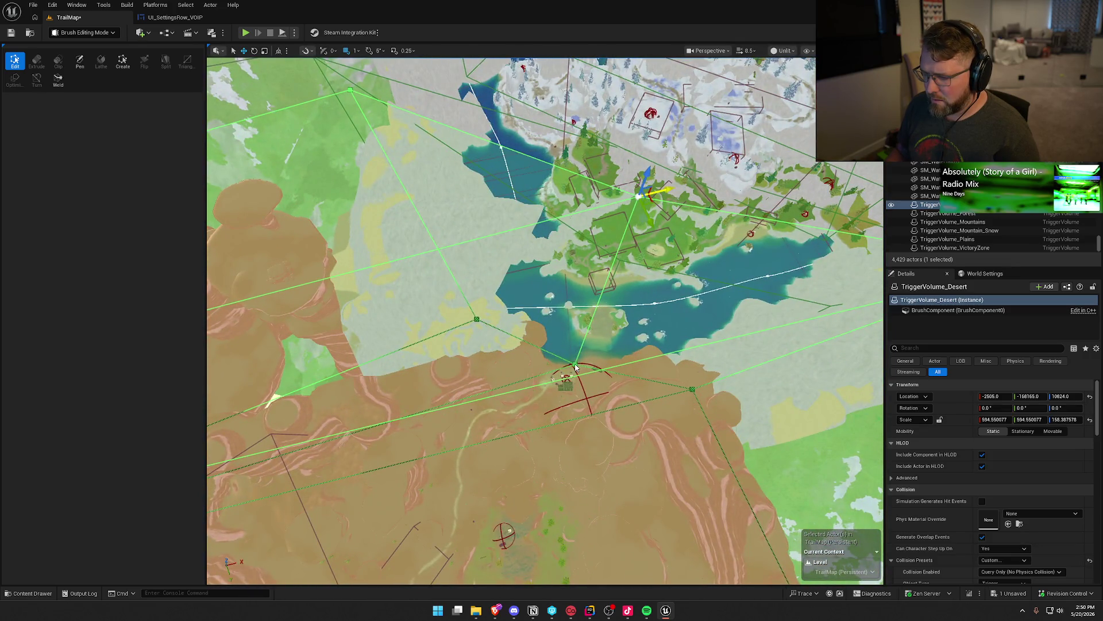
mouse_move(575, 368)
left_mouse_down()
mouse_move(525, 352)
mouse_move(516, 324)
left_mouse_up()
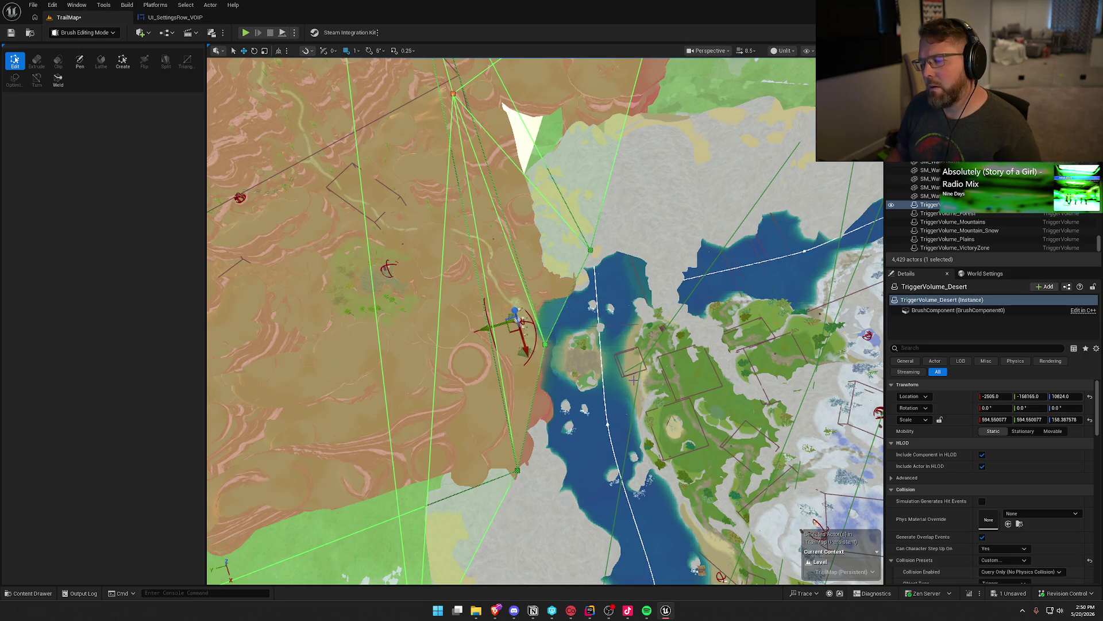
Step: Drag a TriggerVolume_Desert corner beside the canyon wagon camp and orbit to check its shape
key("ctrl+z")
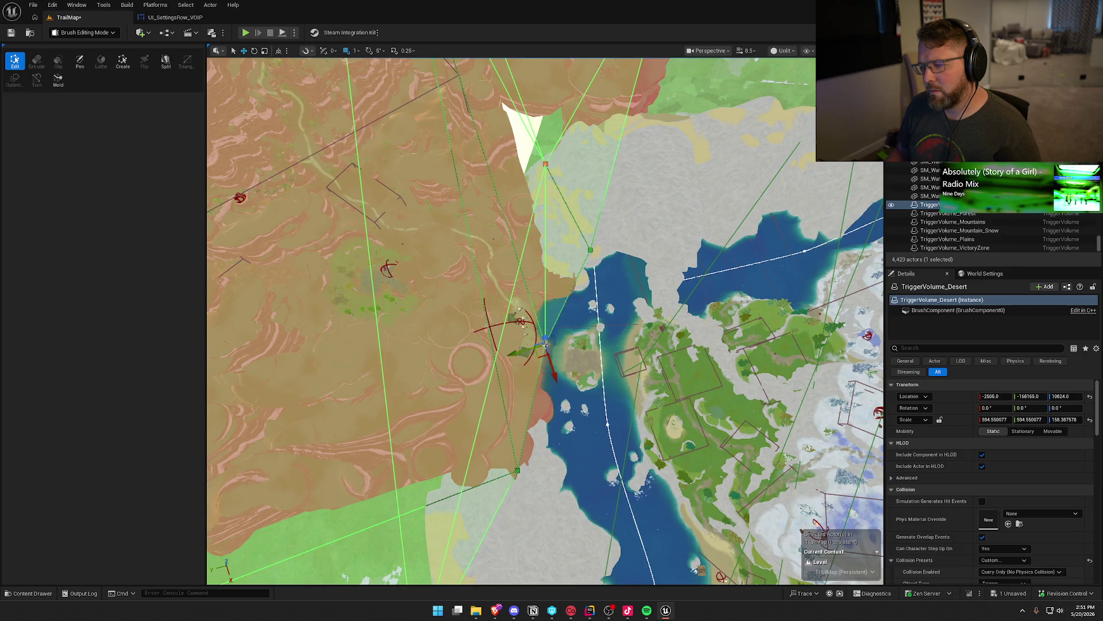
mouse_move(539, 357)
left_mouse_down()
mouse_move(511, 325)
mouse_move(477, 320)
mouse_move(471, 304)
left_mouse_up()
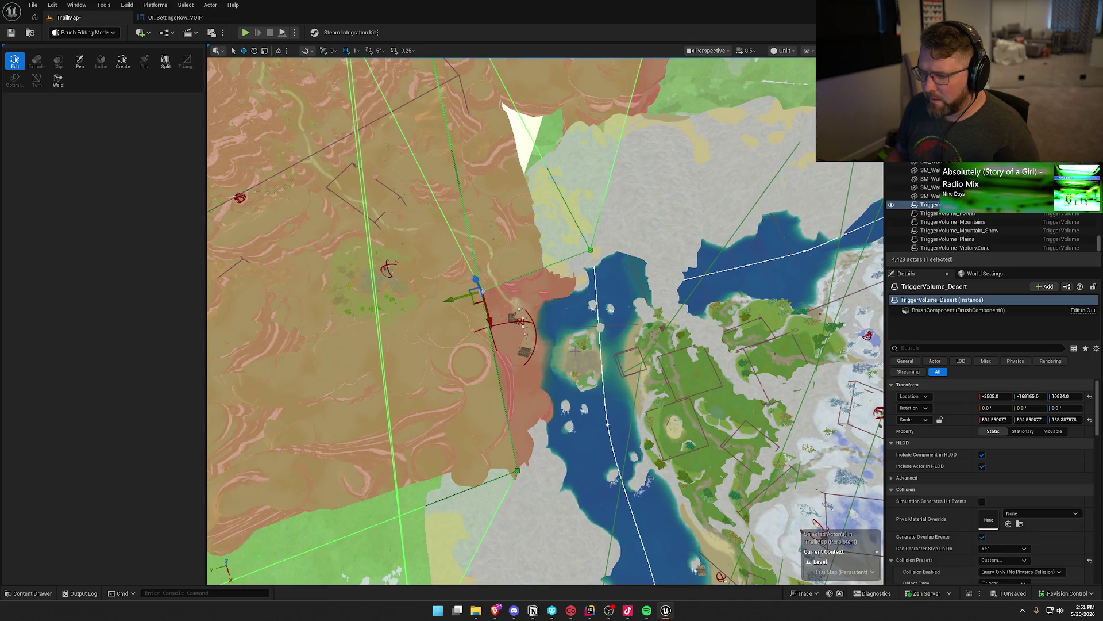
scroll(470, 303, "up", 5)
scroll(511, 322, "up", 5)
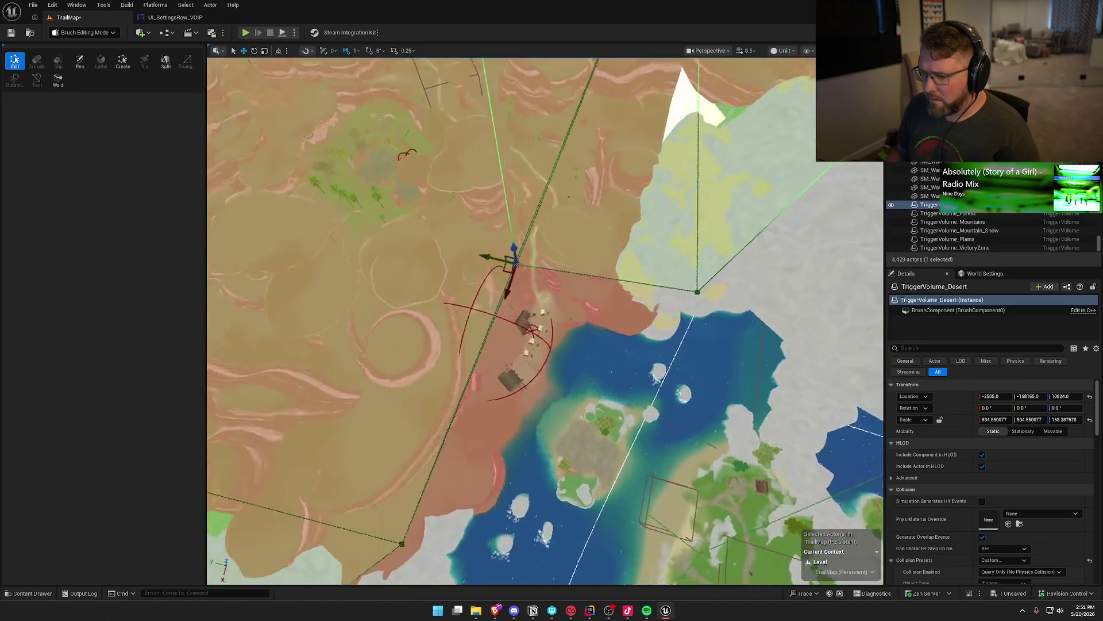
scroll(511, 321, "down", 5)
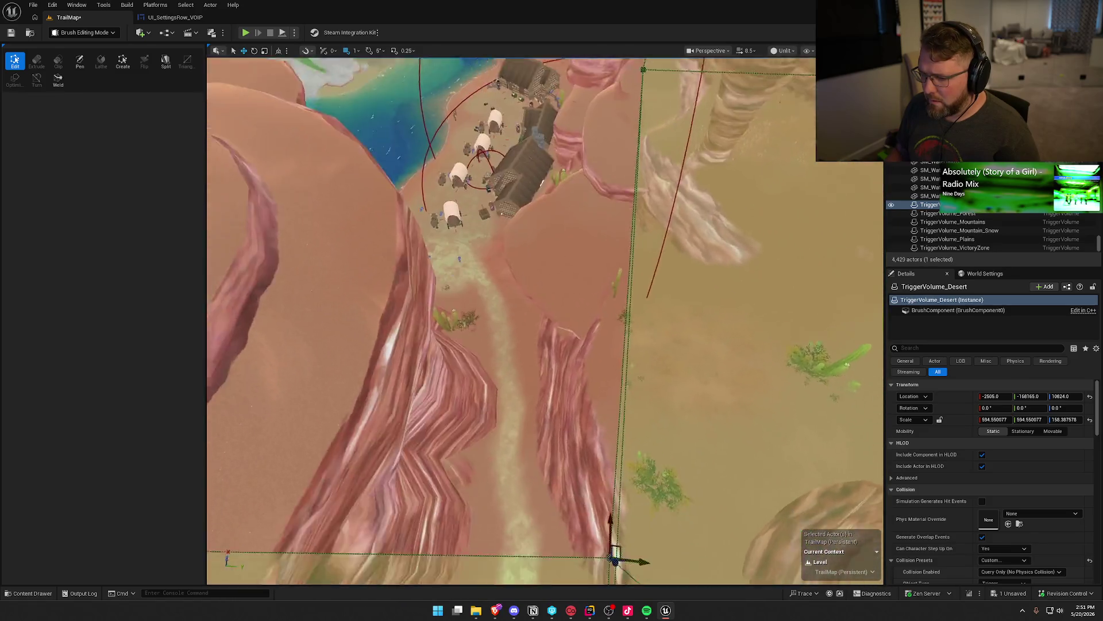
left_click_drag(511, 322, 649, 321)
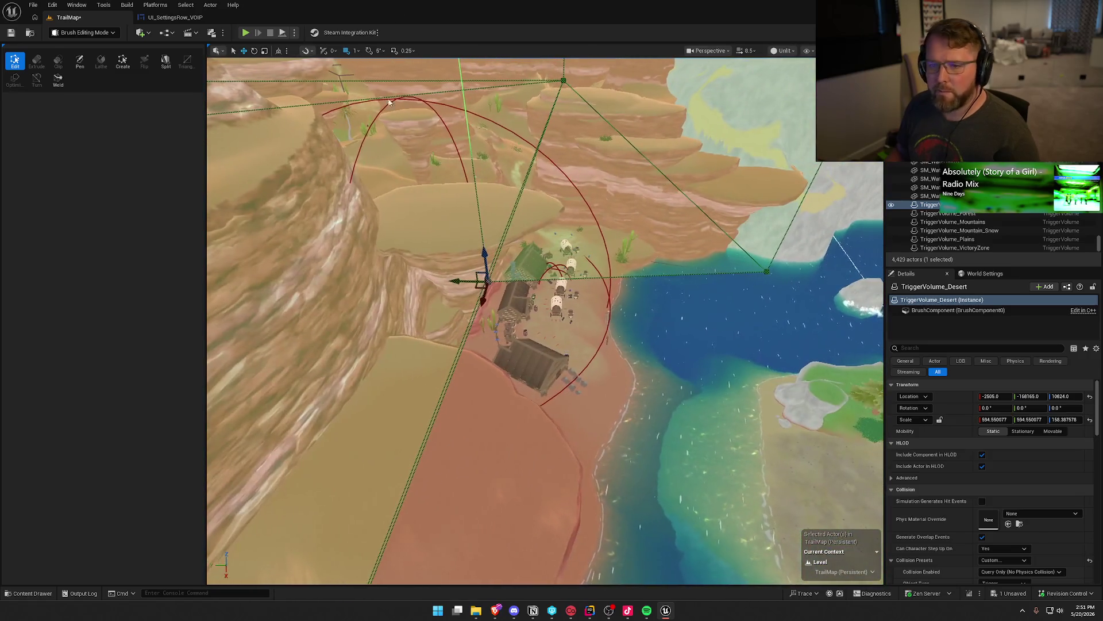
Step: Return to Selection mode, check out the map file, and bring Twitch to the front
left_click(85, 32)
left_click(74, 45)
left_click_drag(404, 302, 499, 320)
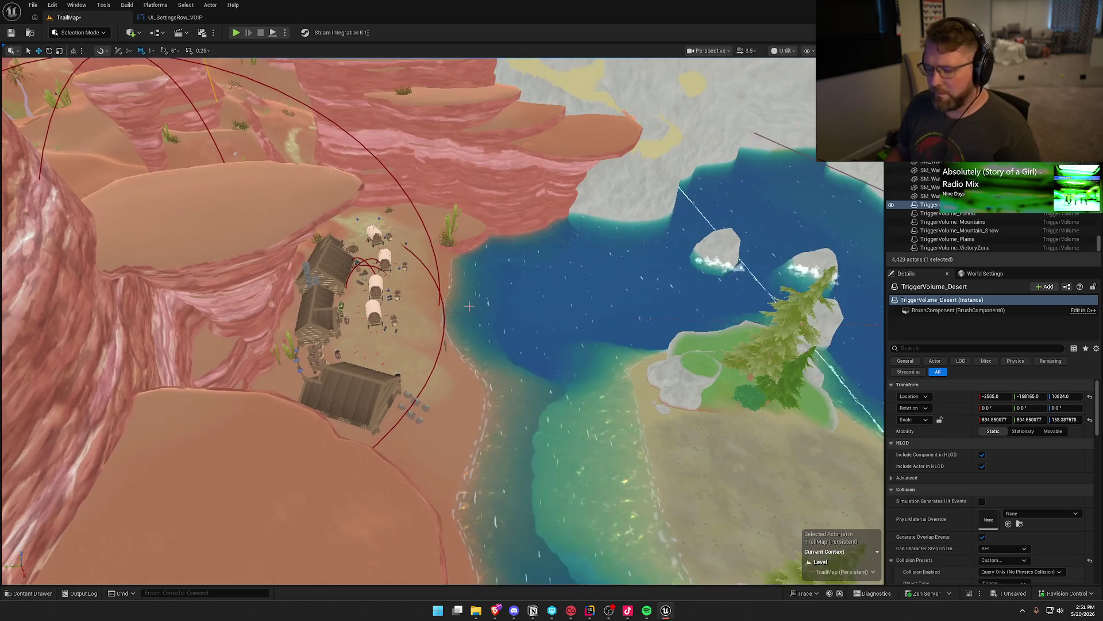
left_click(575, 402)
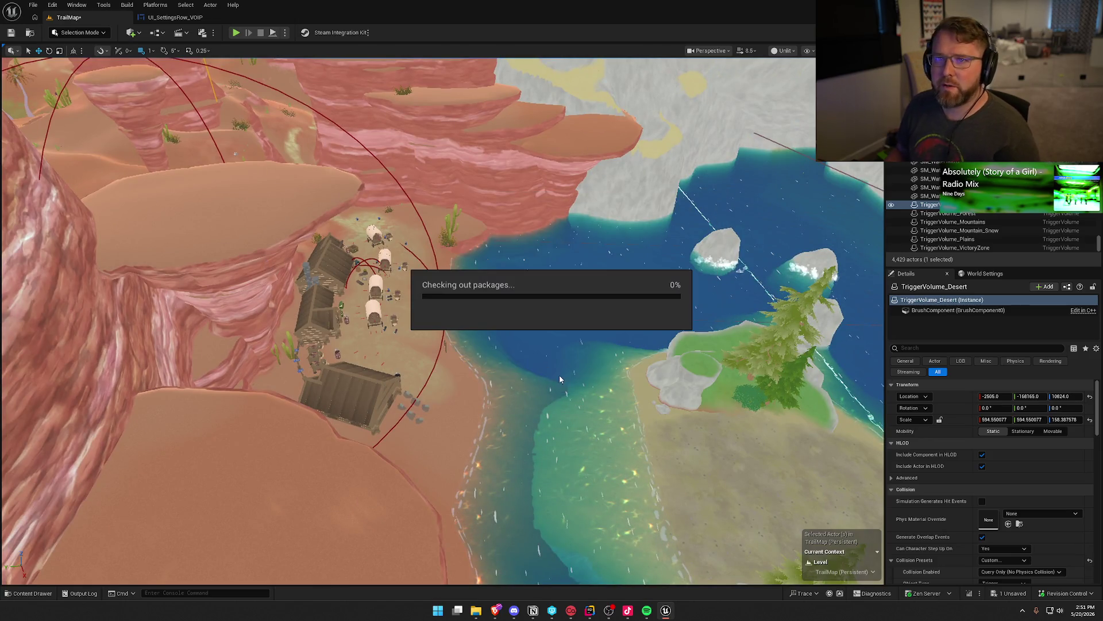
left_click(494, 613)
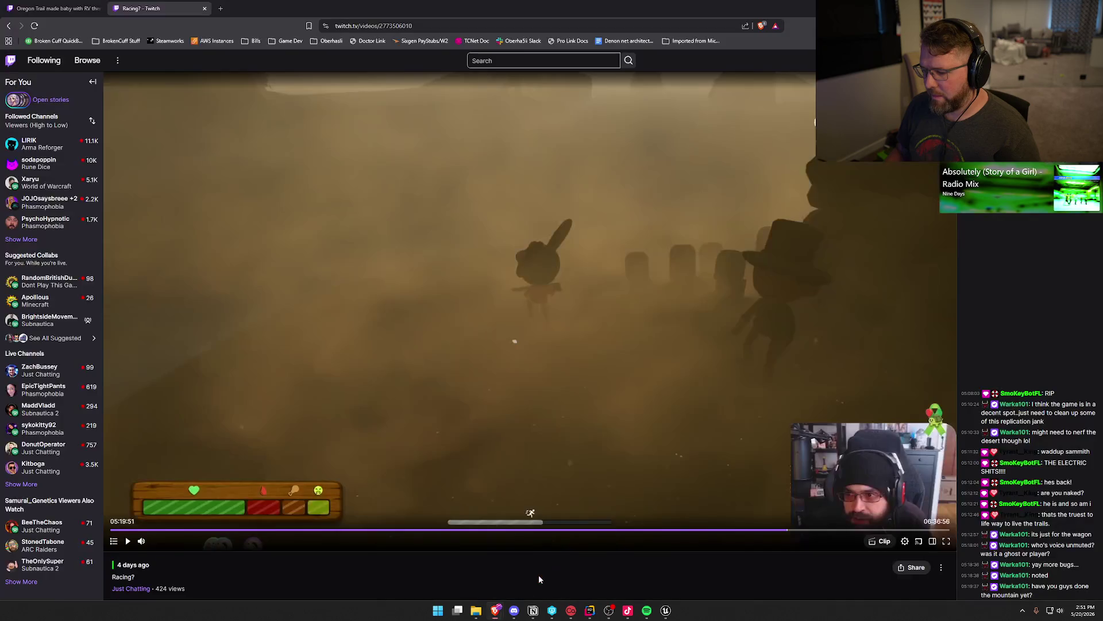
Step: Resume the Trail & Error VOD and skip it past the drowning, ghost and respawning scenes
left_click(546, 340)
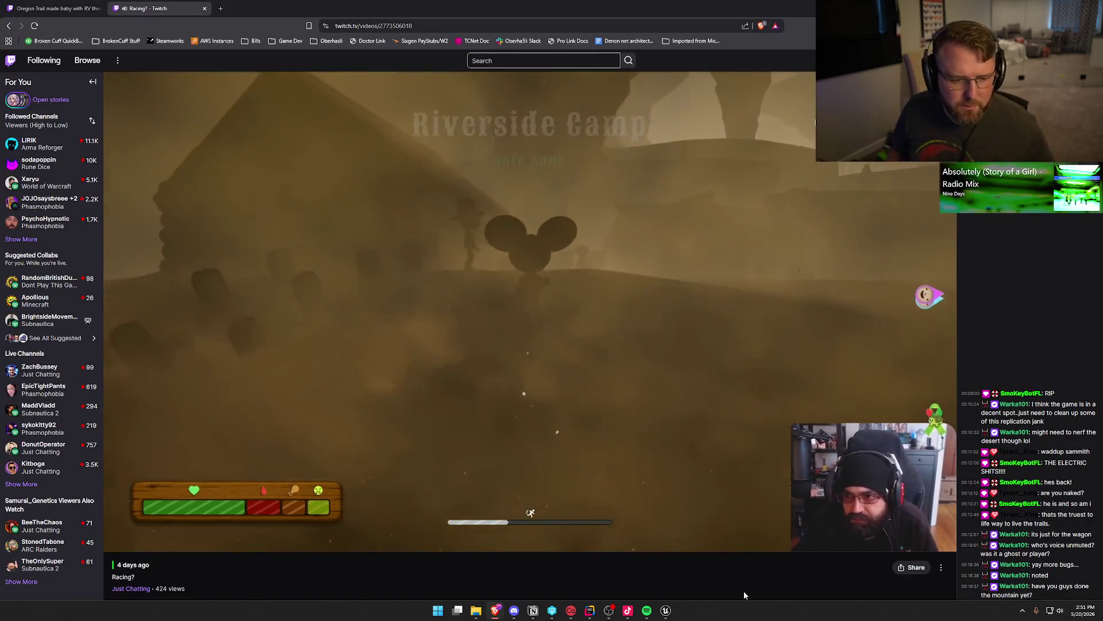
key("Right")
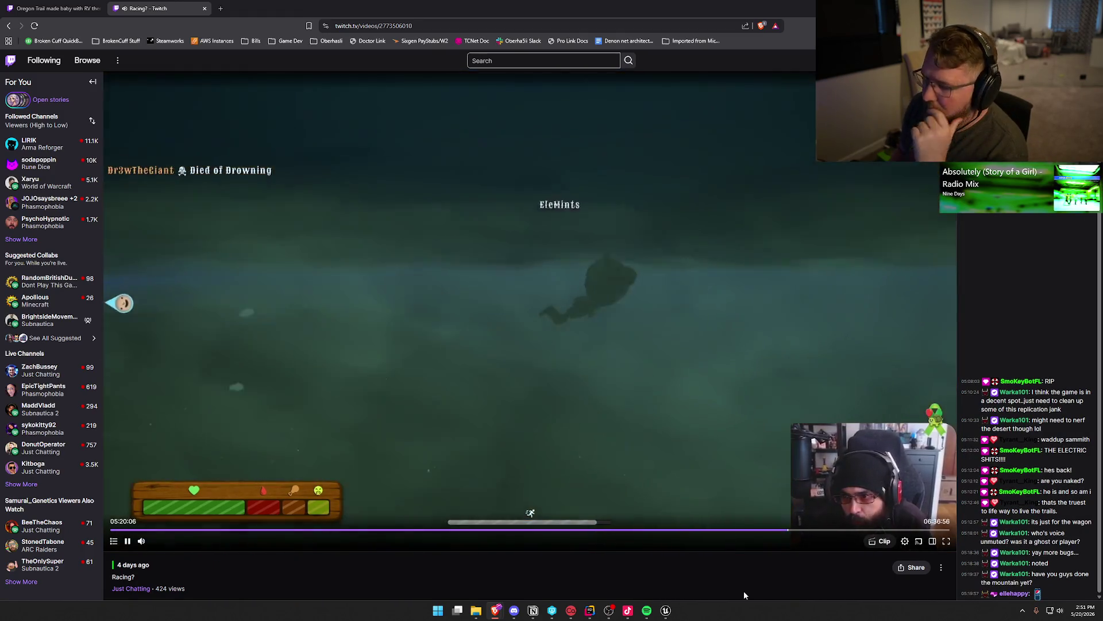
key("Right")
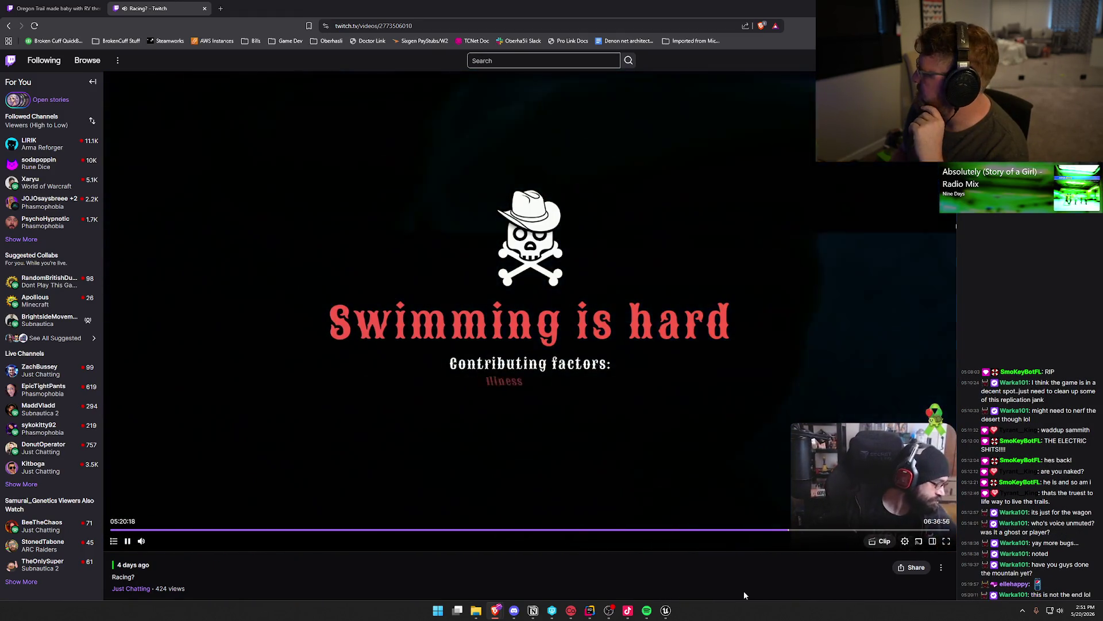
key("Right")
key("Right")
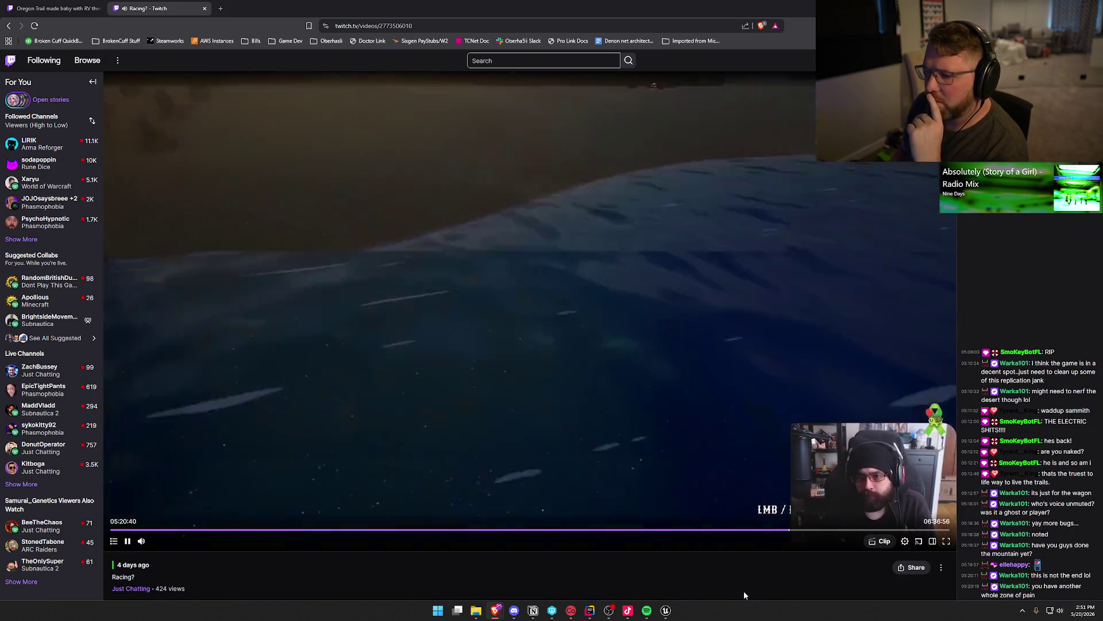
key("Right")
key("Right")
key("Right")
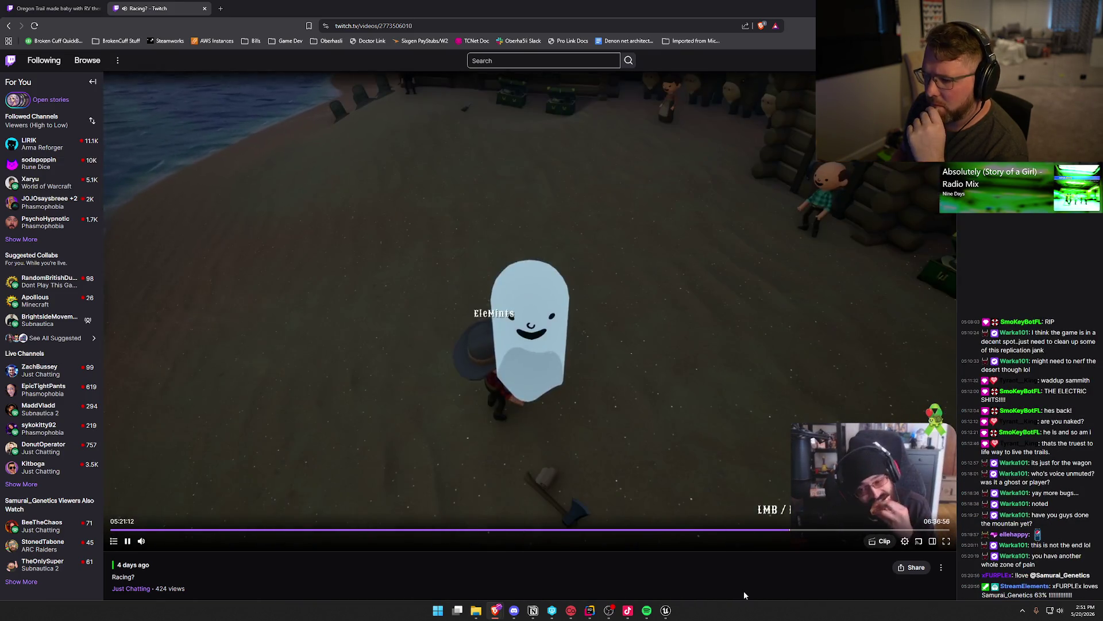
key("Right")
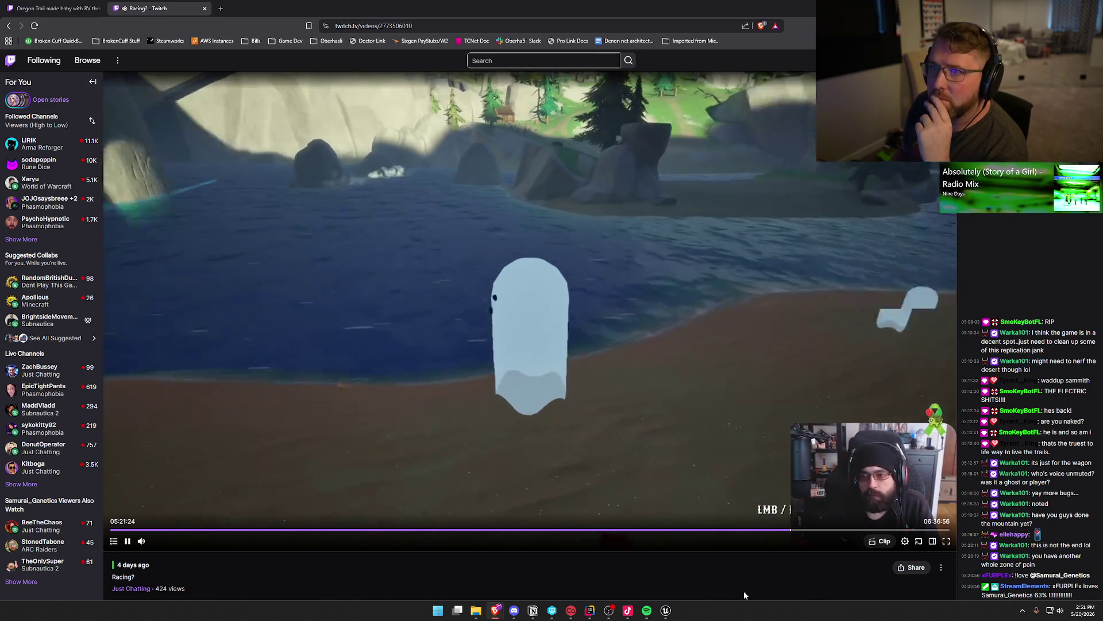
key("Right")
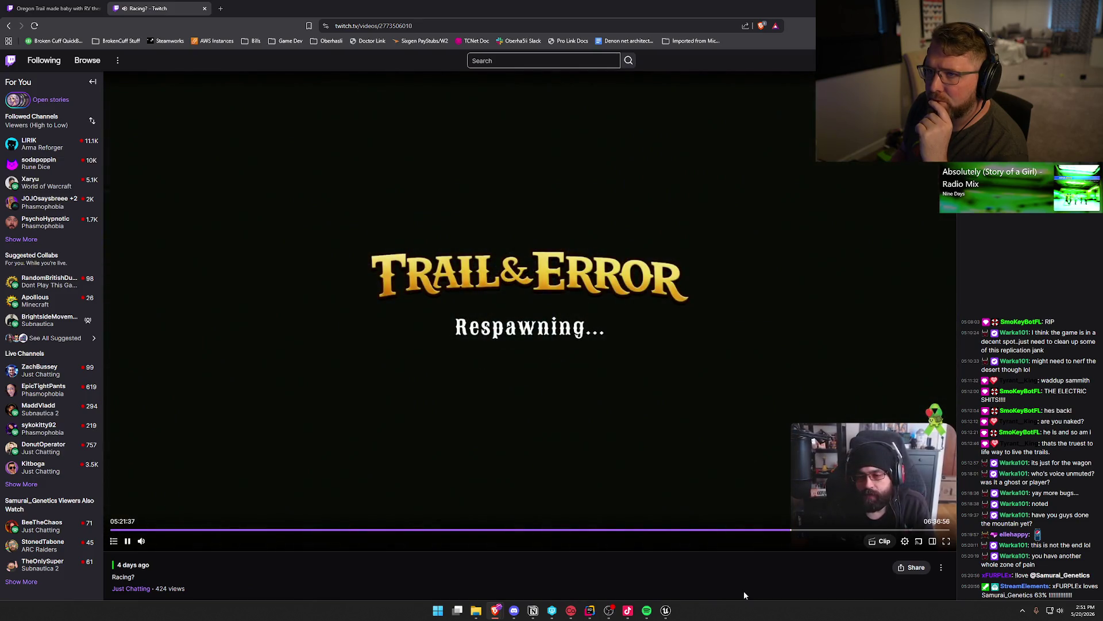
key("Right")
key("Right")
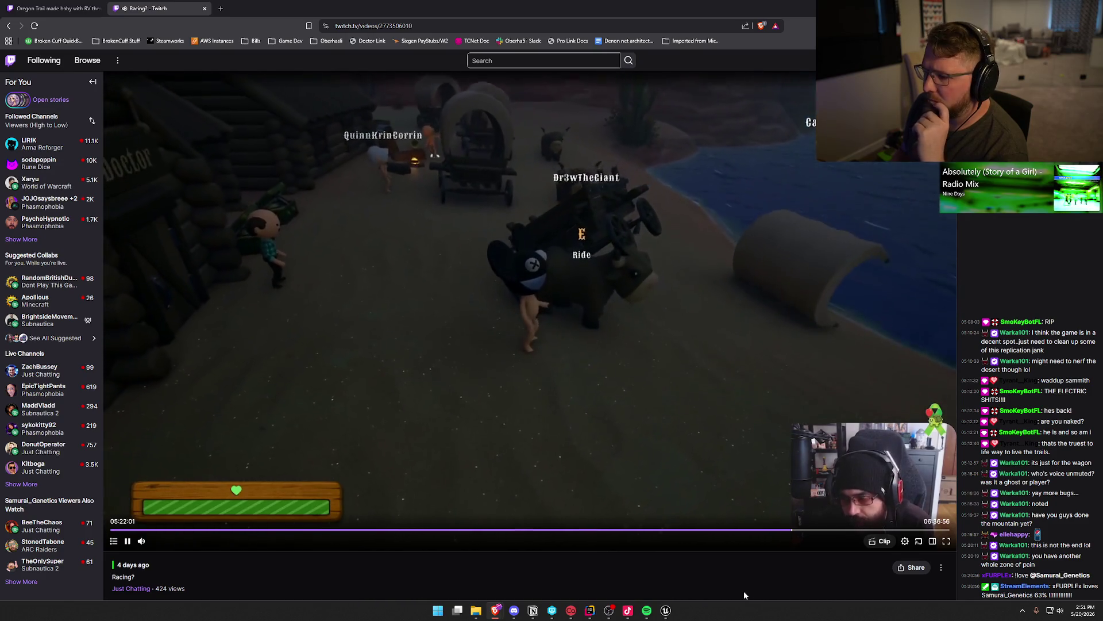
Step: Skip the VOD through the desert town to 05:27:09 at the General Store camp
key("Right")
key("Right")
key("Right")
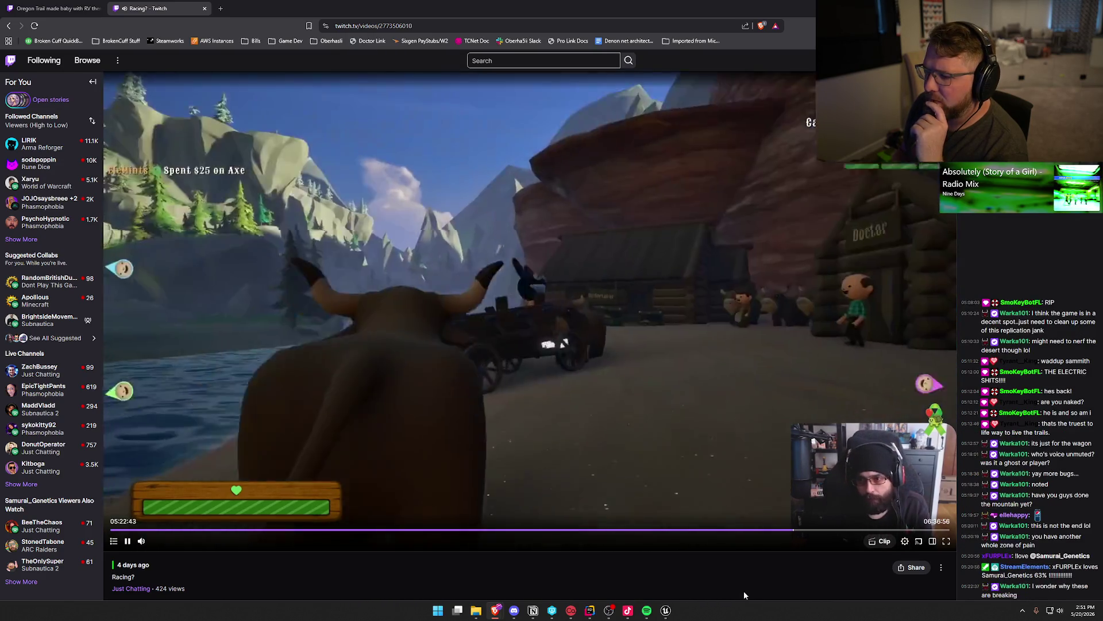
key("Right")
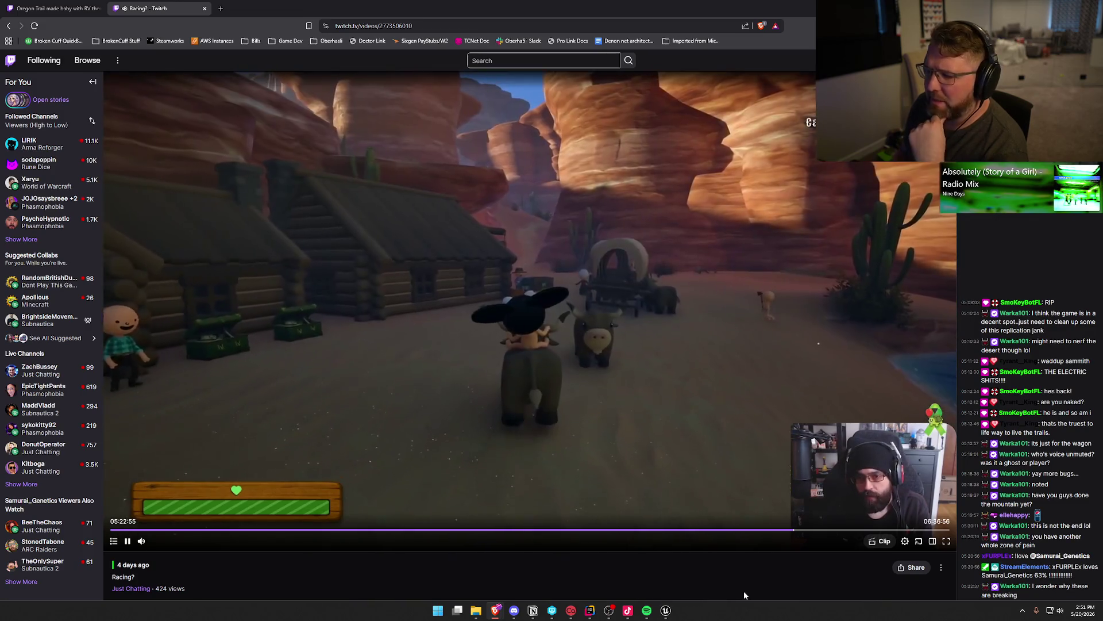
key("Right")
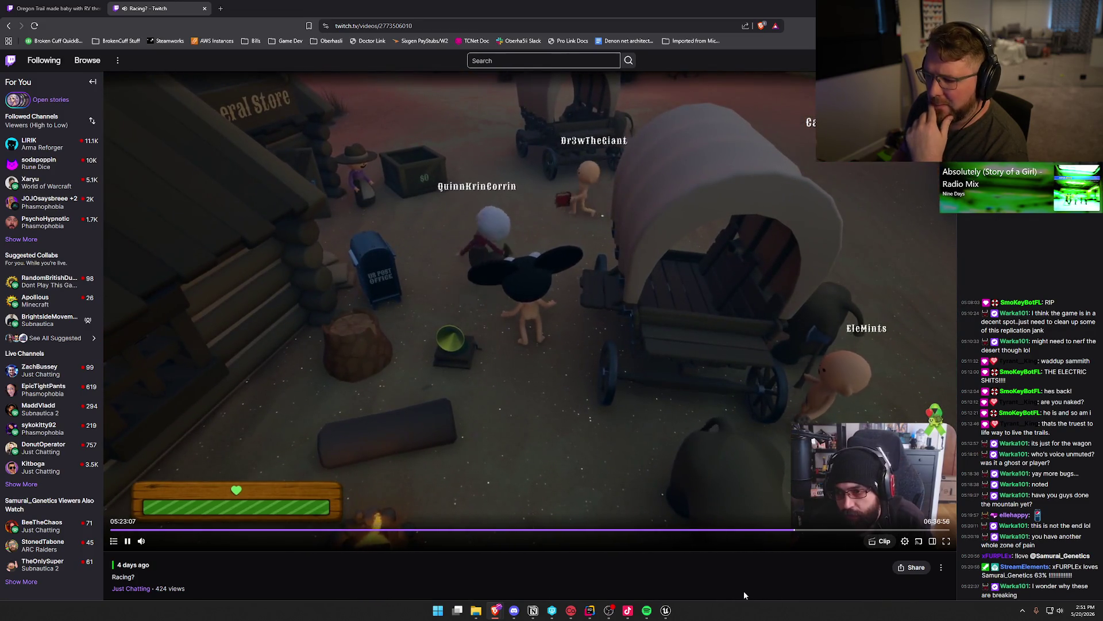
key("Right")
key("Right")
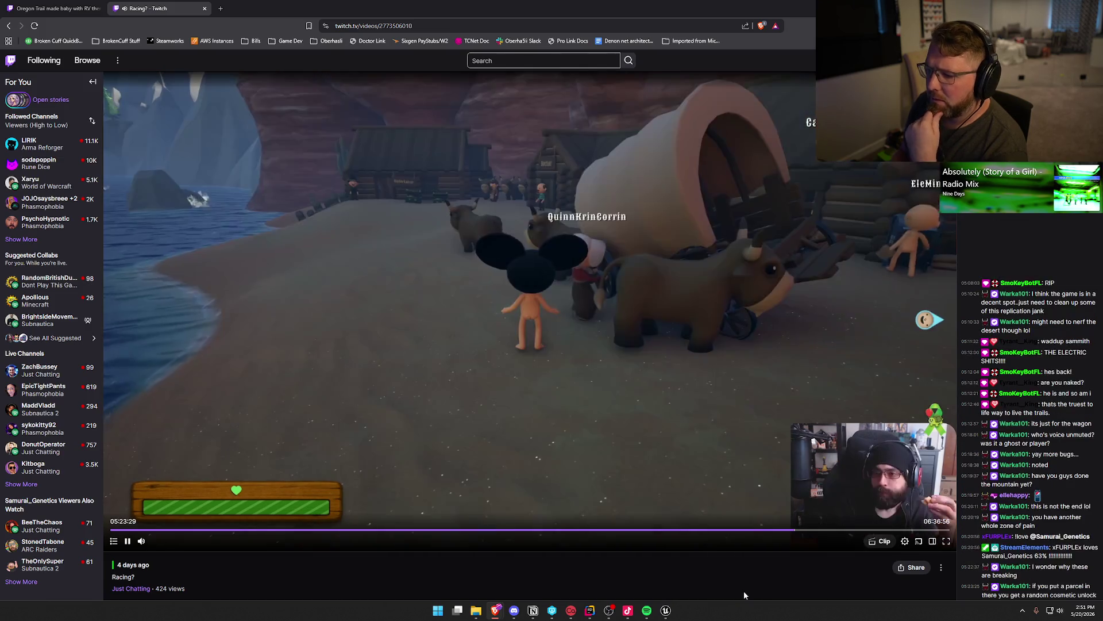
key("Right")
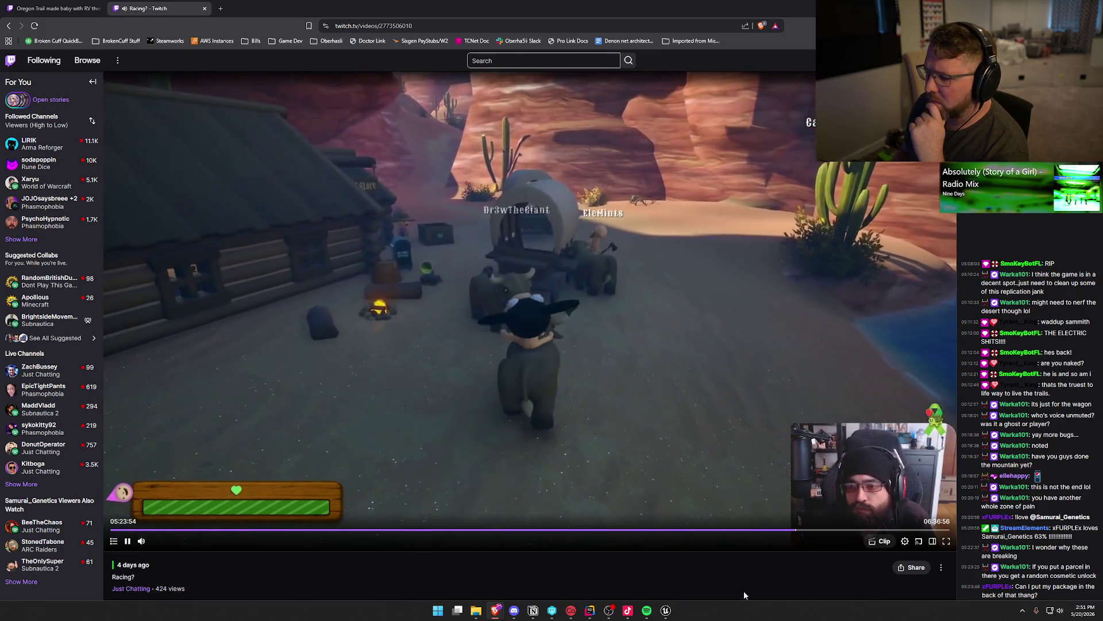
key("Right")
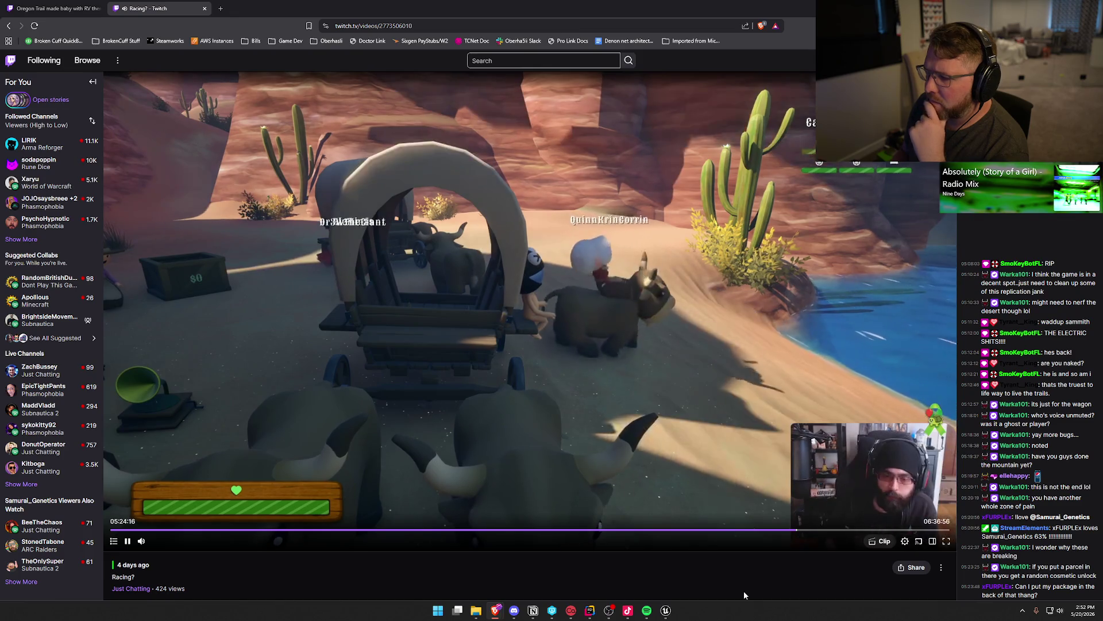
key("Right")
key("Right")
key("Right")
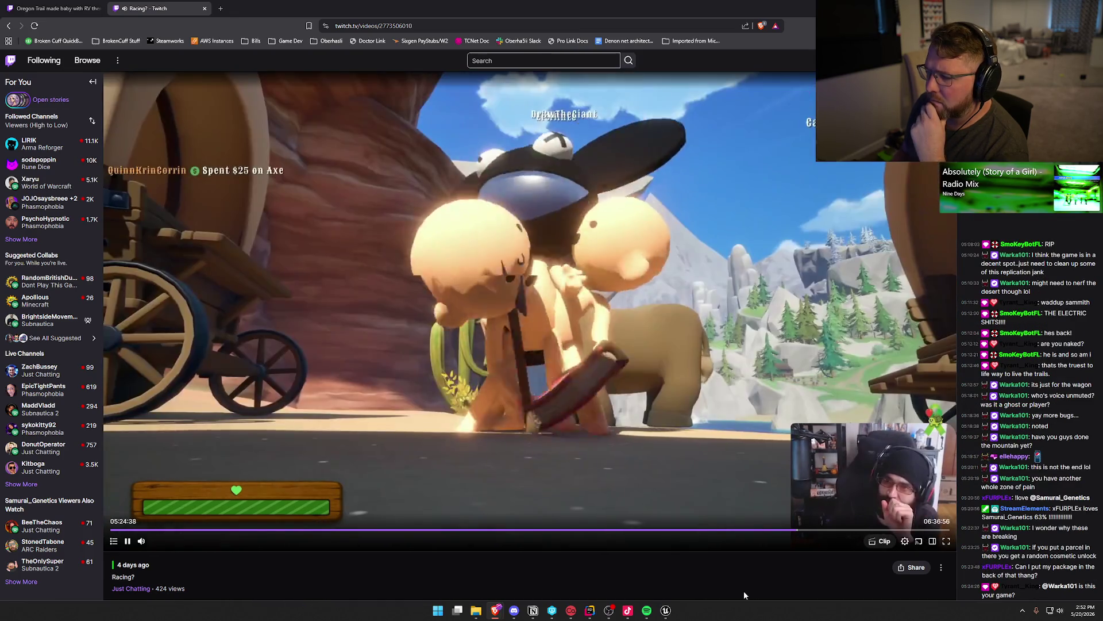
key("Right")
key("Right")
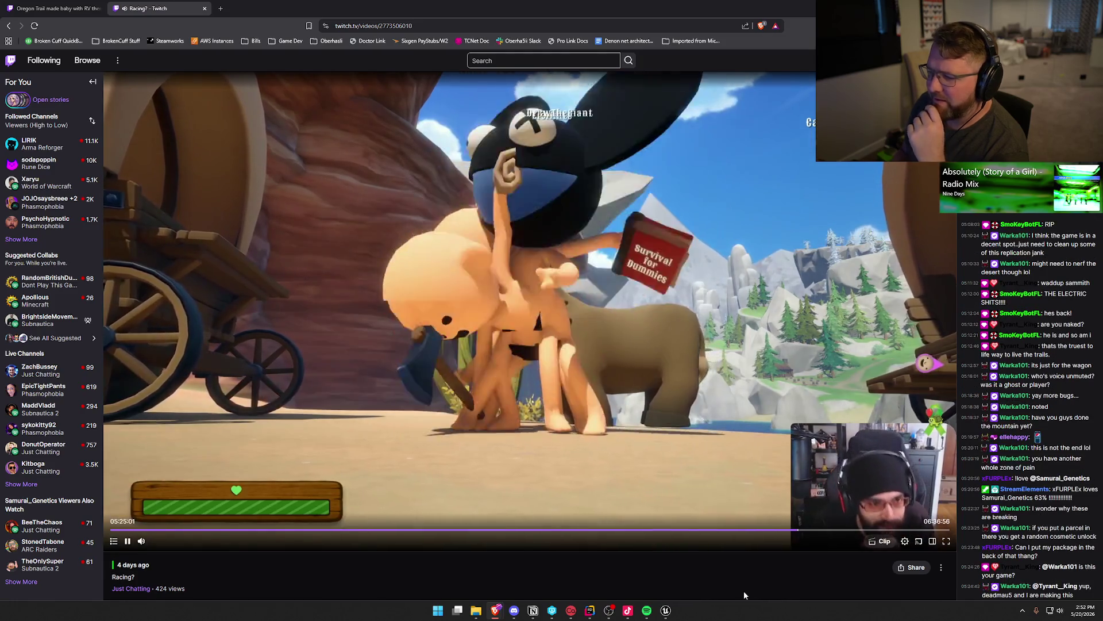
key("Right")
key("Right")
key("Right")
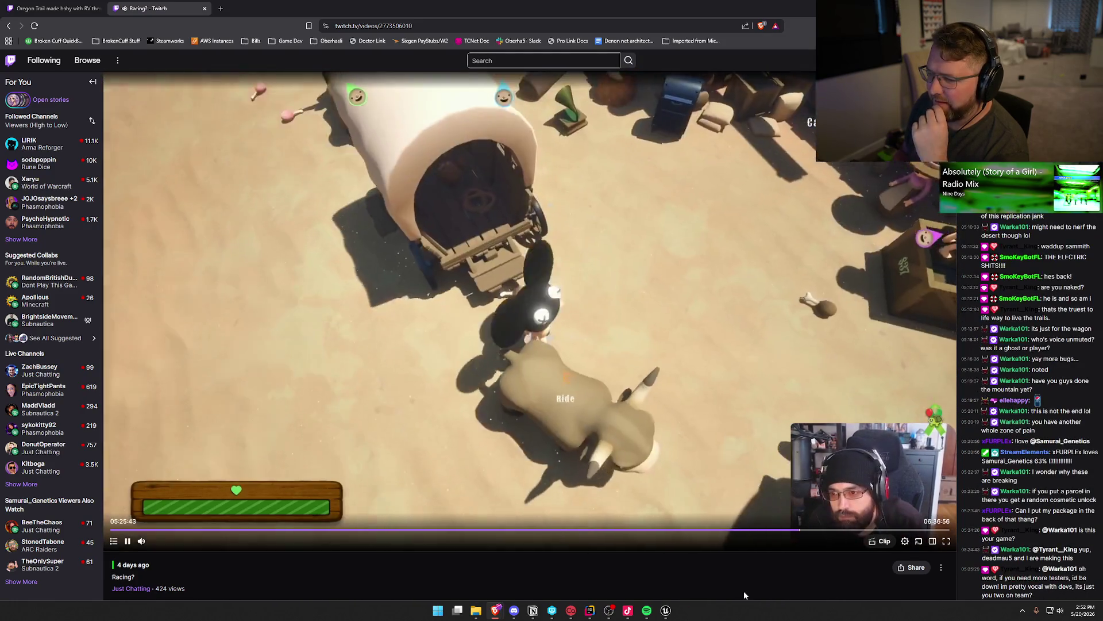
key("Right")
key("Right")
key("Right")
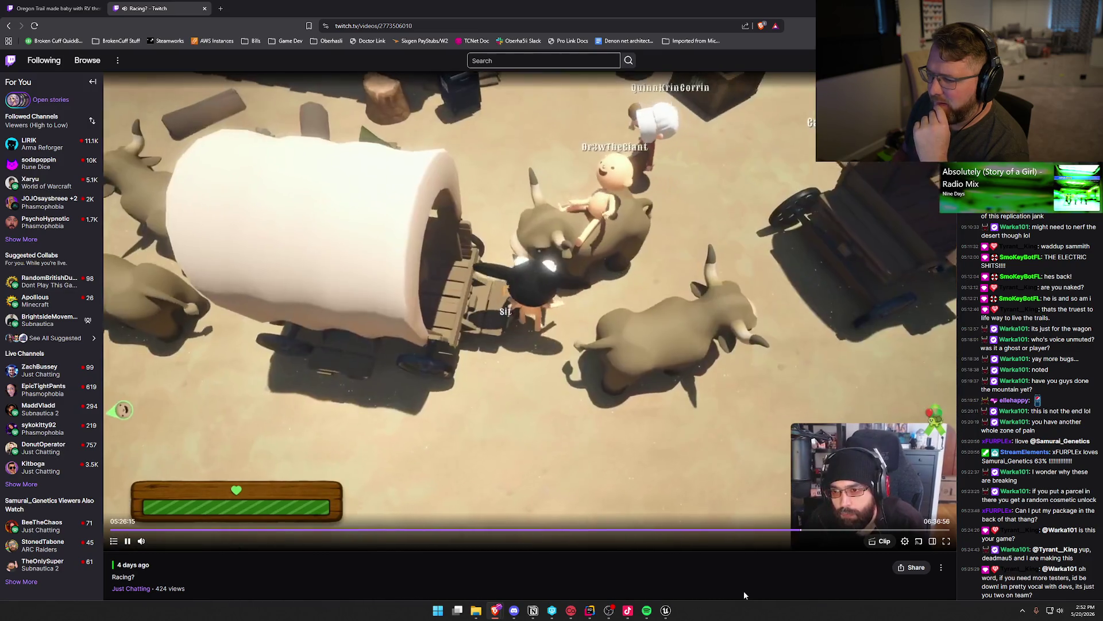
key("Right")
key("Right")
key("Right")
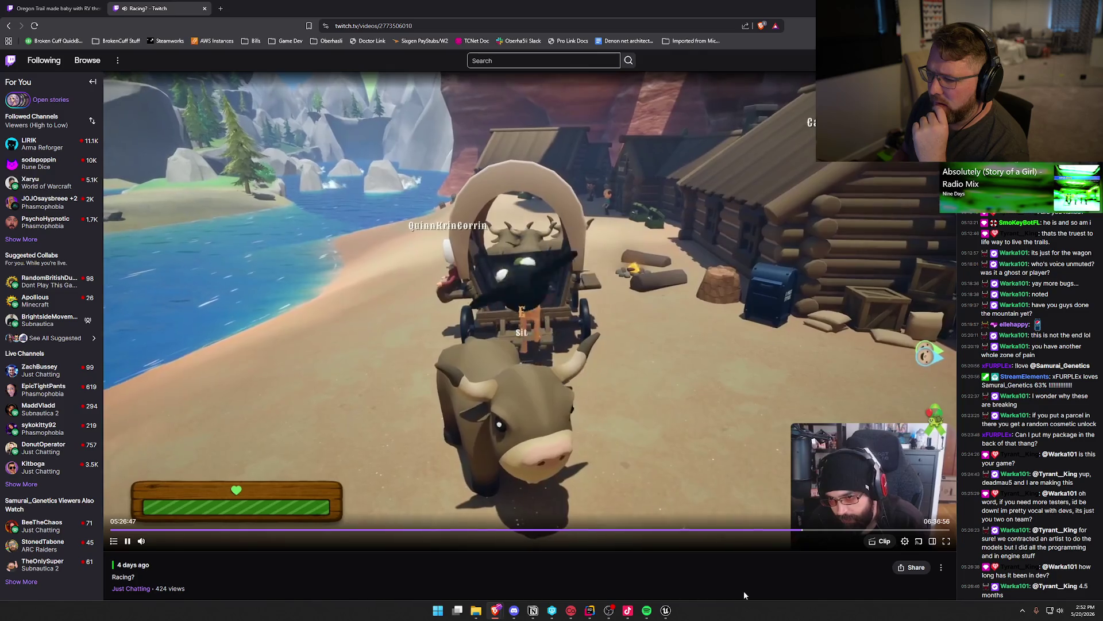
key("Right")
key("Right")
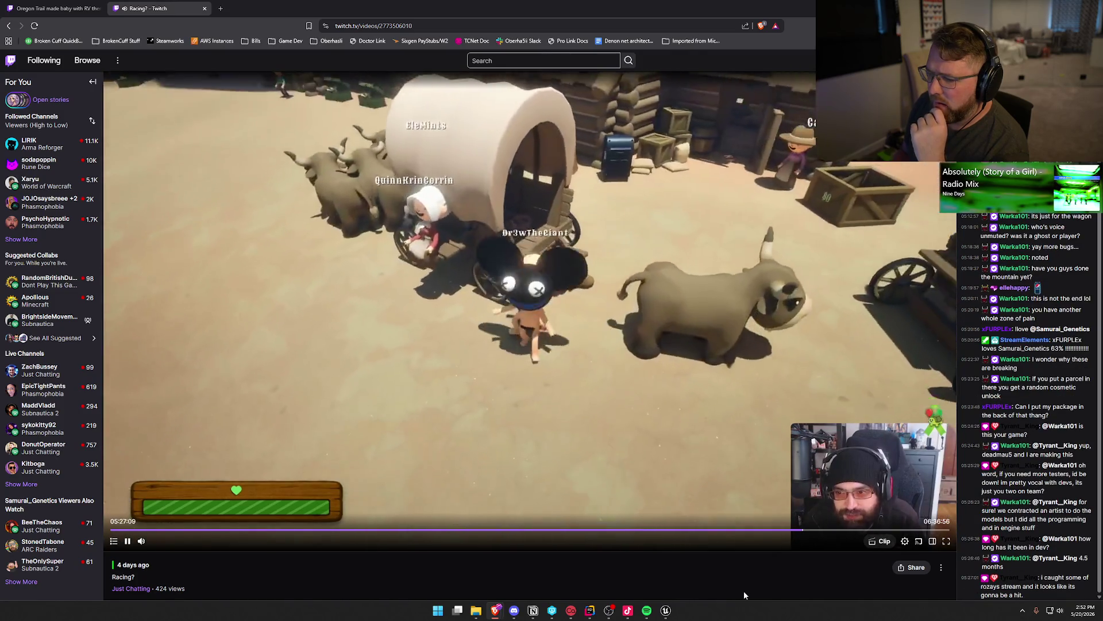
key("Right")
key("Right")
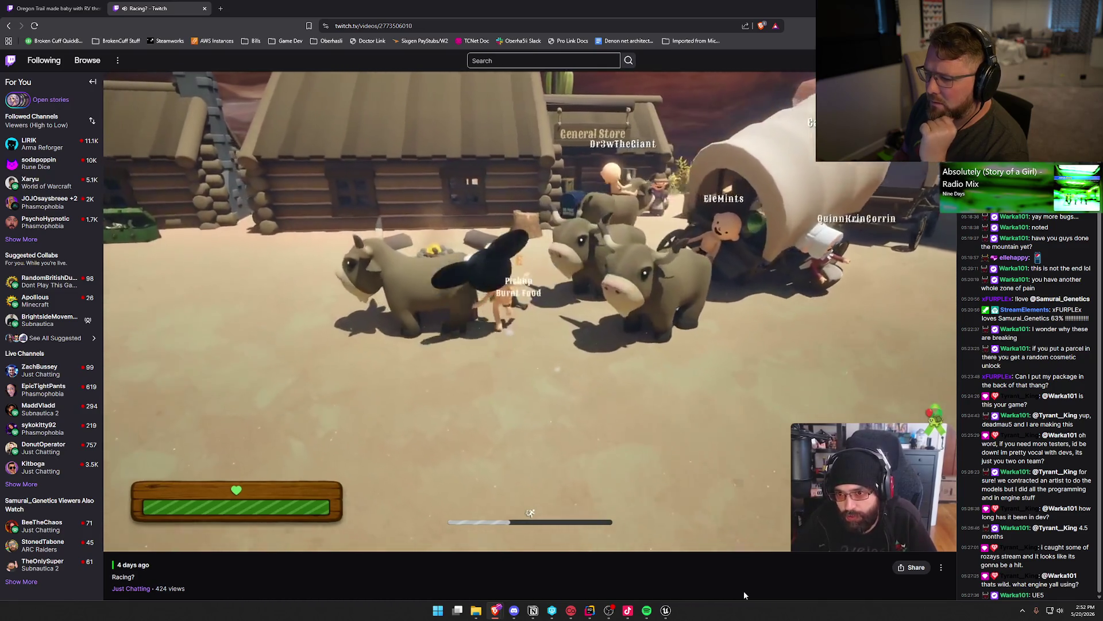
Step: Skip the VOD past the river crossing, respawn and General Store to the Undertaker building
key("Right")
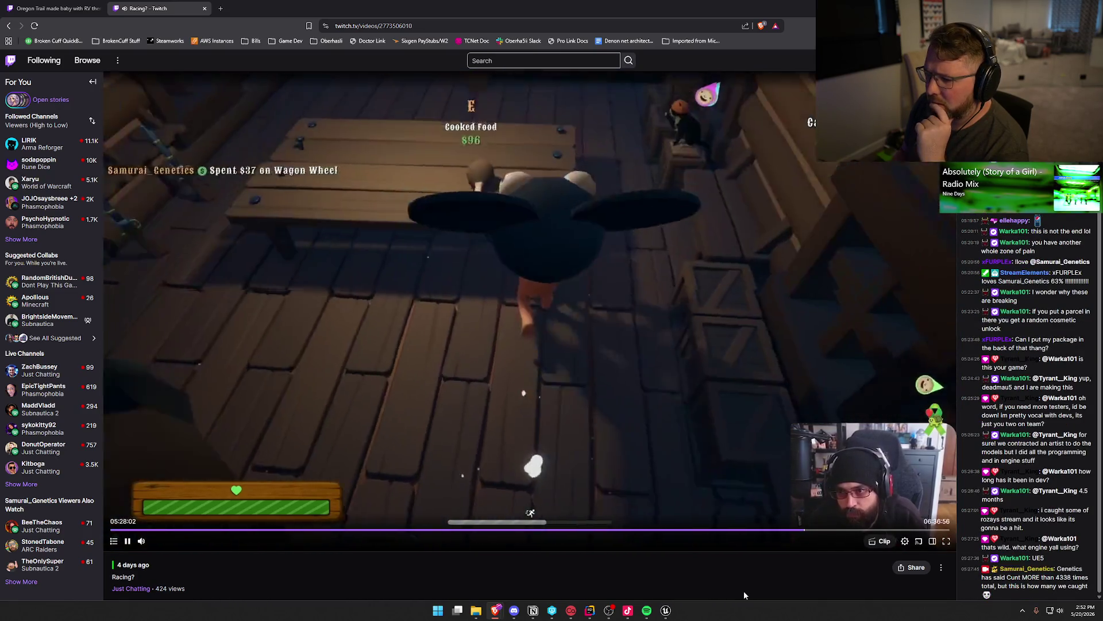
key("Right")
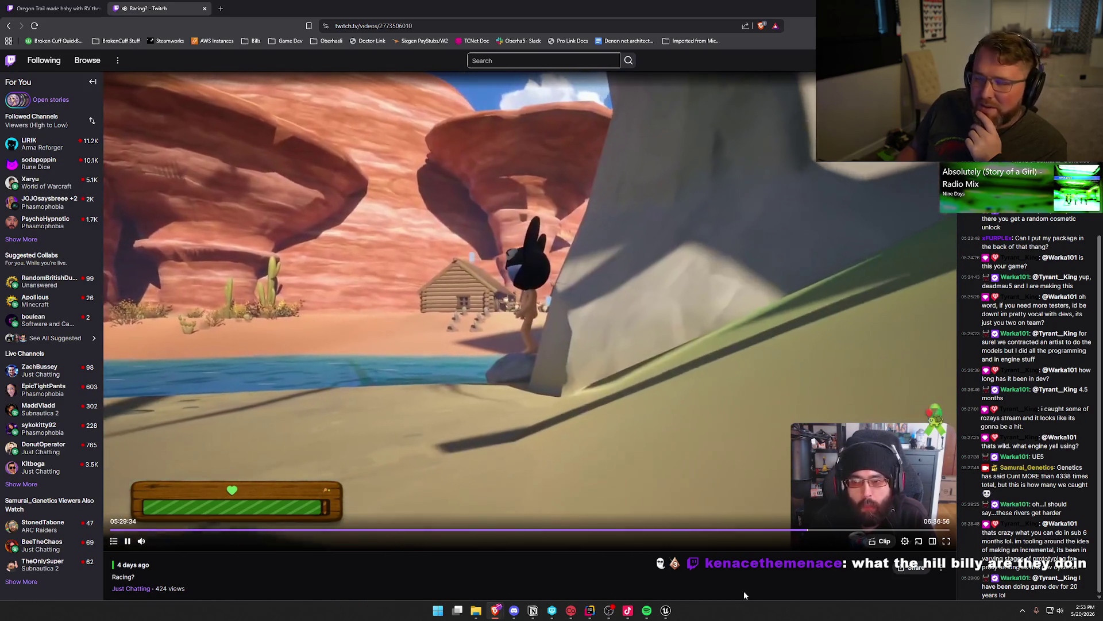
key("Right")
key("Right")
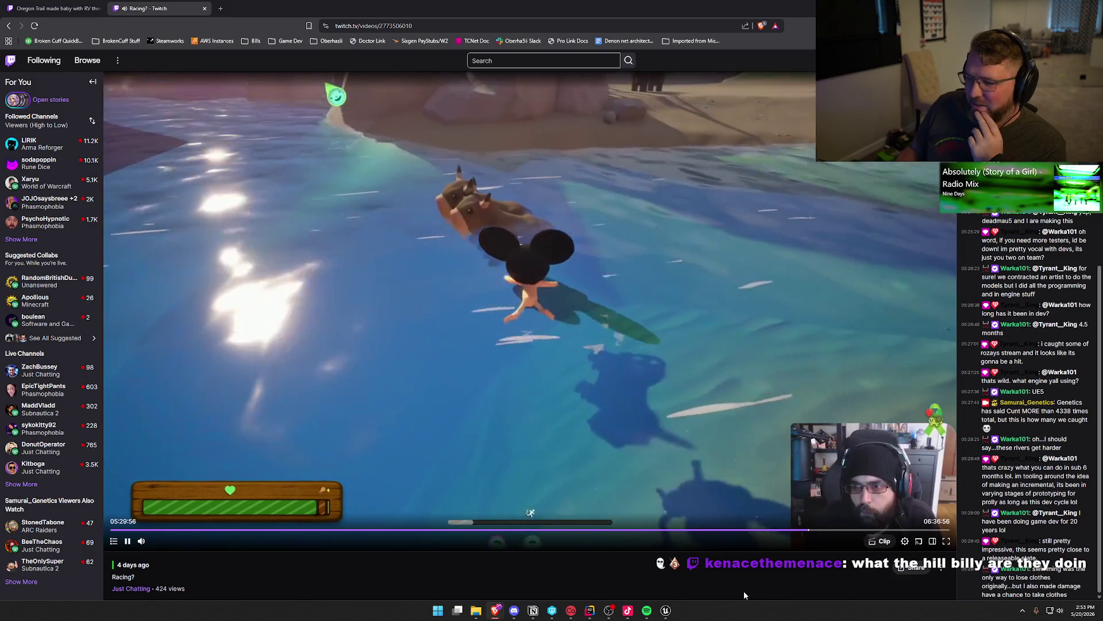
key("Right")
key("Right")
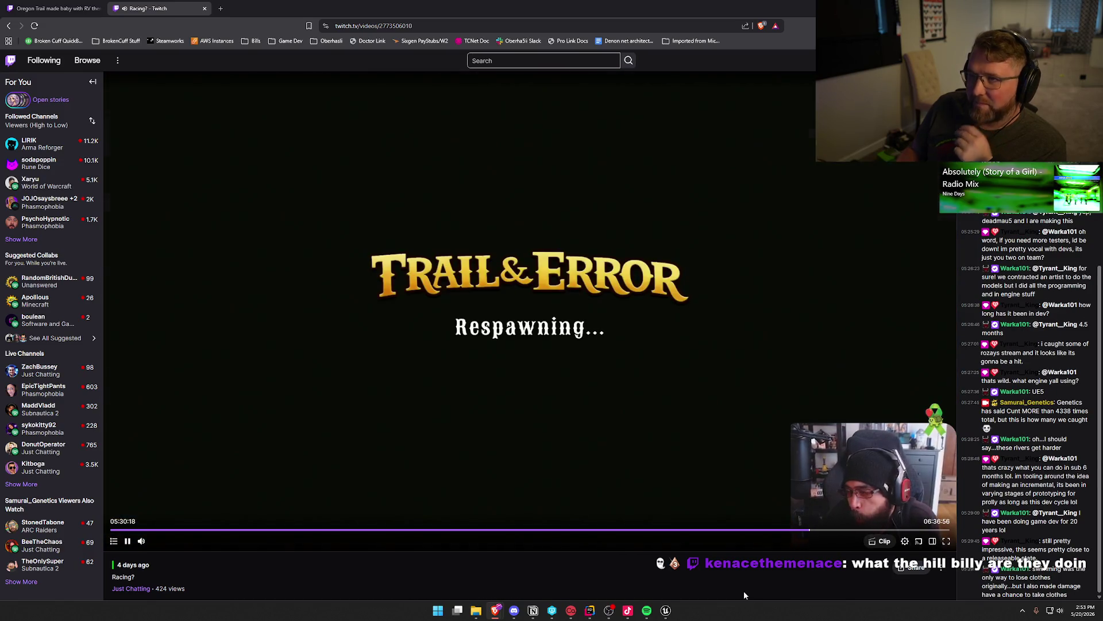
key("Right")
key("Right")
key("Right")
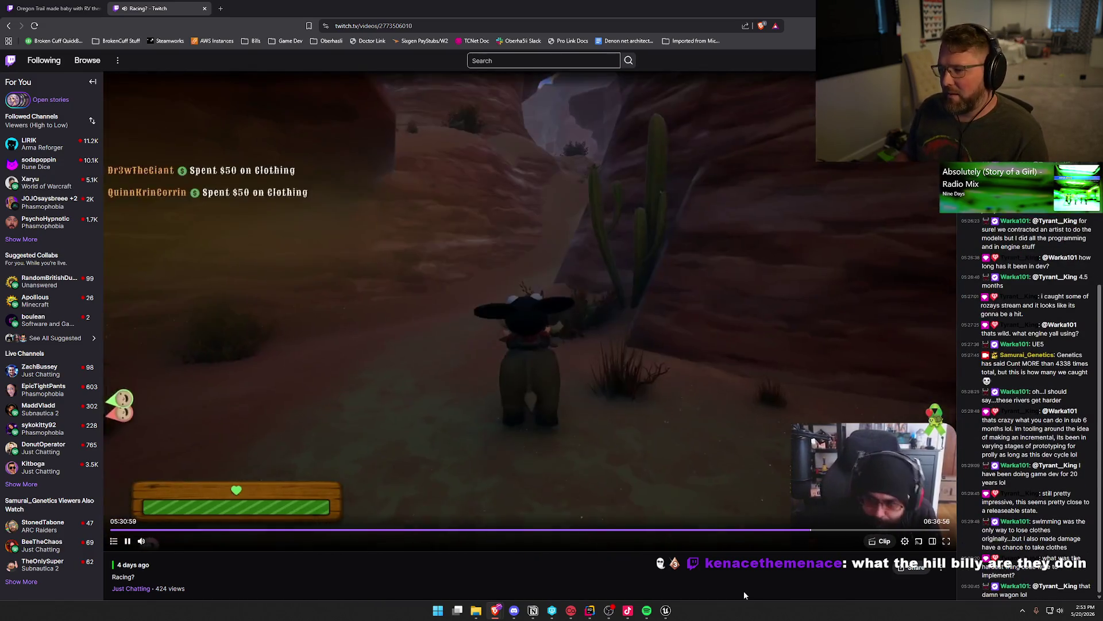
key("Right")
key("Right")
key("Right")
key("Right")
key("Right")
key("Right")
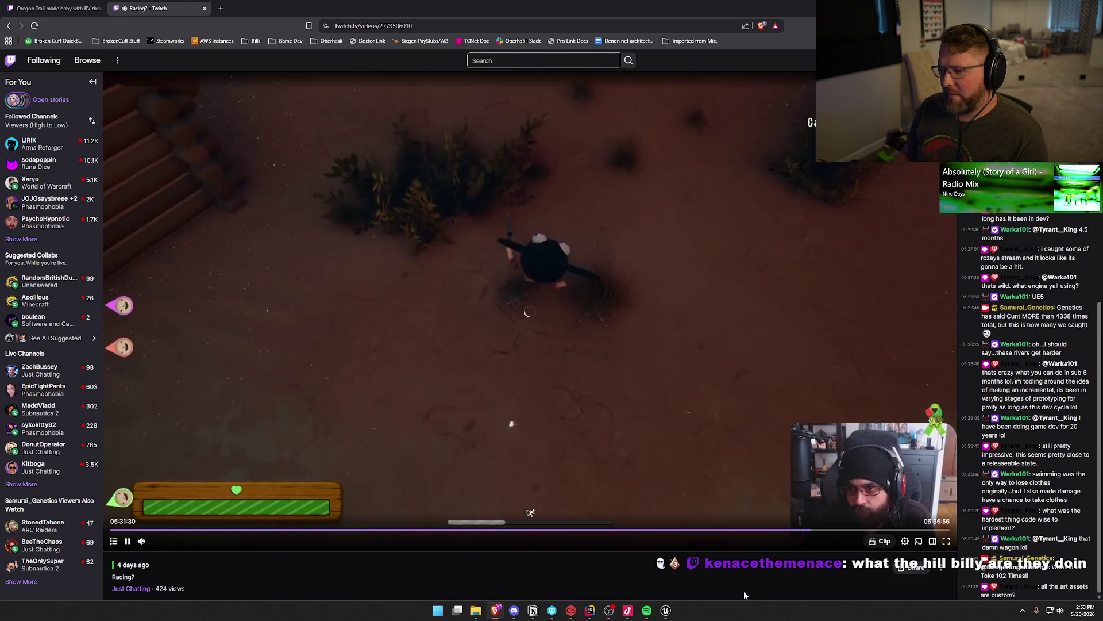
key("Right")
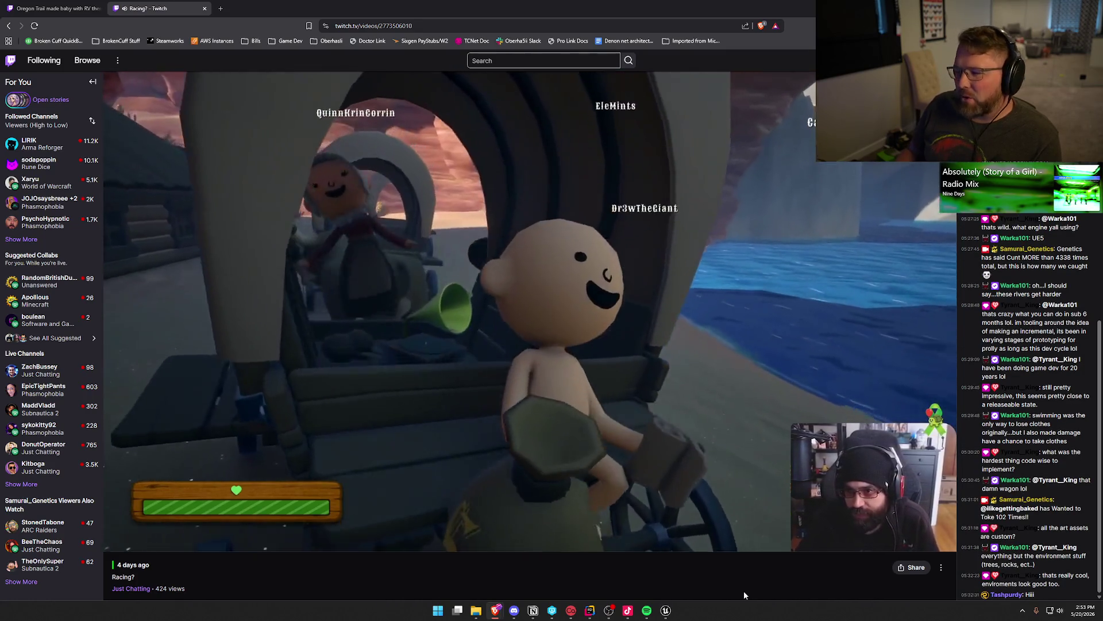
key("Right")
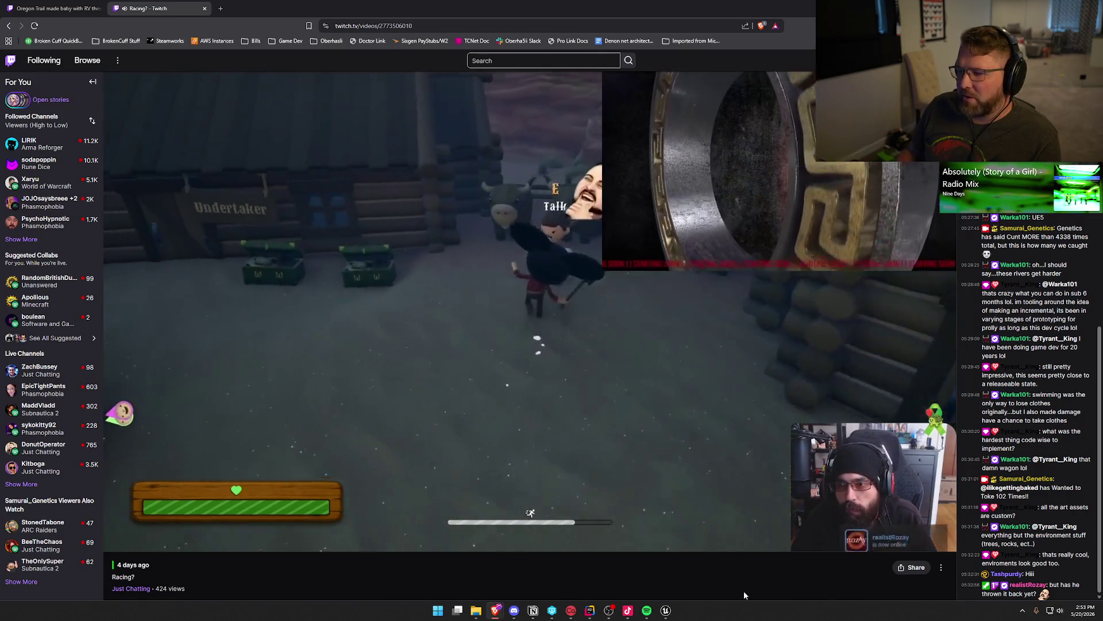
Step: Skip the VOD forward through the forest and along the grassy trail
key("Right")
key("Right")
key("Right")
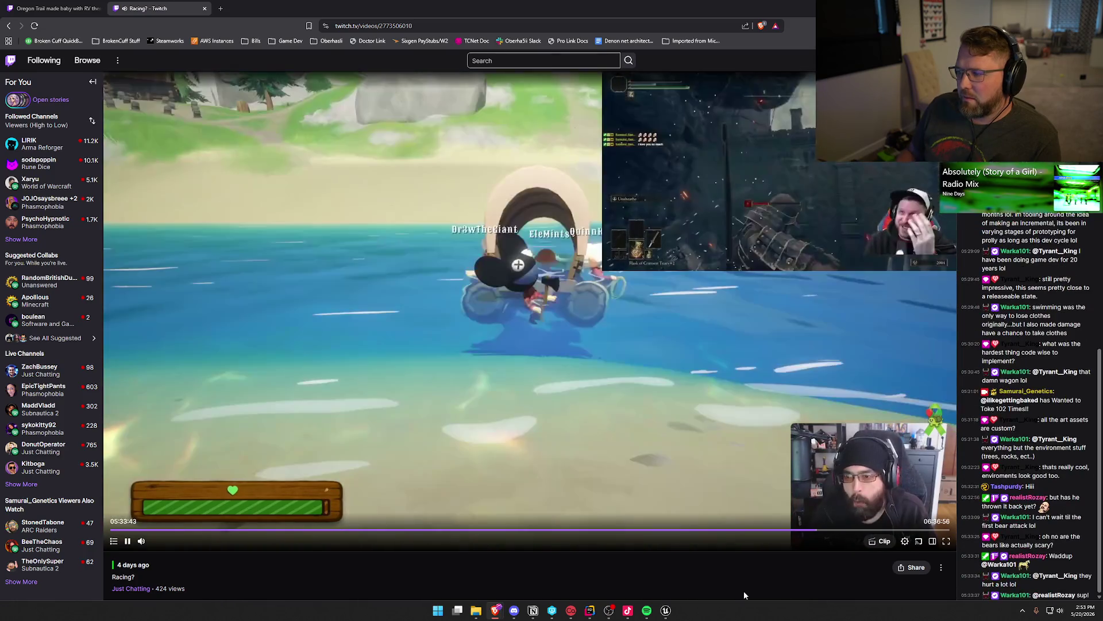
key("Right")
key("Right")
key("Right")
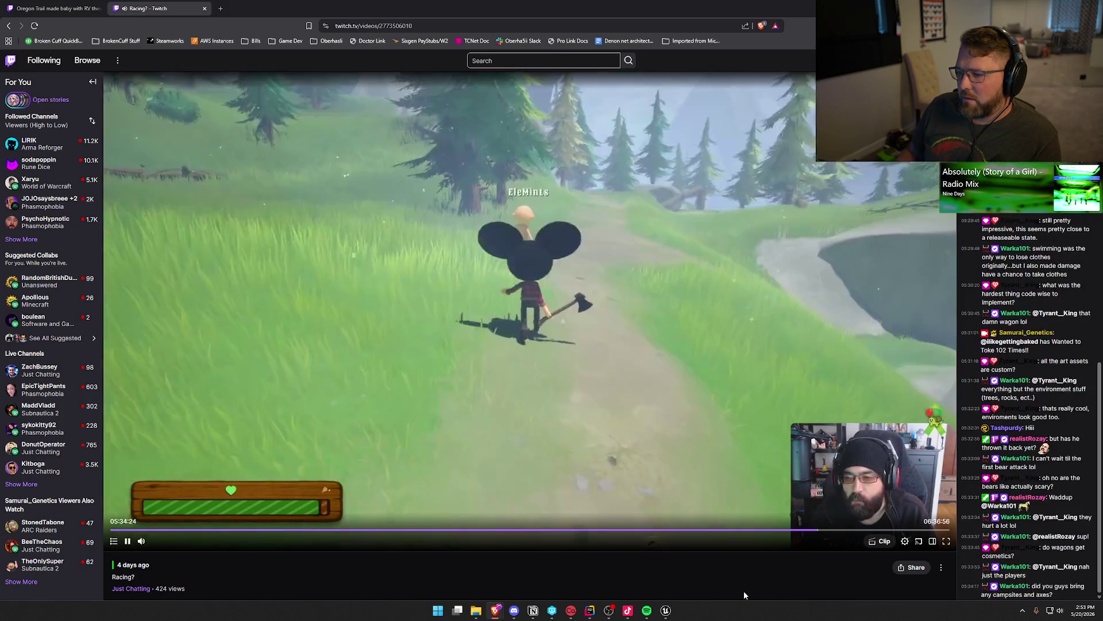
key("Right")
key("Right")
key("Right")
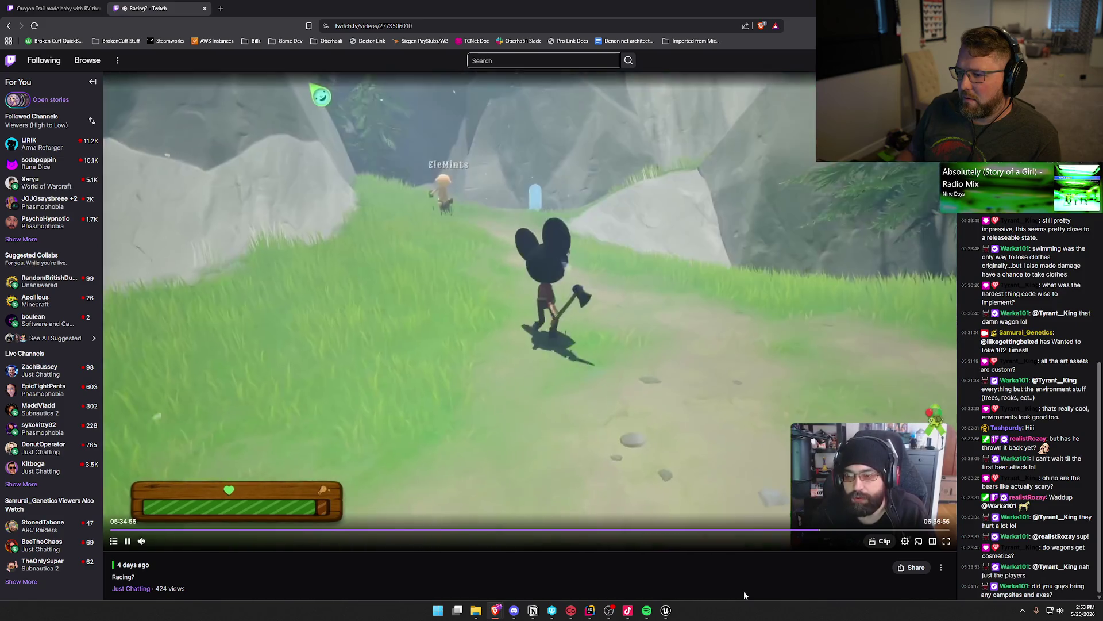
key("Right")
key("Right")
key("Right")
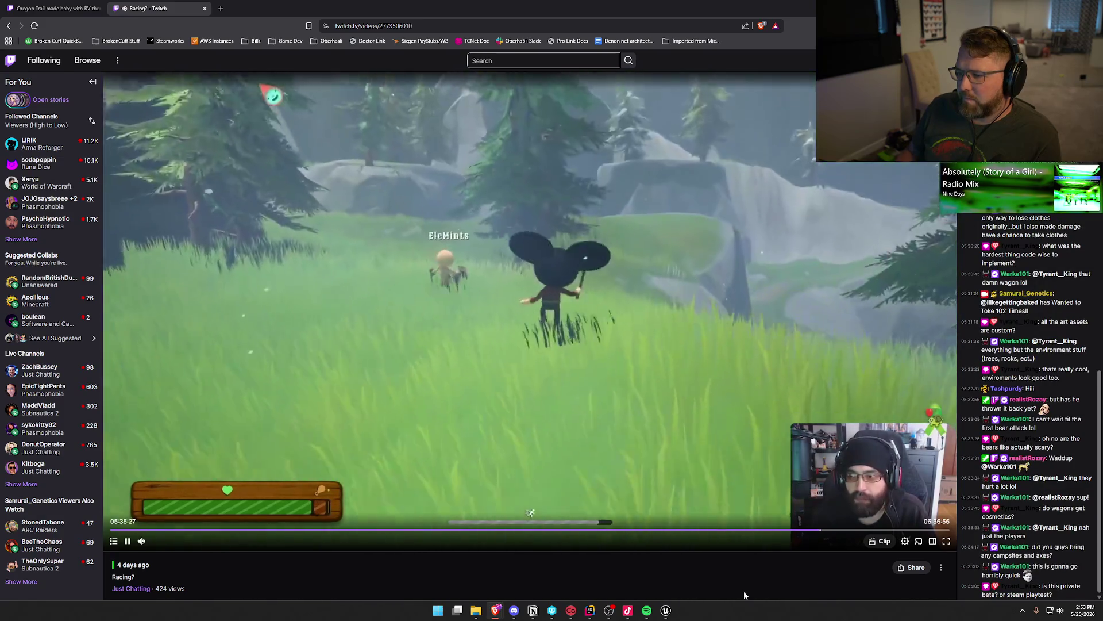
key("Right")
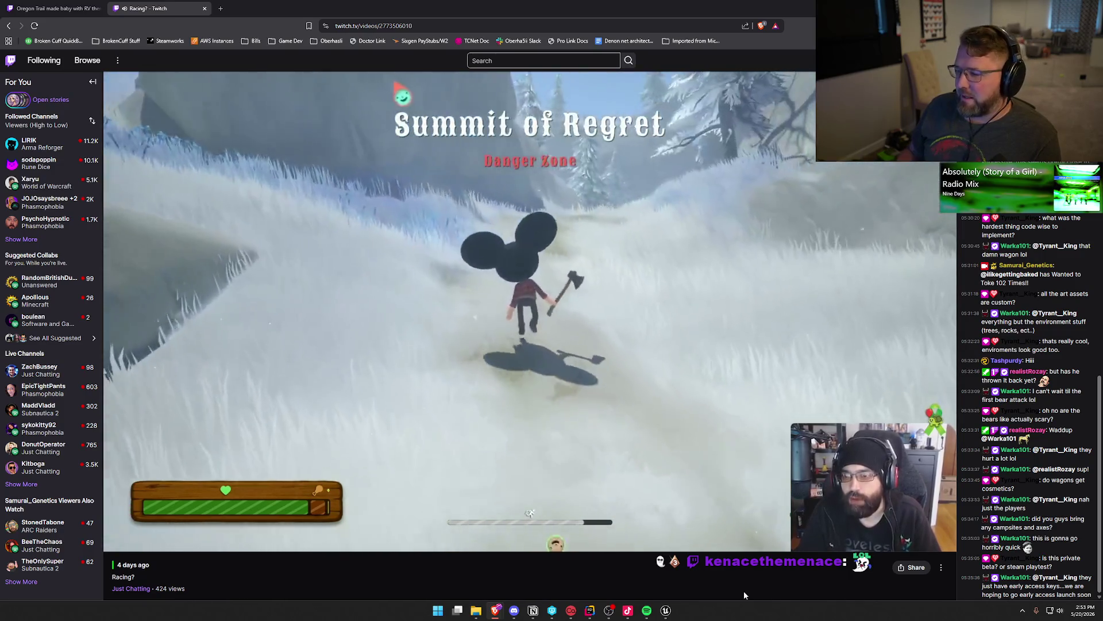
Step: Skip up the snowy mountain trail to about 05:39:56, pause the VOD, and return to Unreal
key("Right")
key("Right")
key("Right")
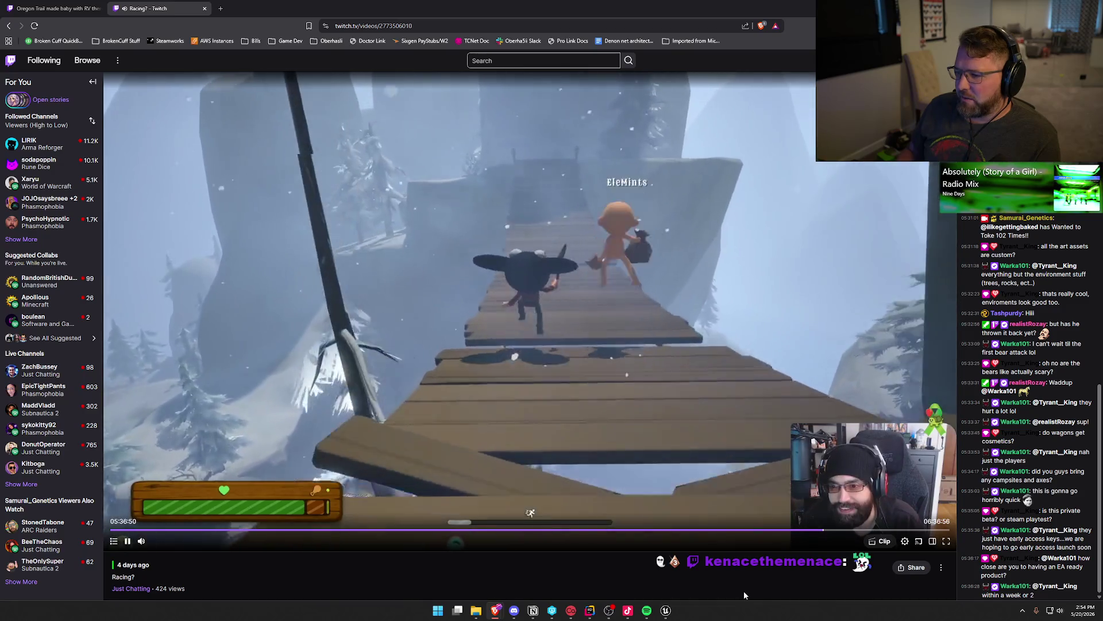
key("Right")
key("Right")
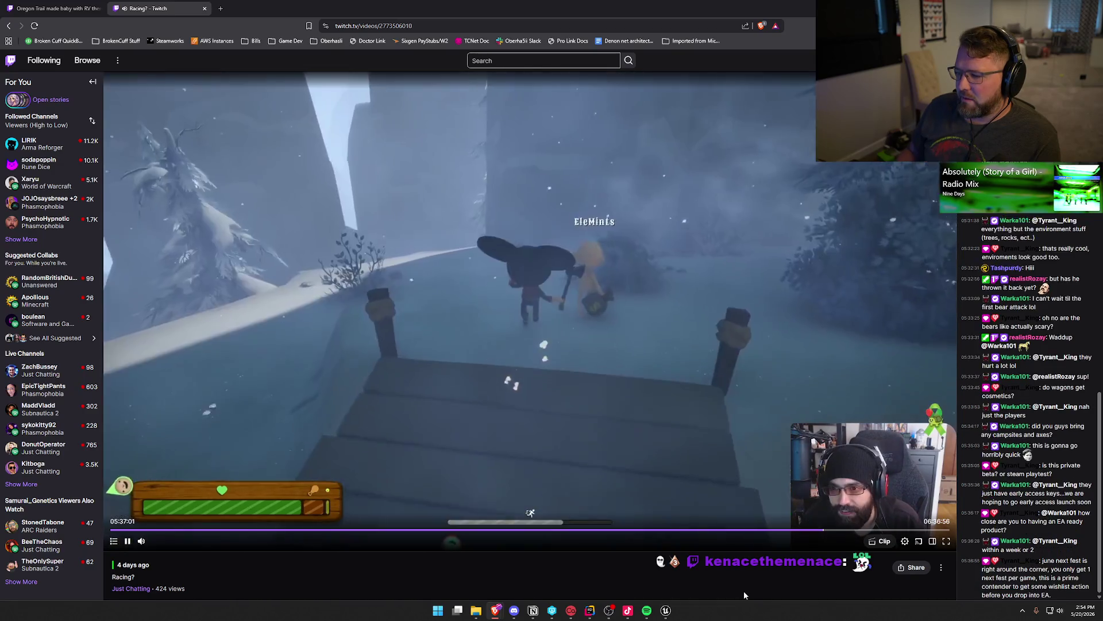
key("Right")
key("Right")
key("Right")
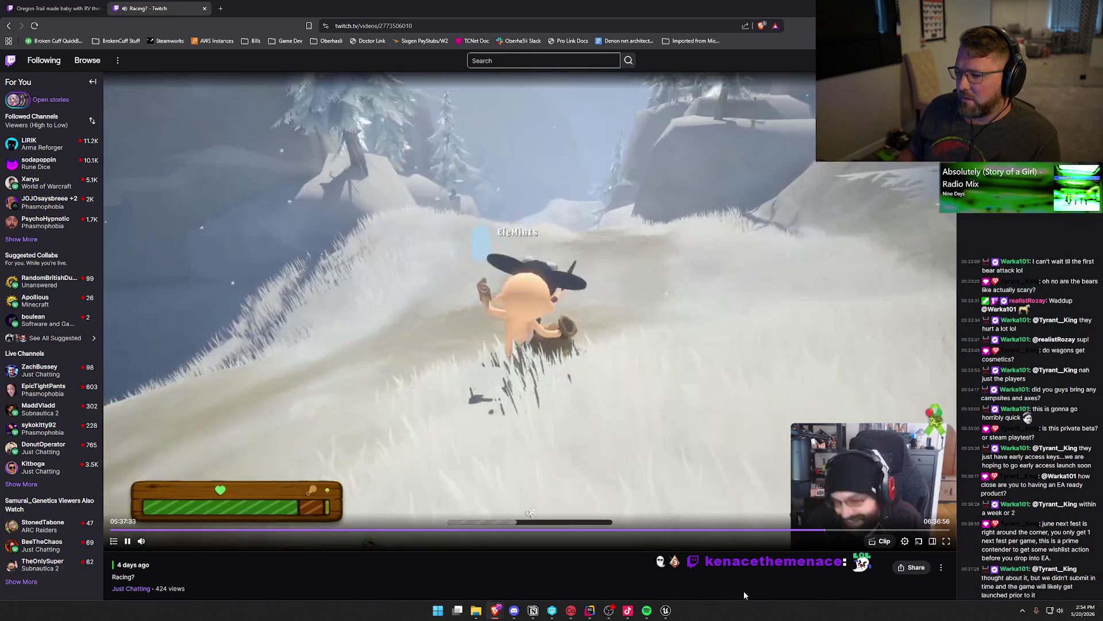
key("Right")
key("Right")
key("Right")
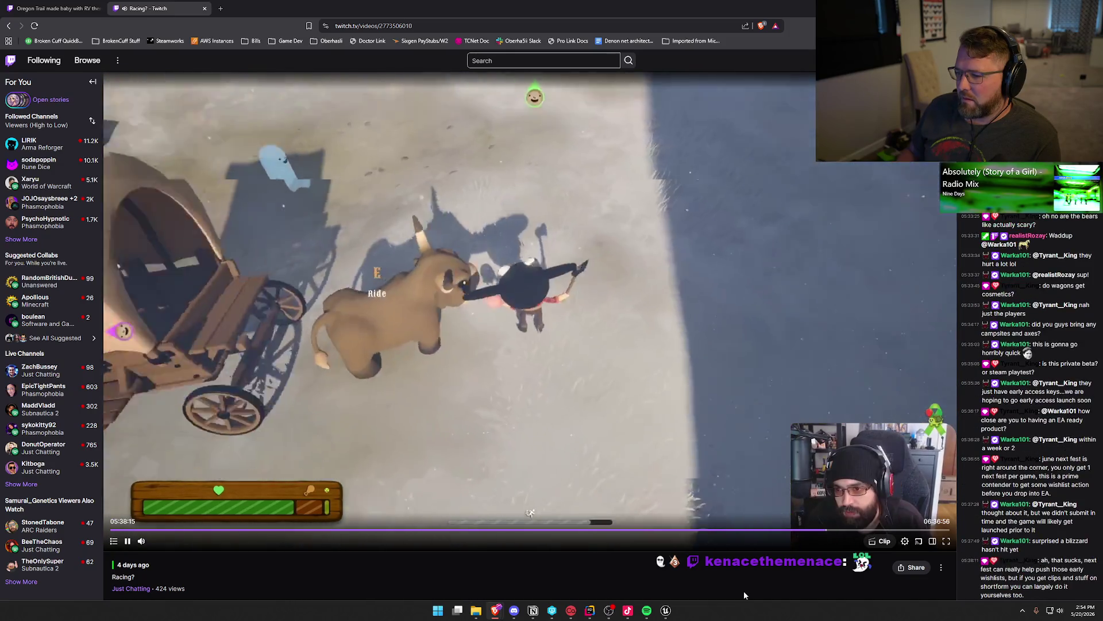
key("Right")
key("Right")
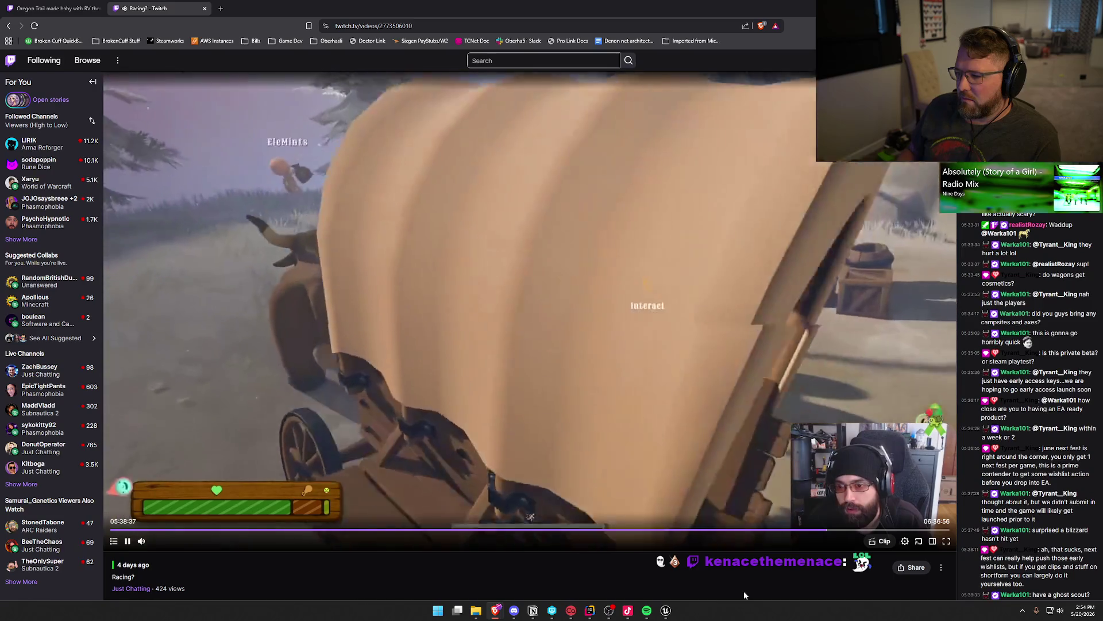
key("Right")
key("Right")
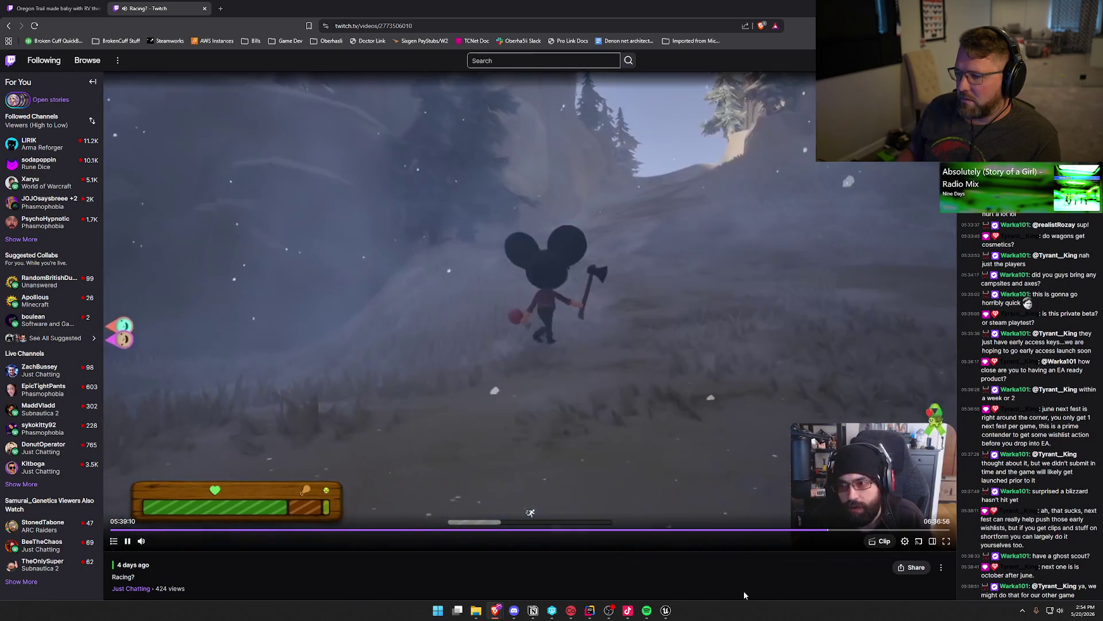
key("Right")
key("Right")
key("Right")
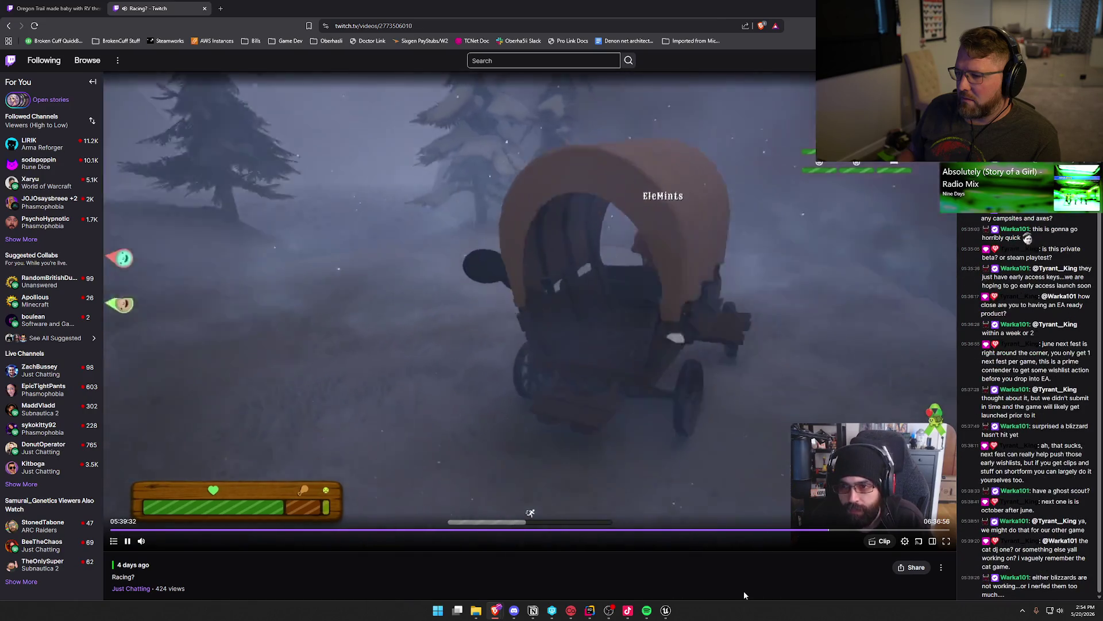
key("Left")
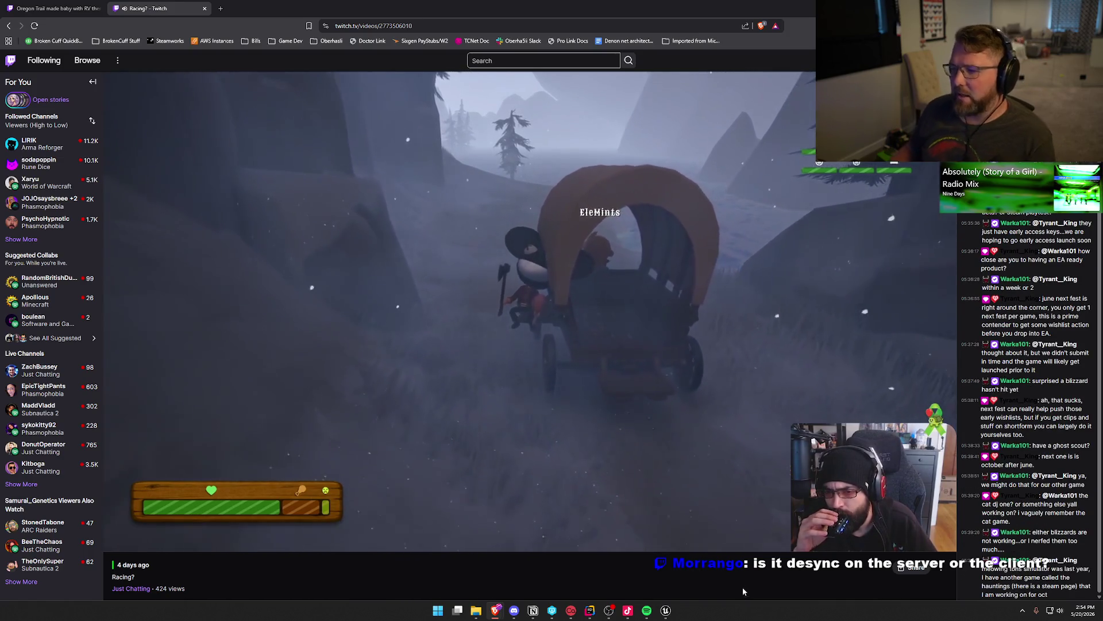
left_click(546, 292)
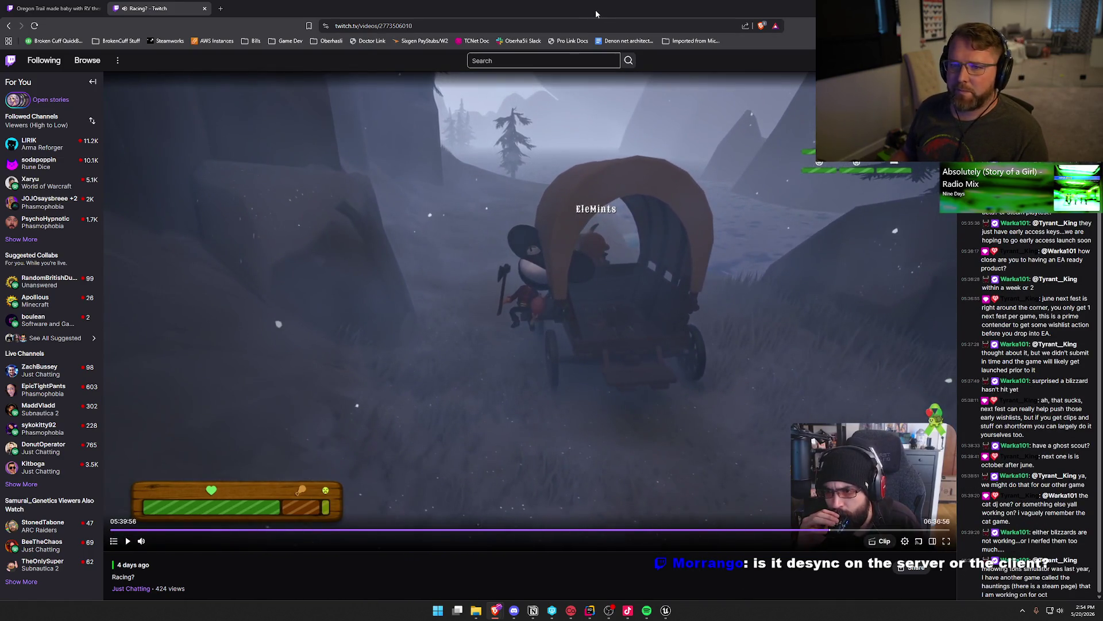
key("alt+Tab")
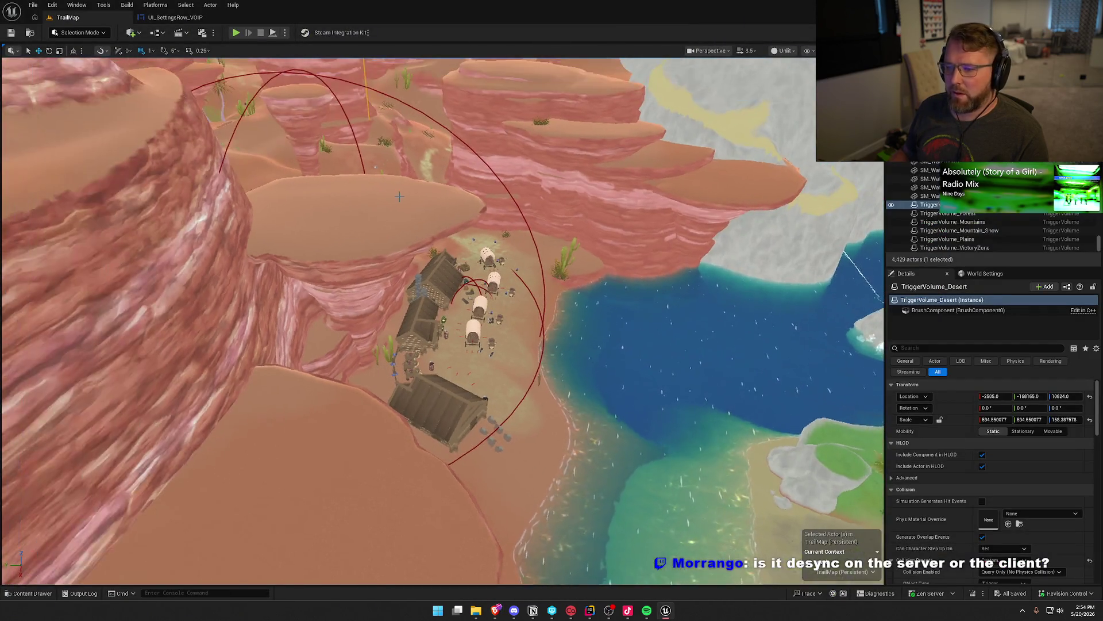
Step: Open the GameWorld map from Maps and start Play In Editor at the Lobby Trading Post
key("ctrl+space")
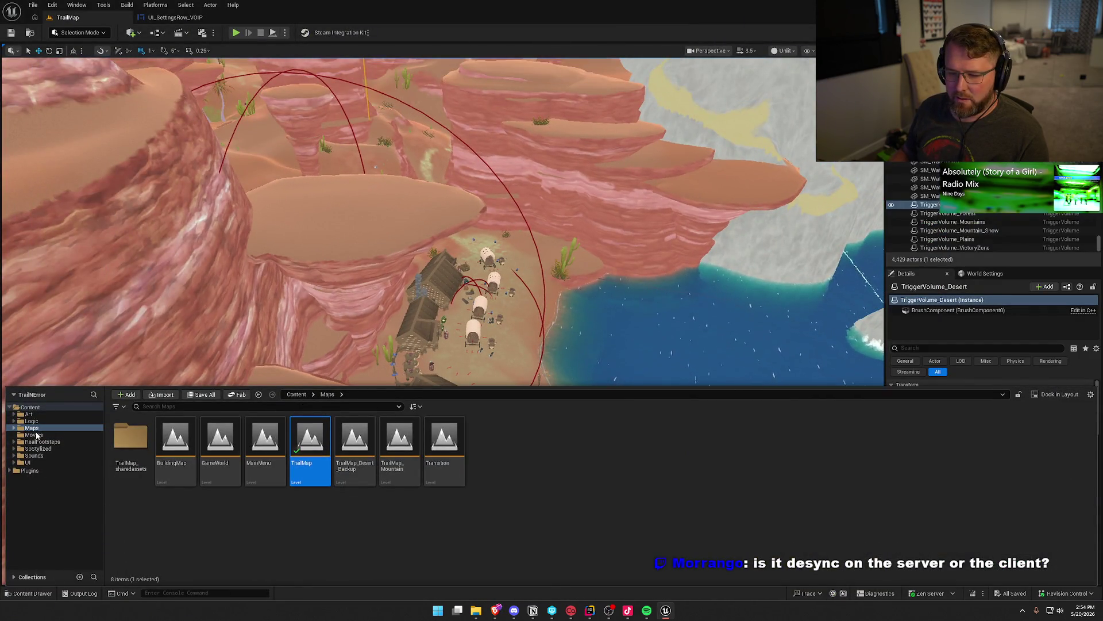
double_click(220, 446)
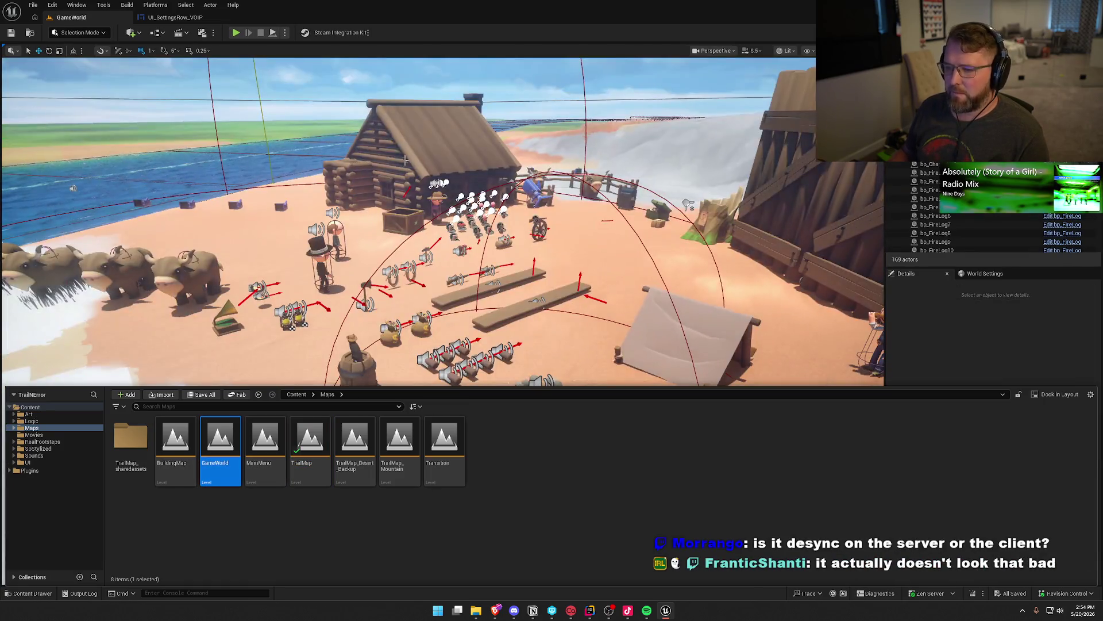
left_click(236, 33)
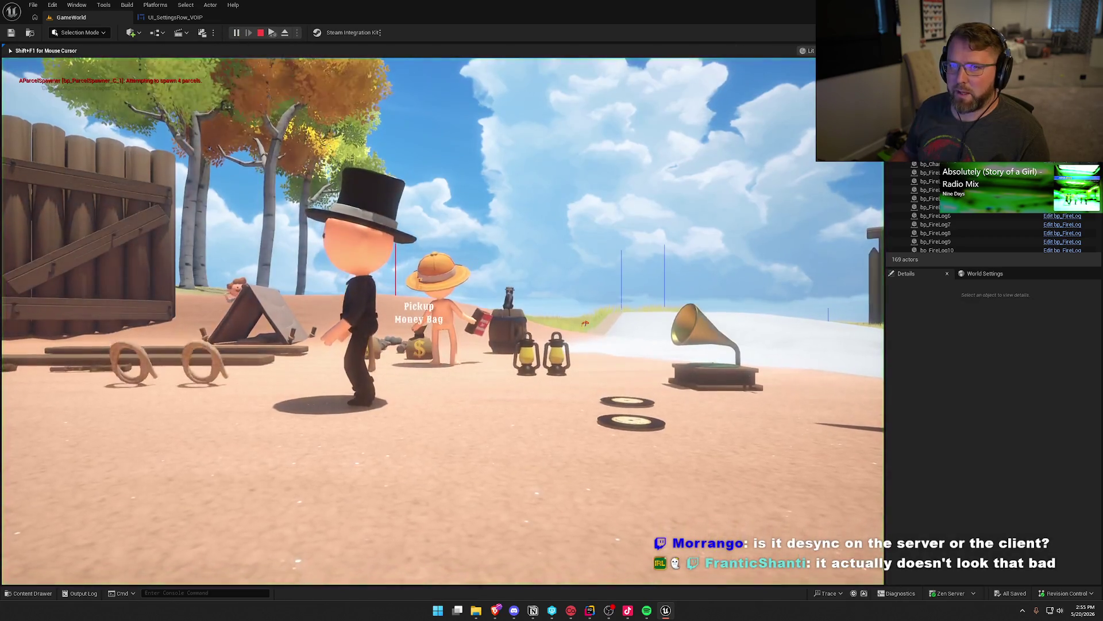
key("e")
key("super")
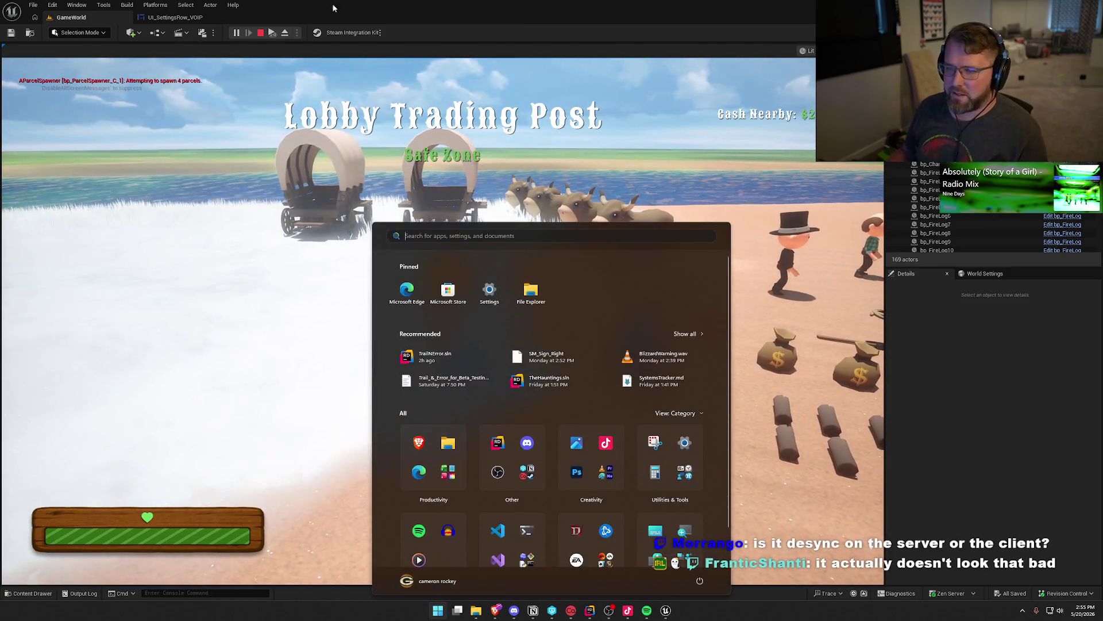
key("super")
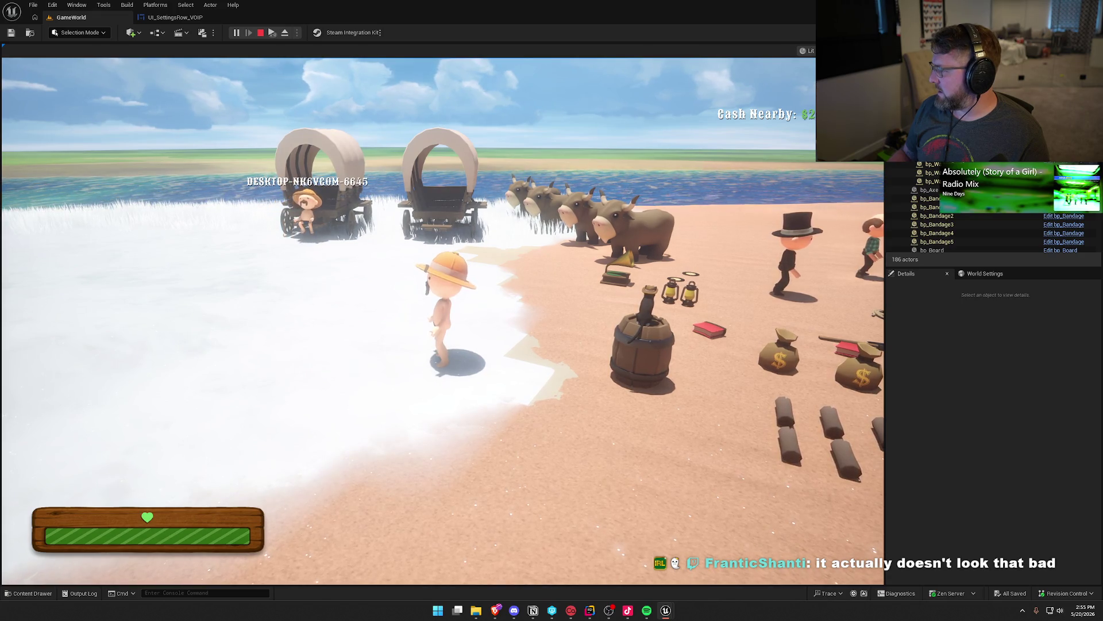
key("super")
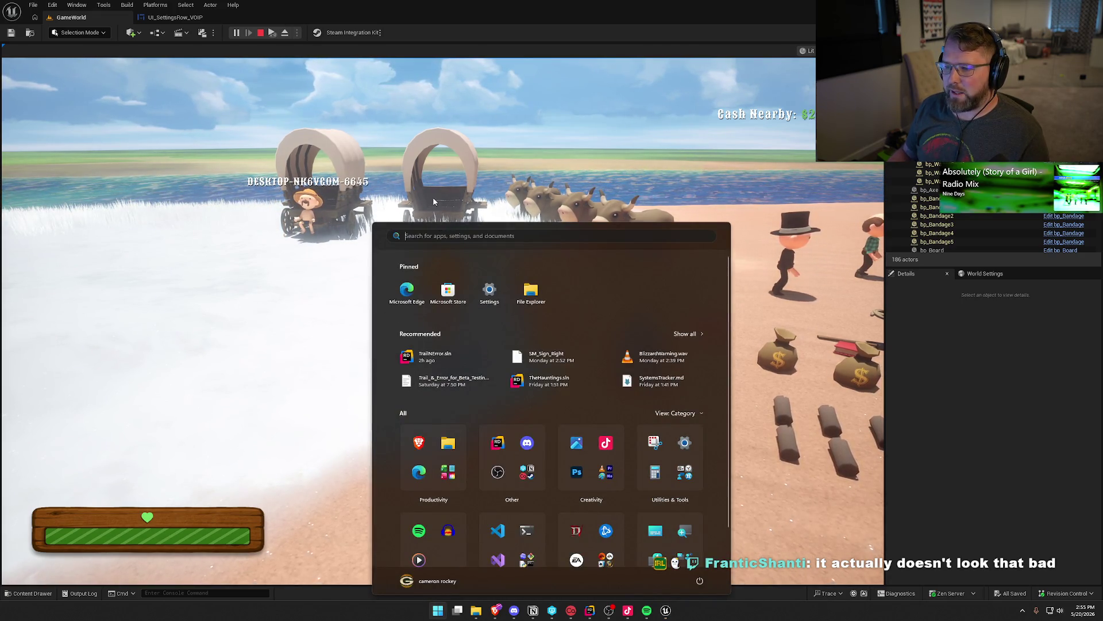
left_click(782, 401)
Step: Walk to the oxen, mount one, ride it beside the wagon, then dismount
key("w")
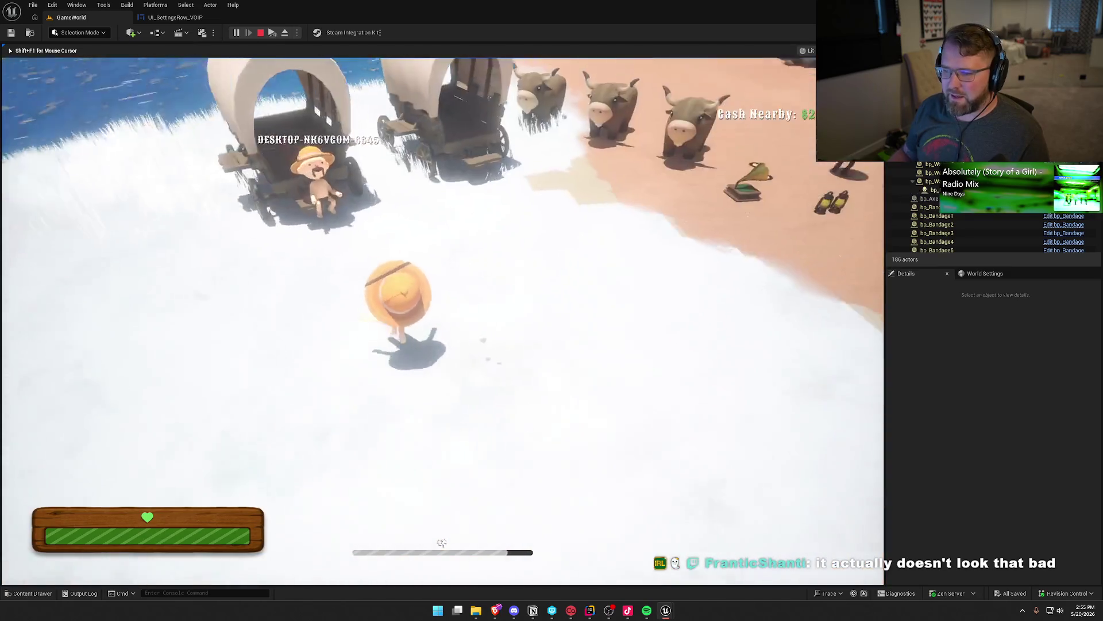
key("w")
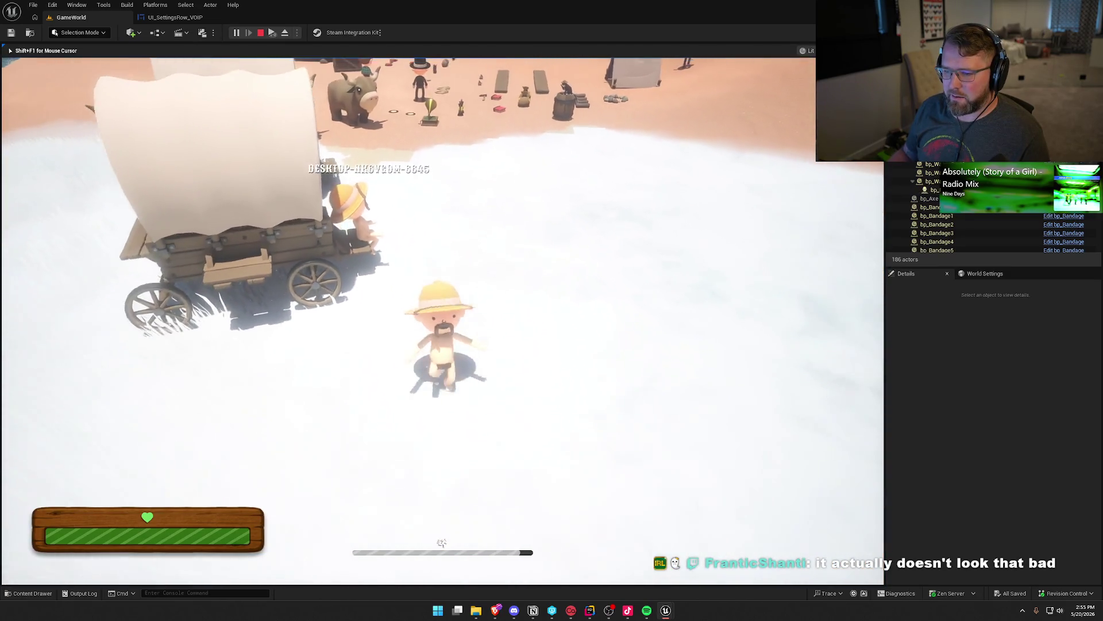
key("w")
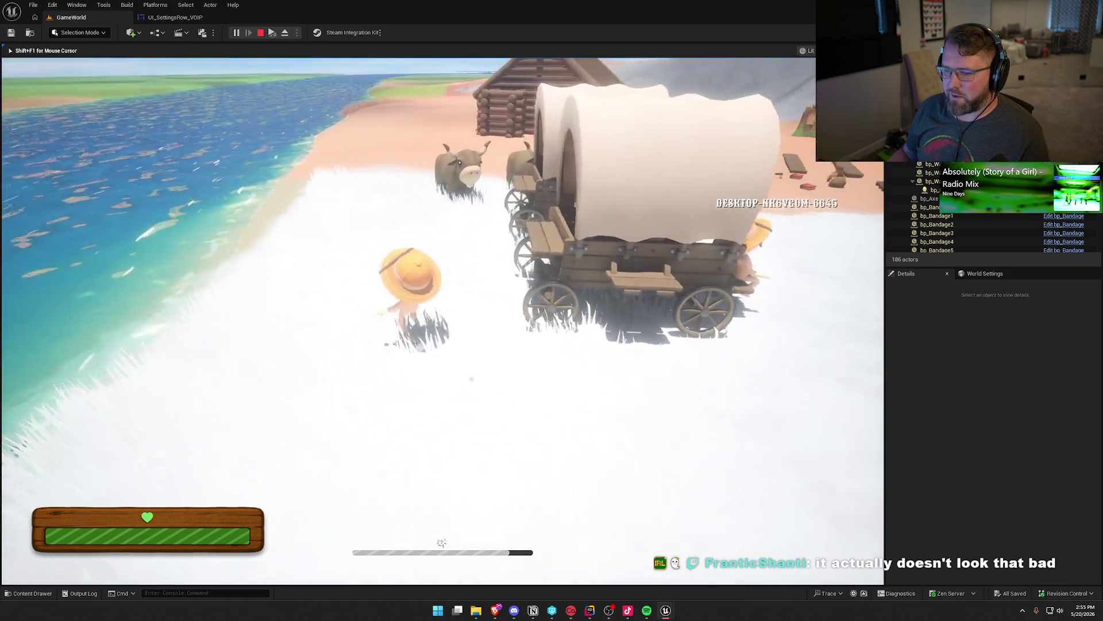
key("e")
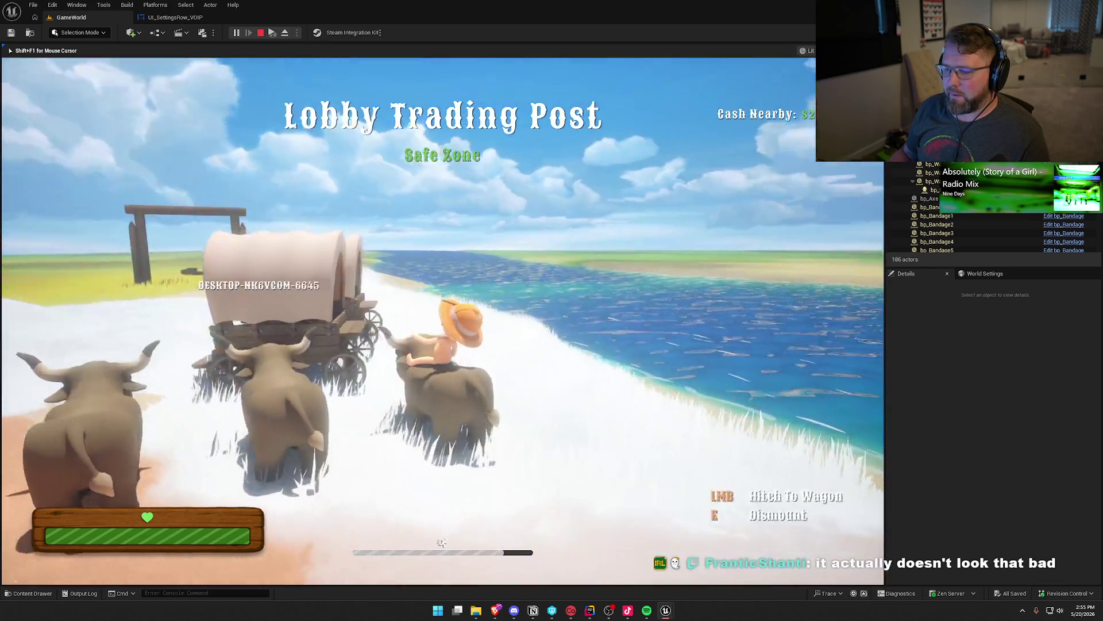
key("a")
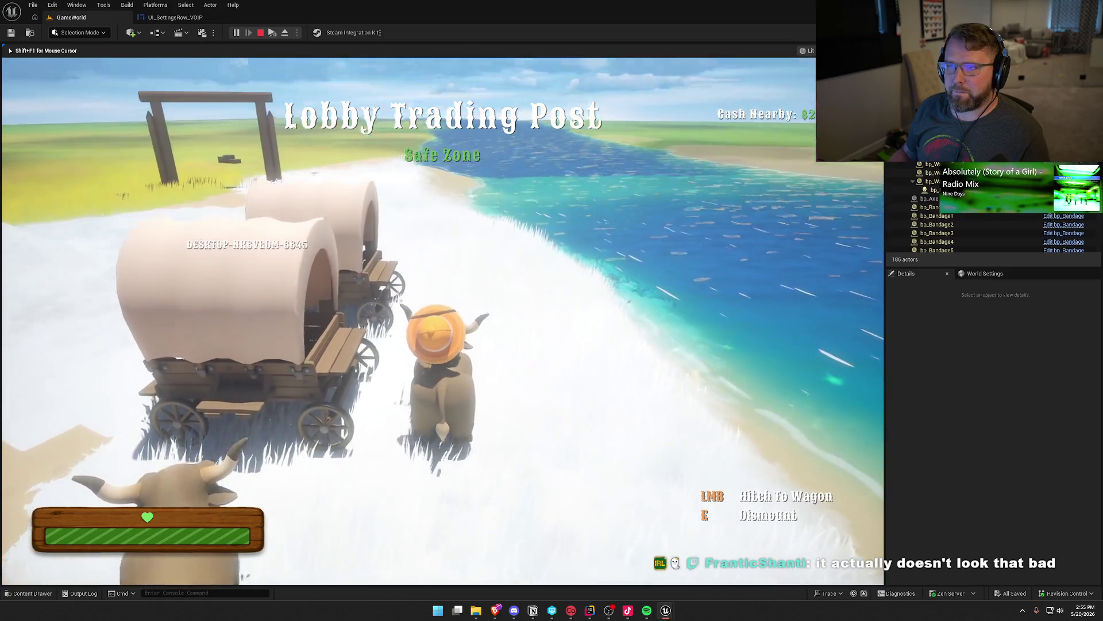
key("w")
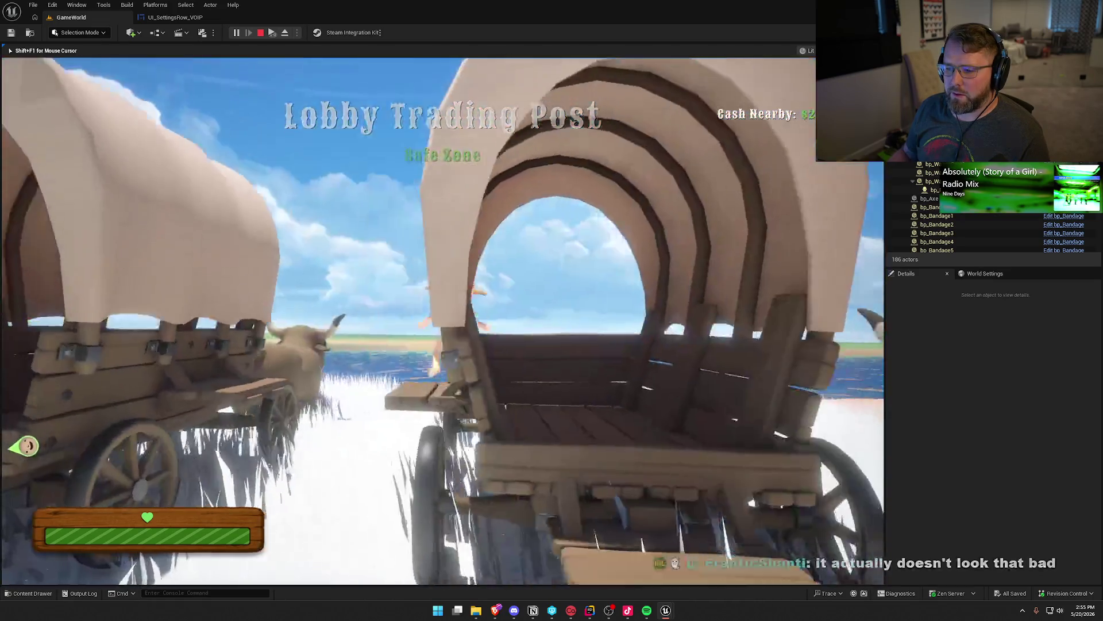
key("w")
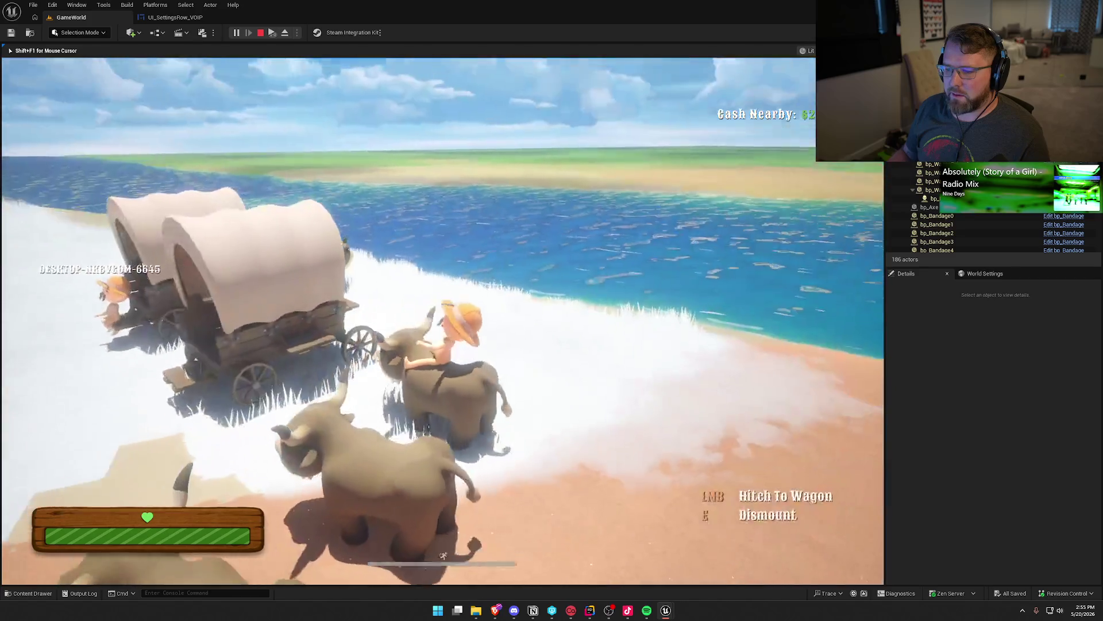
key("a")
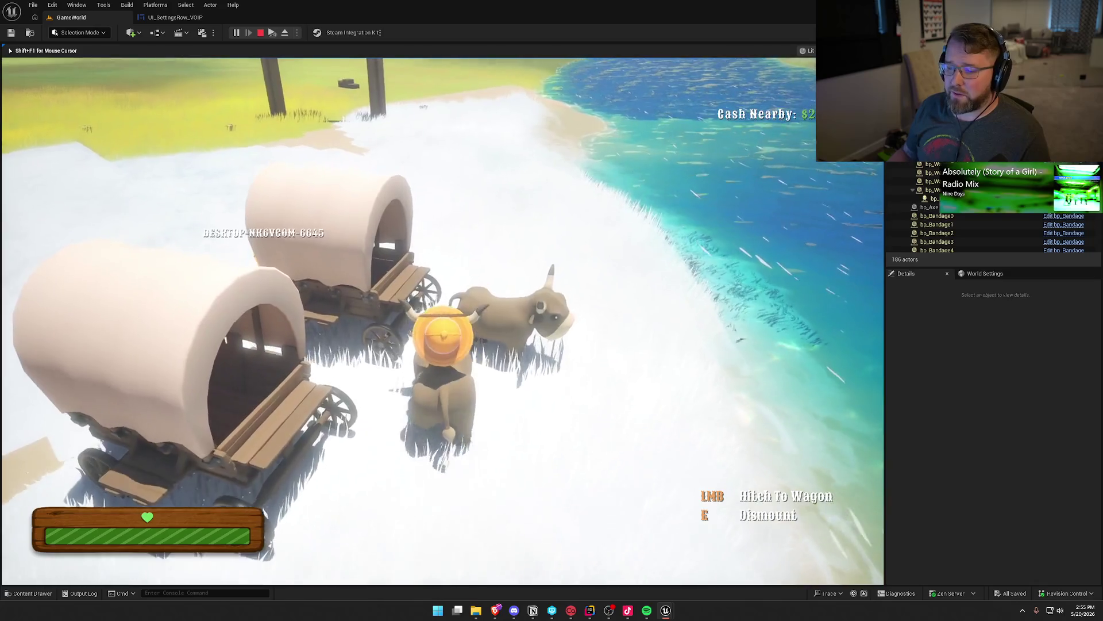
key("e")
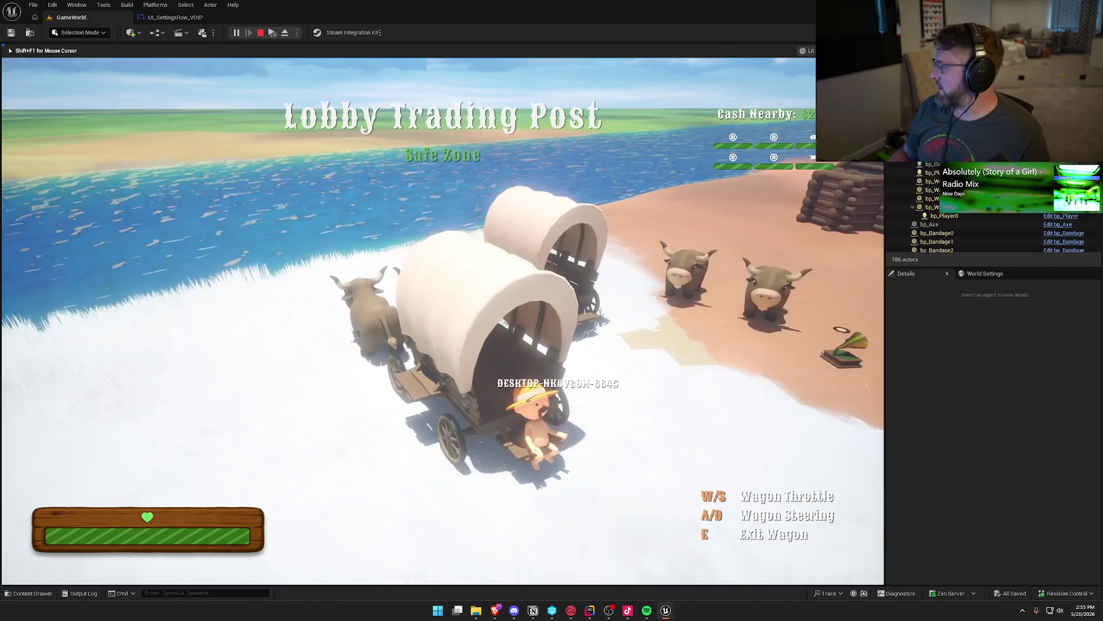
Step: Drive the covered wagon across the grassland into the Summit of Regret
key("d")
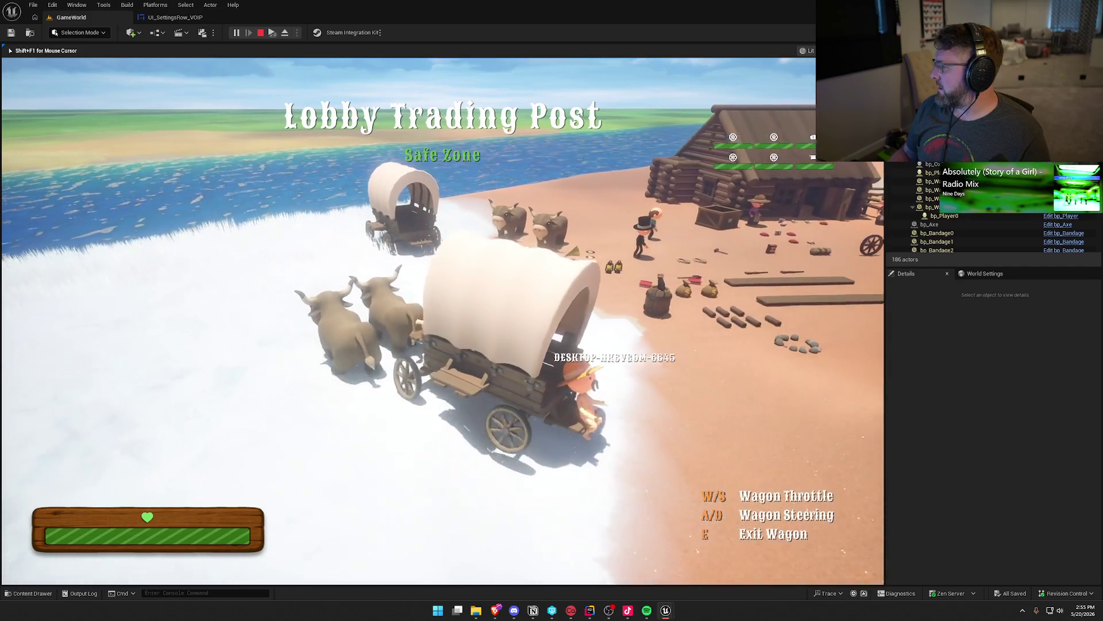
key("a")
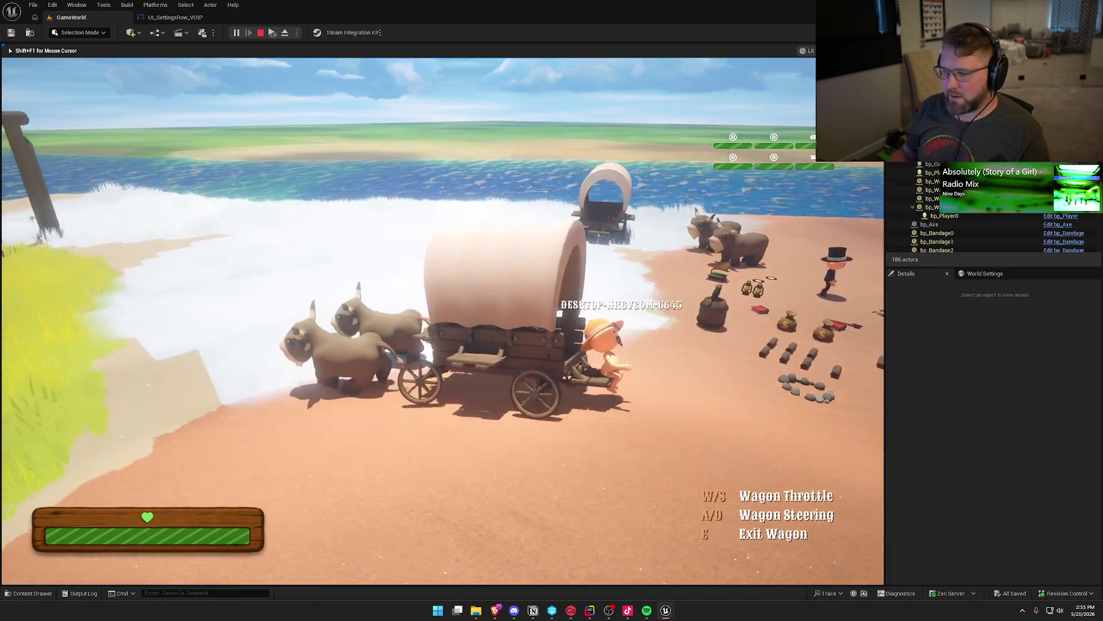
key("d")
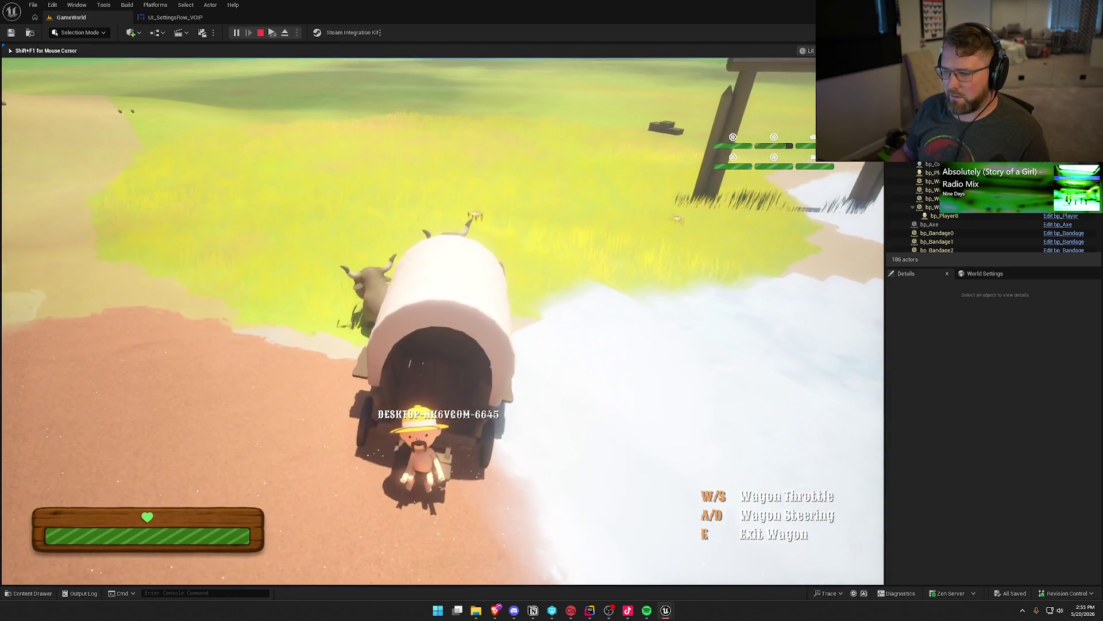
key("a")
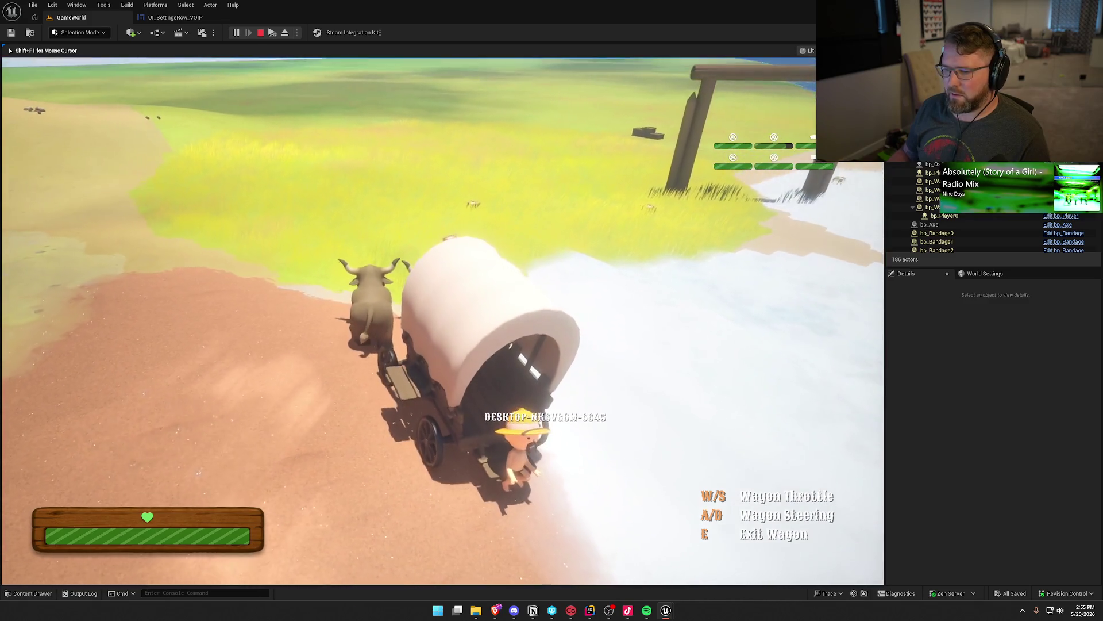
key("d")
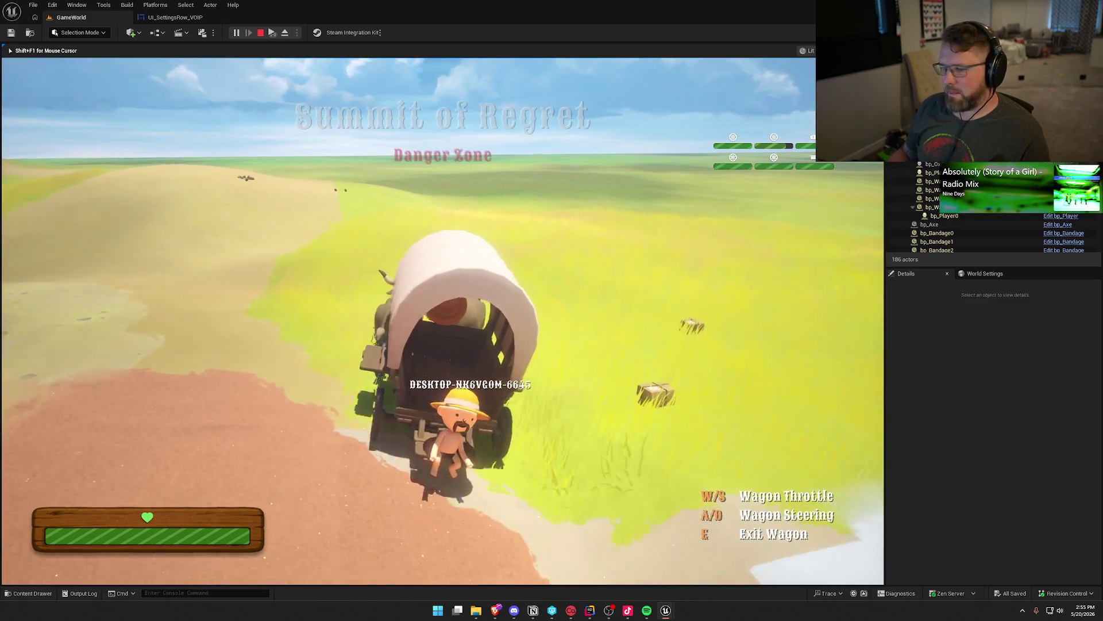
Step: Release the mouse from the game and bring the Client 1 preview window forward
key("super")
key("super")
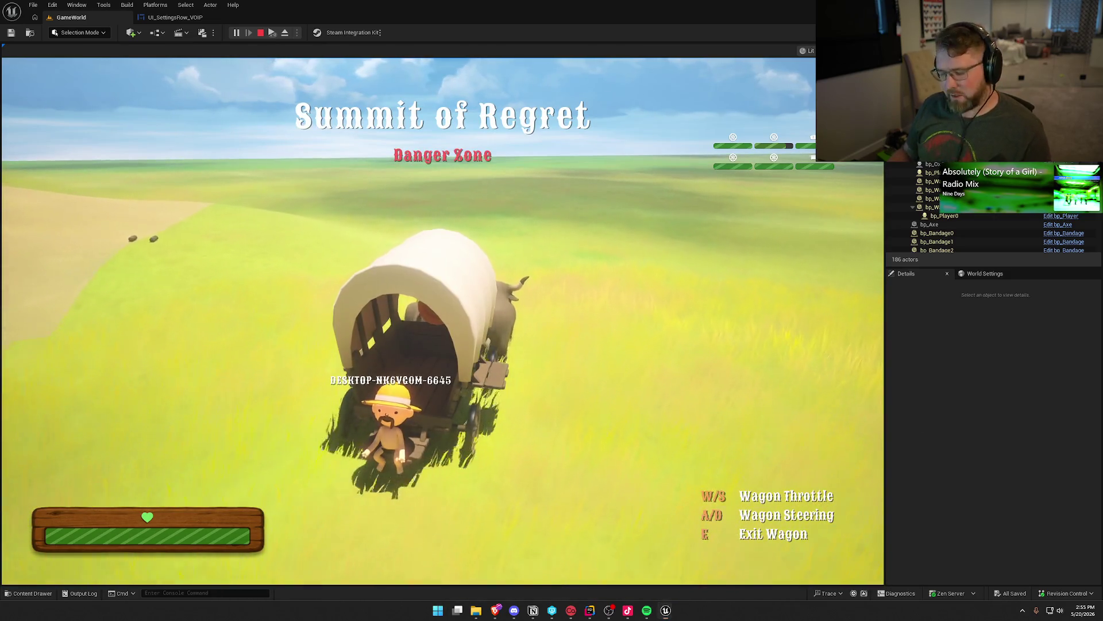
key("super")
key("super")
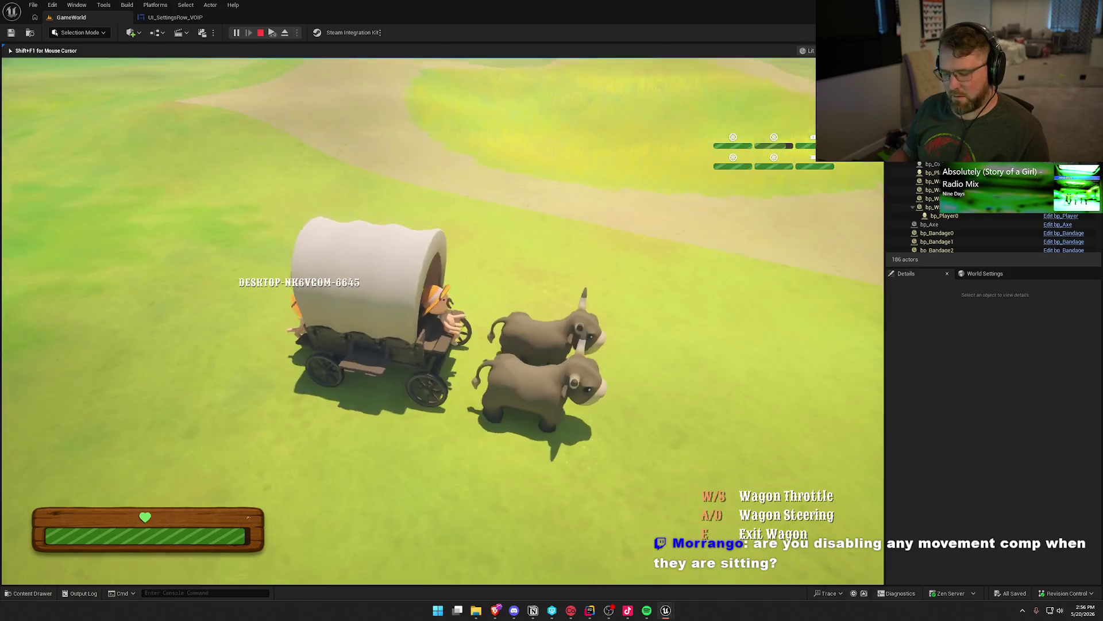
key("super")
key("Escape")
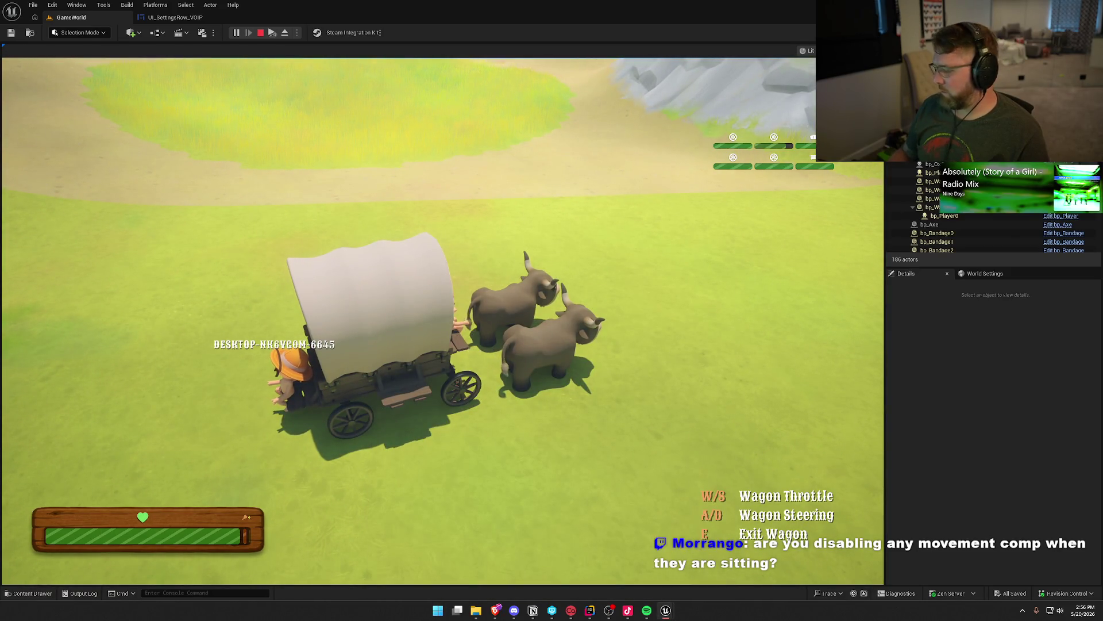
key("super")
left_click(516, 121)
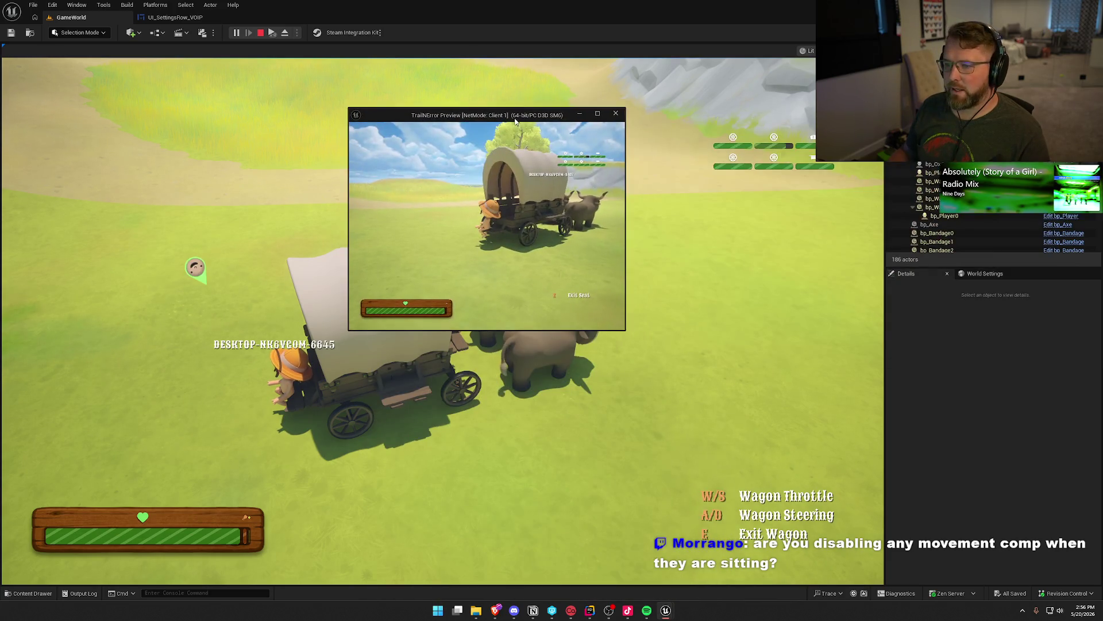
Step: Maximize the Client 1 preview window, then stop the play session
double_click(516, 121)
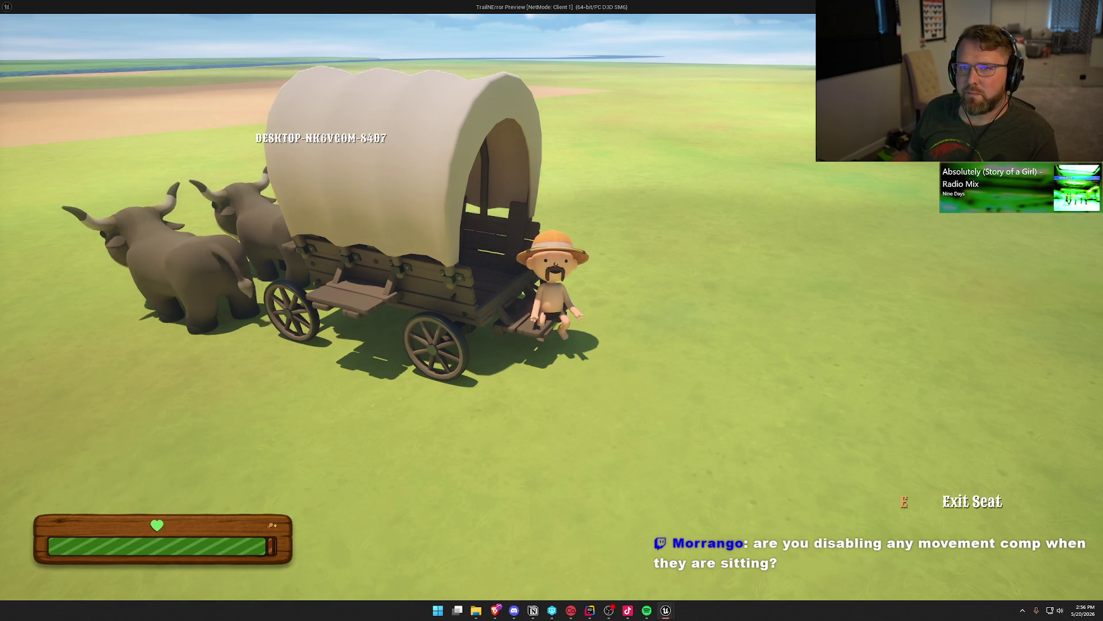
key("Escape")
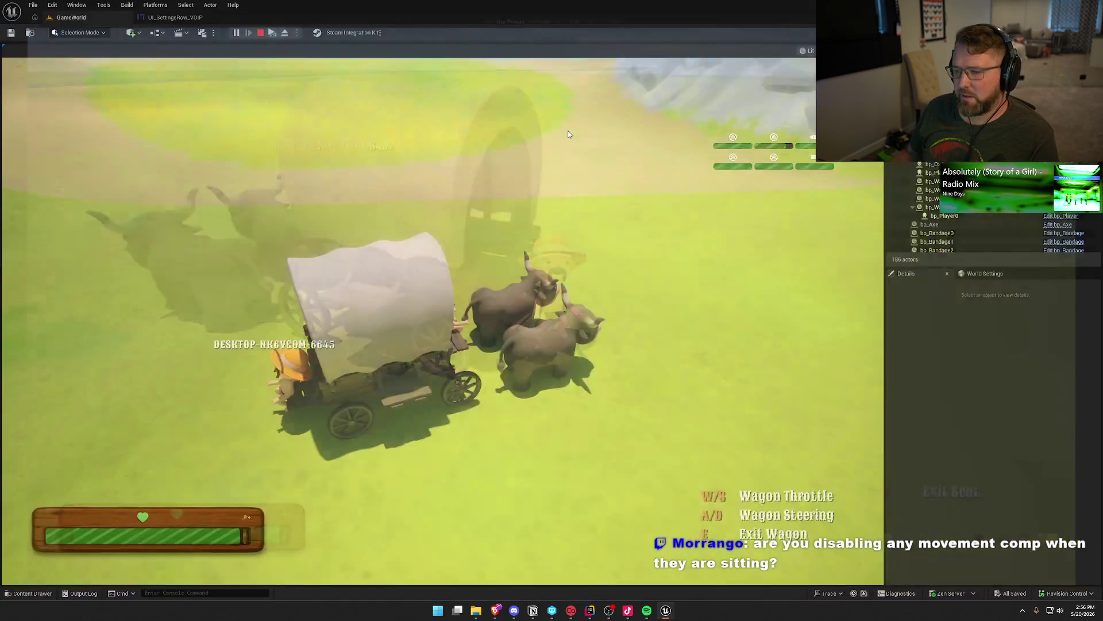
left_click_drag(562, 308, 562, 307)
Step: Open bp_WagonSeat from the Content/Logic/Wagon folder
left_click(494, 242)
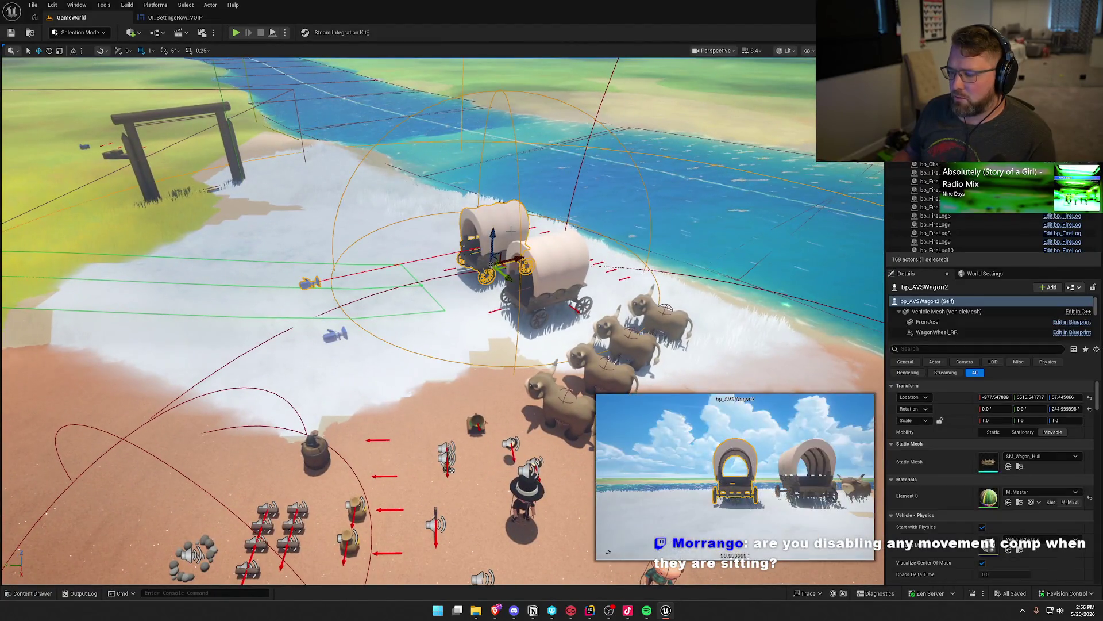
key("ctrl+b")
double_click(265, 443)
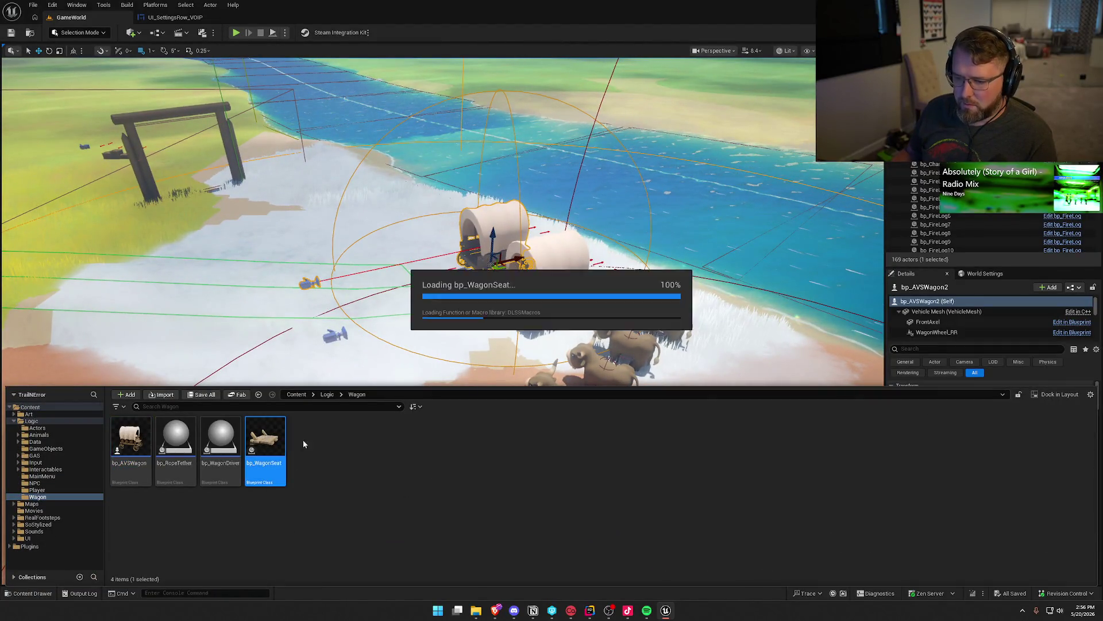
Step: Delete the Call On Player Took Damage node from the BP_Interact graph
mouse_move(559, 491)
left_mouse_down()
mouse_move(751, 423)
mouse_move(767, 429)
mouse_move(474, 421)
mouse_move(672, 386)
mouse_move(320, 367)
left_mouse_up()
left_click_drag(453, 408, 426, 389)
left_click_drag(496, 348, 399, 155)
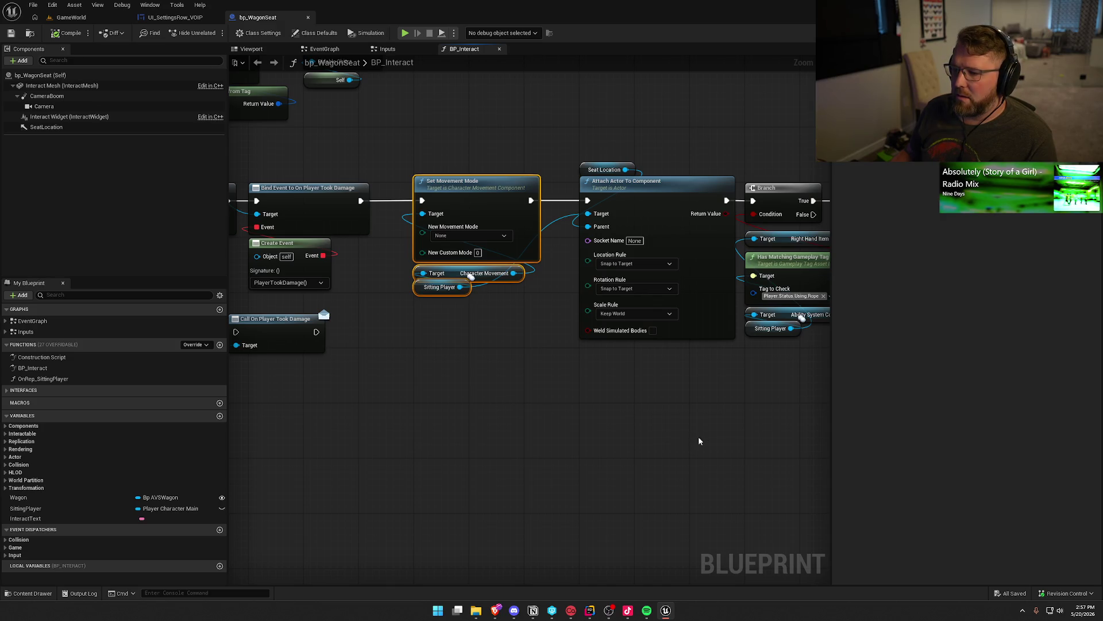
mouse_move(741, 440)
left_mouse_down()
mouse_move(747, 431)
mouse_move(379, 422)
mouse_move(618, 450)
mouse_move(687, 476)
mouse_move(825, 431)
mouse_move(428, 435)
left_mouse_up()
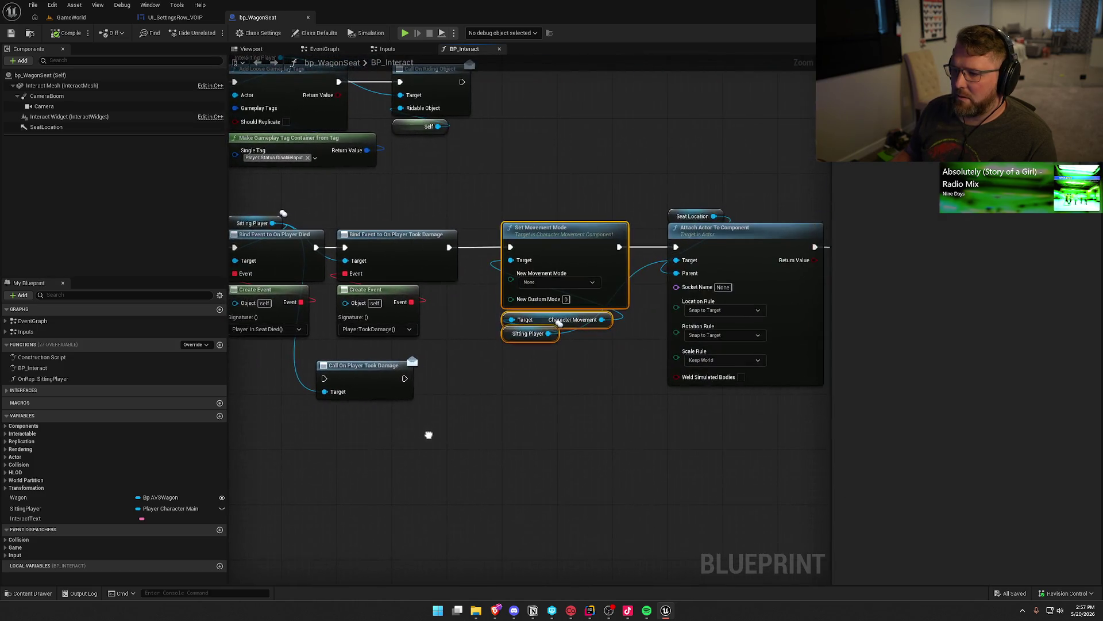
left_click_drag(365, 366, 385, 360)
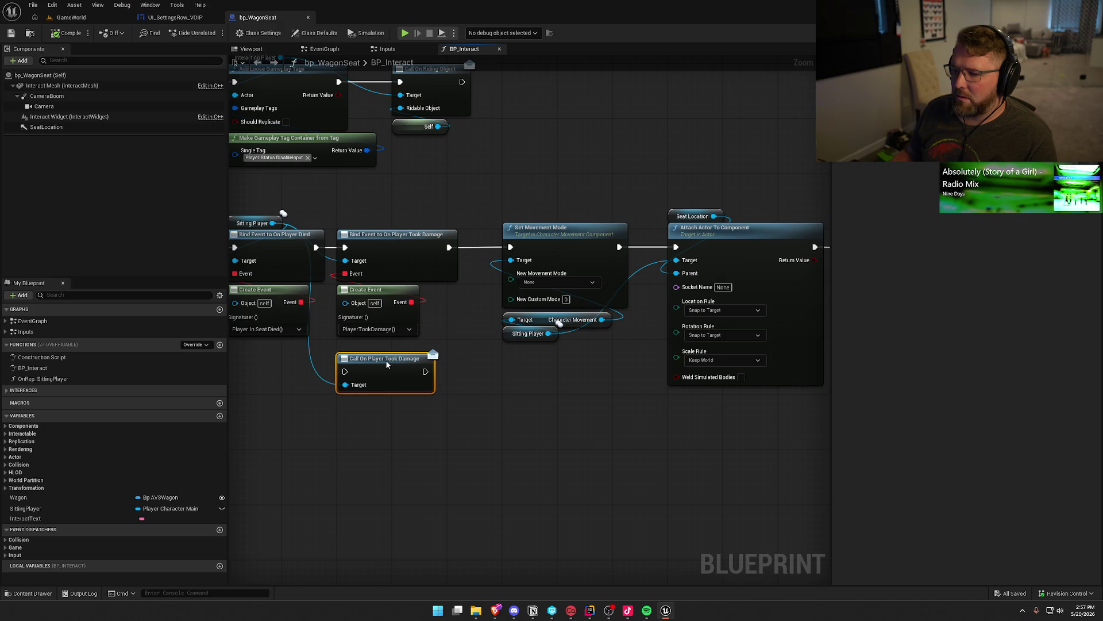
mouse_move(384, 435)
left_mouse_down()
mouse_move(548, 410)
mouse_move(535, 415)
left_mouse_up()
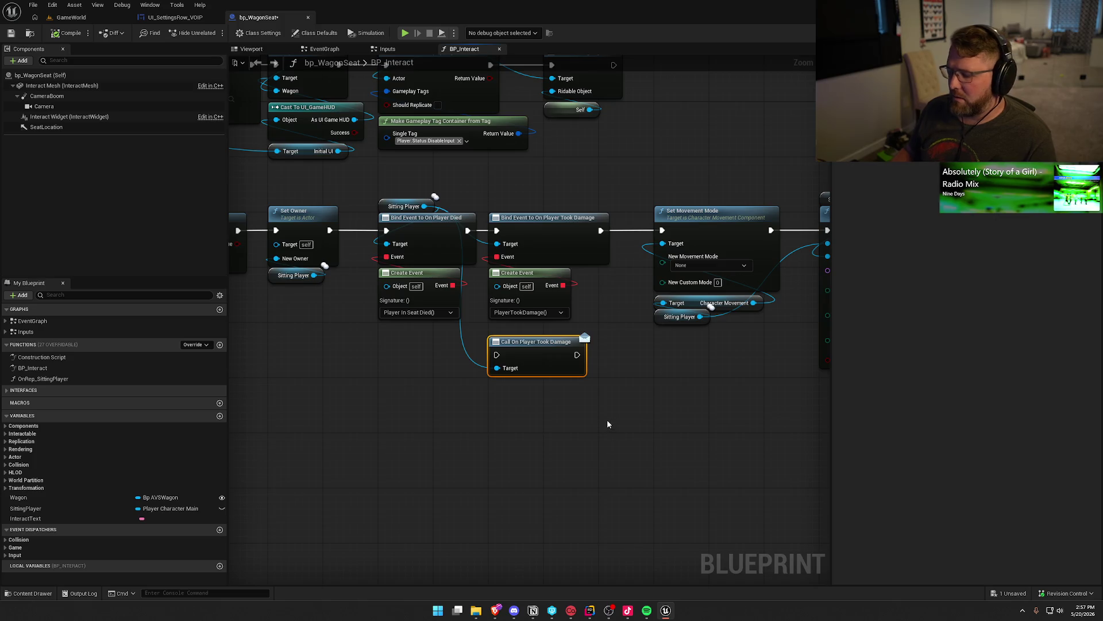
key("Delete")
left_click_drag(607, 419, 451, 412)
mouse_move(462, 168)
left_mouse_down()
mouse_move(603, 293)
mouse_move(613, 390)
left_mouse_up()
left_click(483, 388)
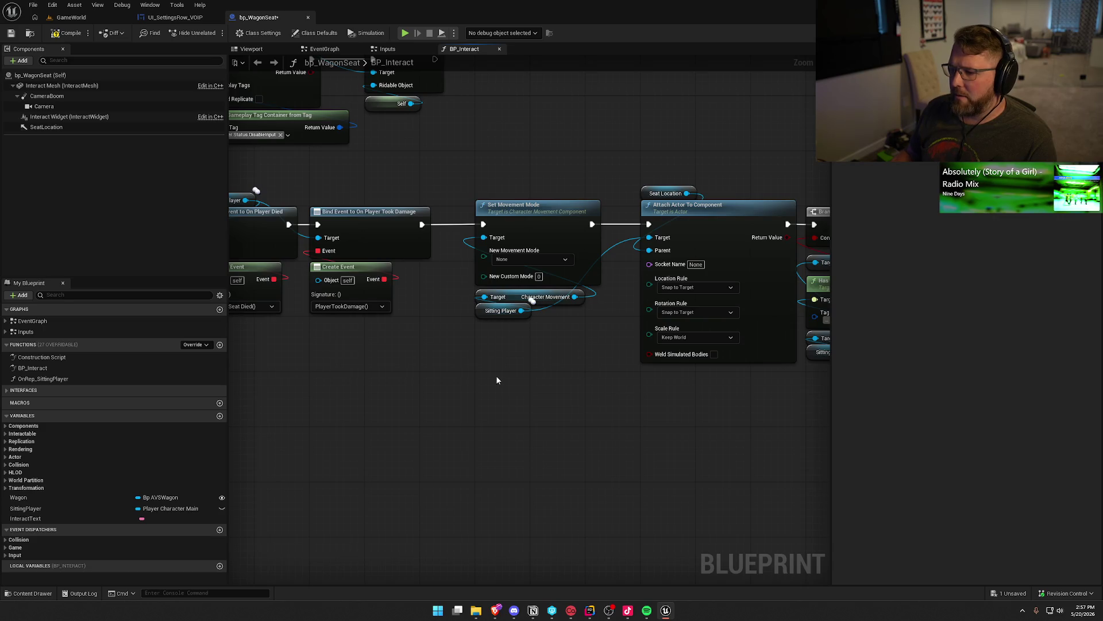
left_click_drag(584, 323, 474, 287)
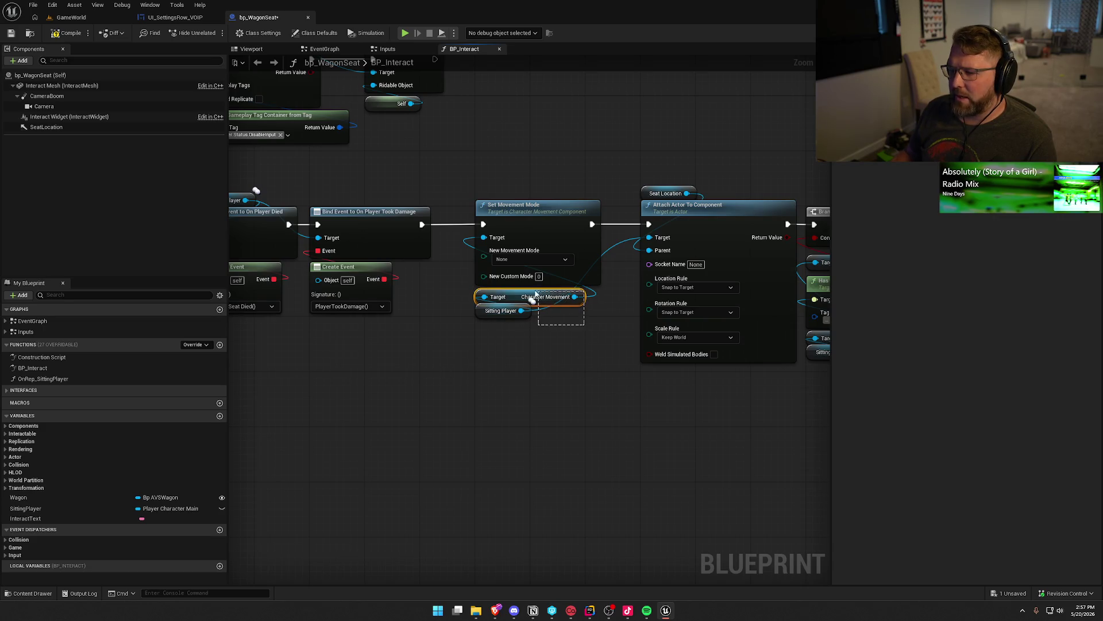
left_click(454, 333)
mouse_move(454, 333)
left_mouse_down()
mouse_move(460, 357)
mouse_move(345, 228)
mouse_move(344, 173)
left_mouse_up()
Step: Inspect the EventGraph's BeginPlay nodes attaching the seat to Attachment Arrow
left_click(324, 49)
left_click_drag(347, 323, 376, 199)
left_click_drag(330, 266, 407, 260)
mouse_move(393, 324)
left_mouse_down()
mouse_move(244, 282)
mouse_move(377, 353)
left_mouse_up()
left_click_drag(285, 246, 611, 451)
left_click(306, 196)
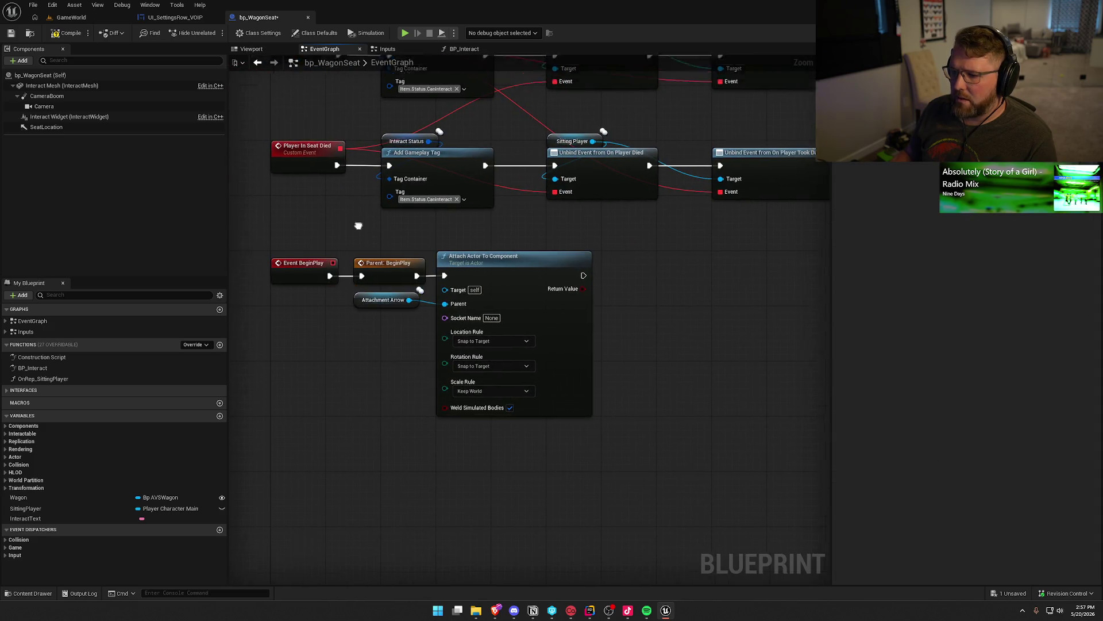
Step: Review the OnRep_SittingPlayer function's collision, location and random nodes
left_click_drag(318, 204, 341, 323)
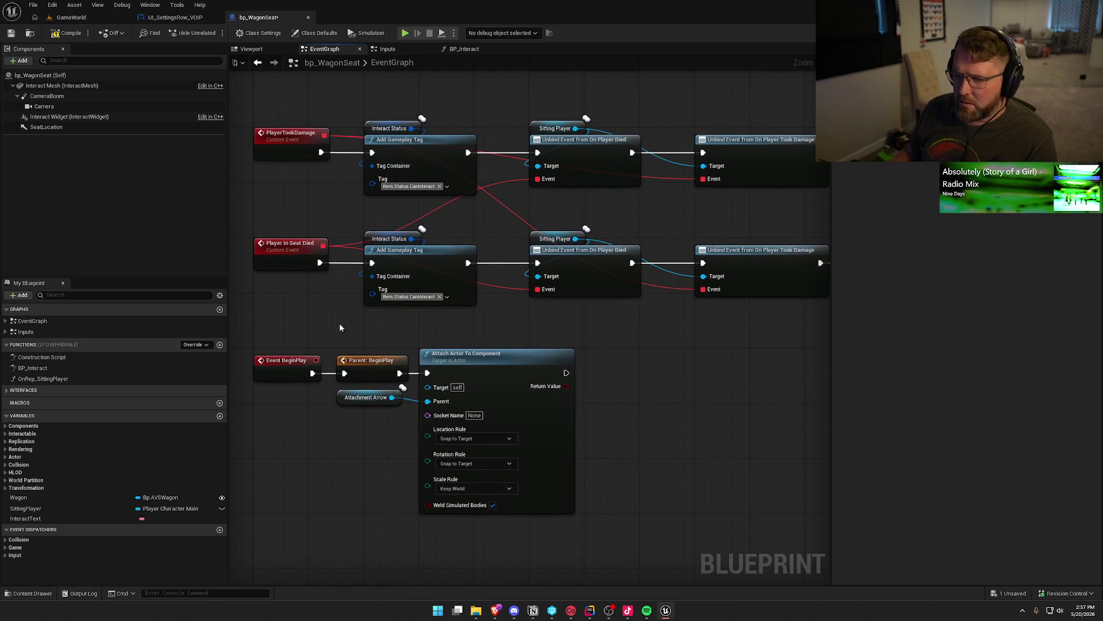
double_click(37, 379)
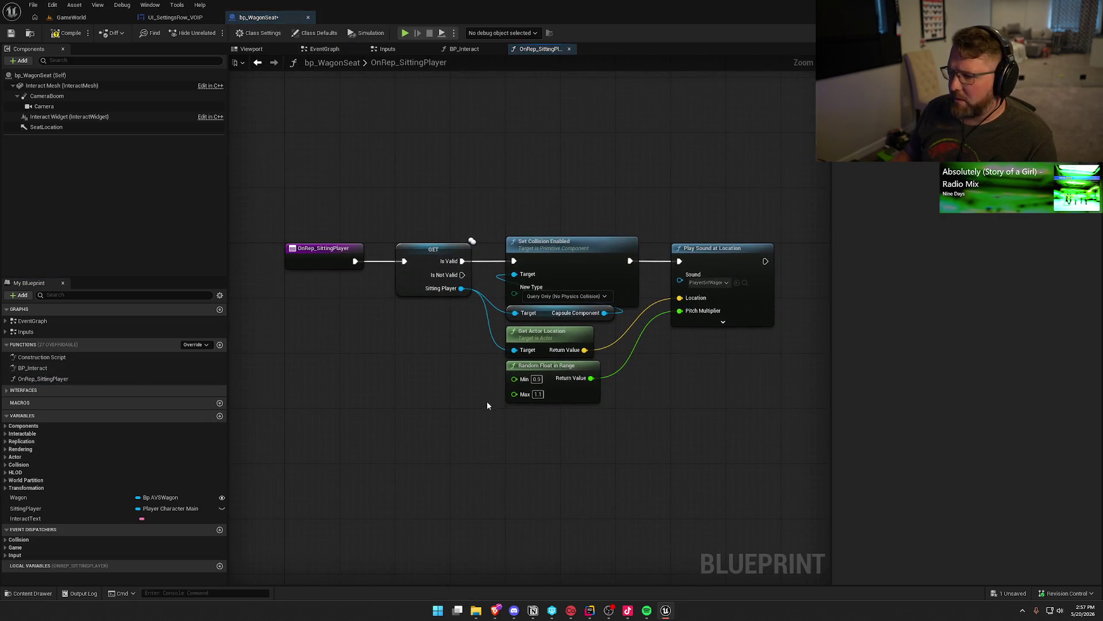
left_click_drag(530, 431, 487, 408)
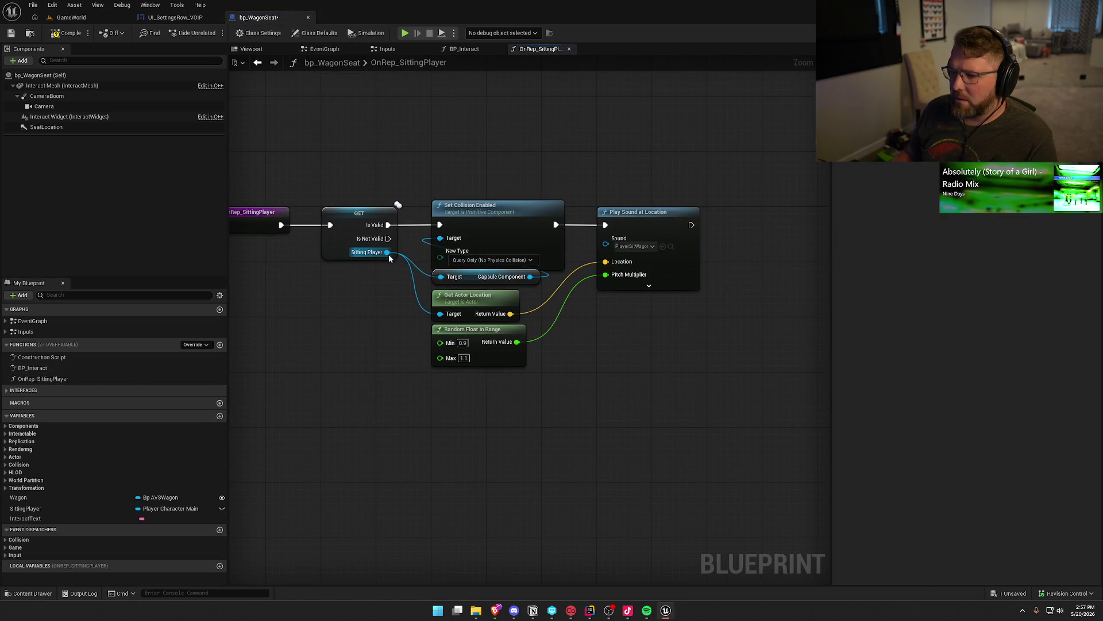
mouse_move(429, 169)
left_mouse_down()
mouse_move(594, 406)
mouse_move(734, 406)
left_mouse_up()
left_click(596, 422)
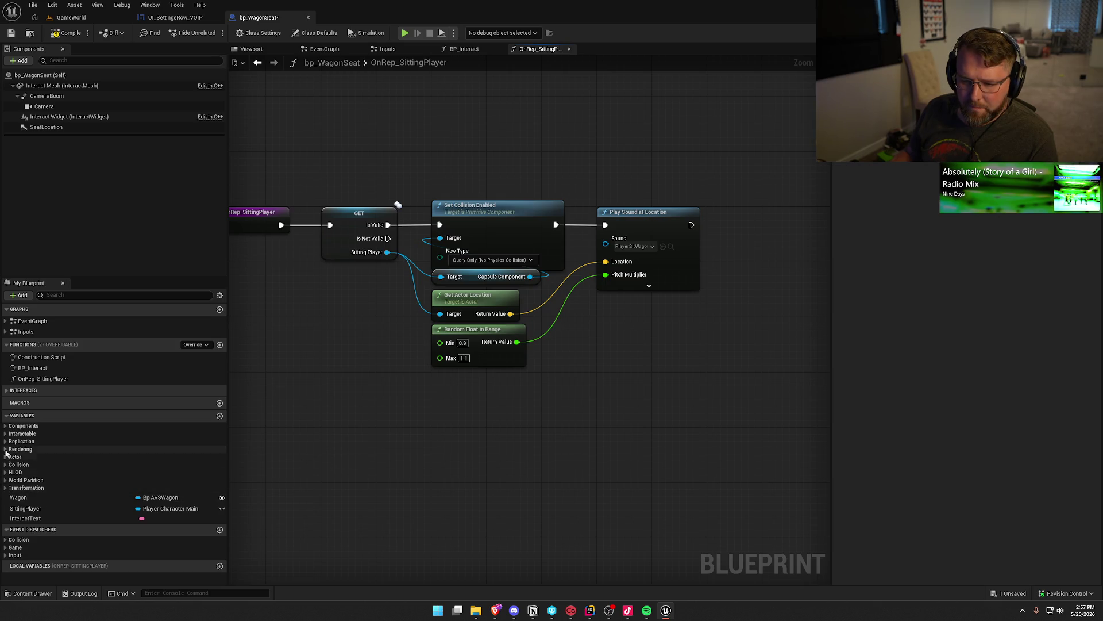
Step: Expand and collapse the Components, Interactable, Replication and HLOD variable categories
left_click(5, 426)
left_click(4, 426)
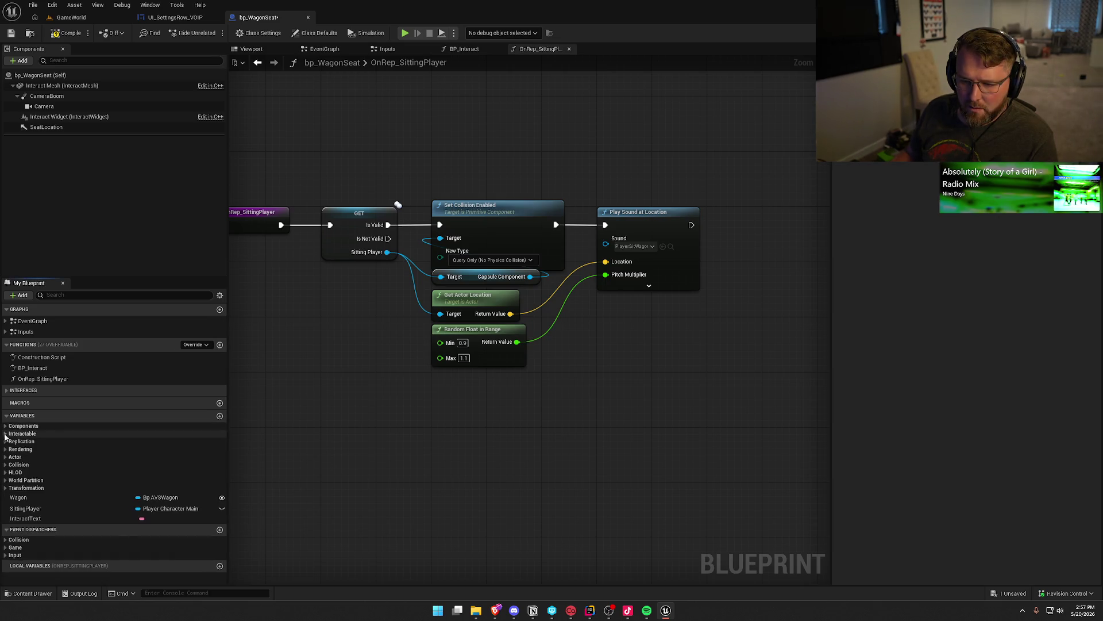
left_click(4, 434)
left_click(4, 433)
left_click(4, 441)
left_click(4, 440)
left_click(5, 472)
left_click(5, 473)
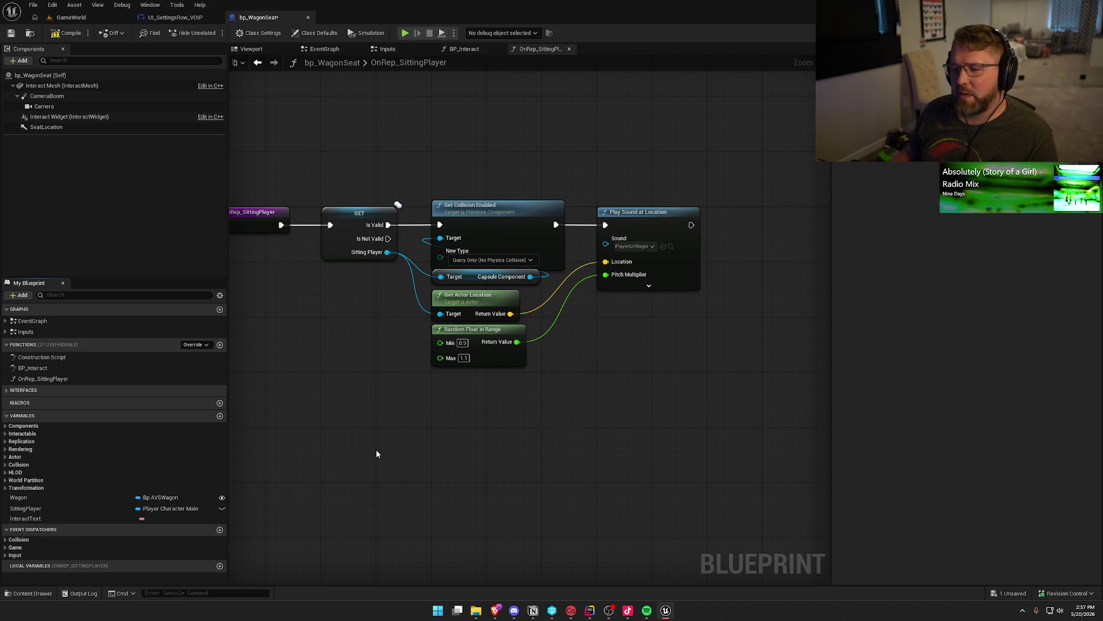
key("Home")
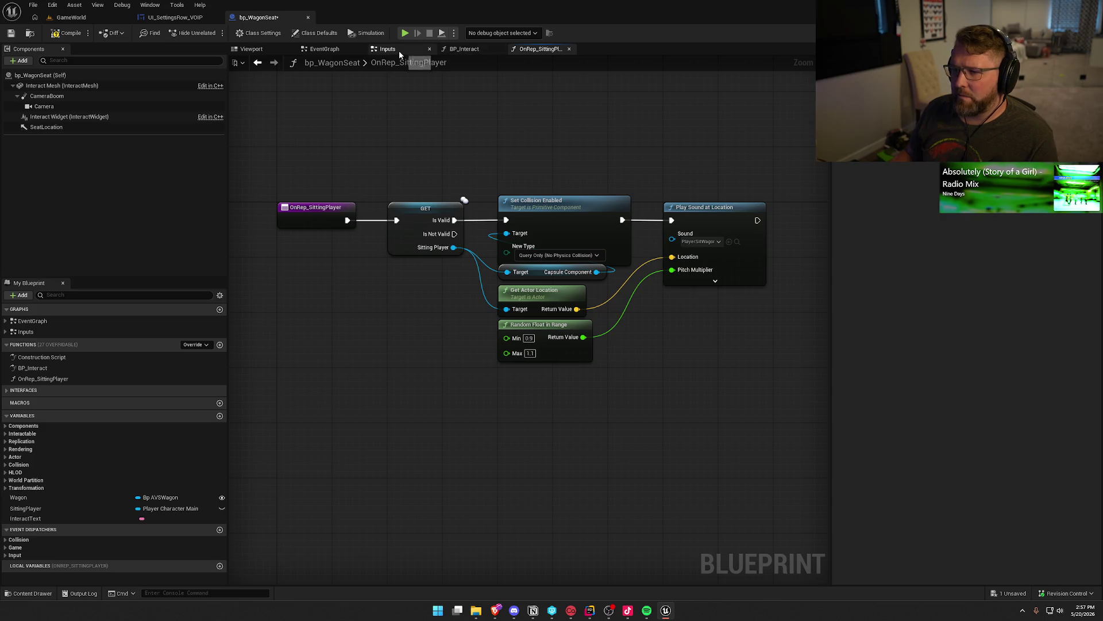
Step: Review the Inputs graph's Exit Wagon and Launch Character nodes, jumping to Server_ExitSeat
left_click(399, 50)
left_click_drag(464, 384, 174, 357)
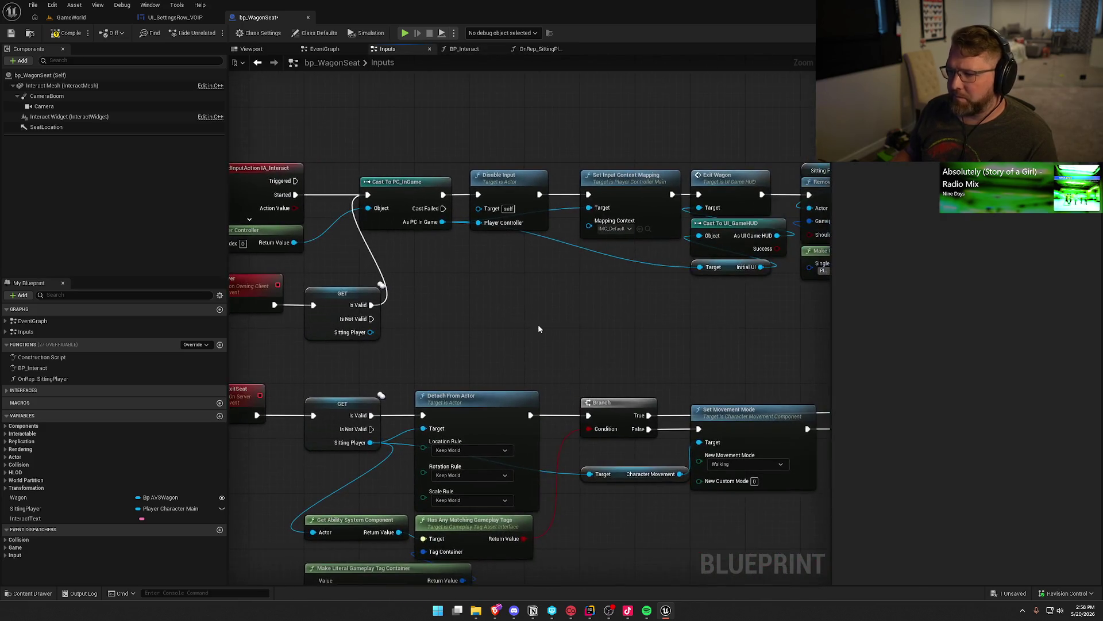
left_click_drag(612, 333, 379, 326)
left_click_drag(465, 325, 298, 318)
double_click(729, 178)
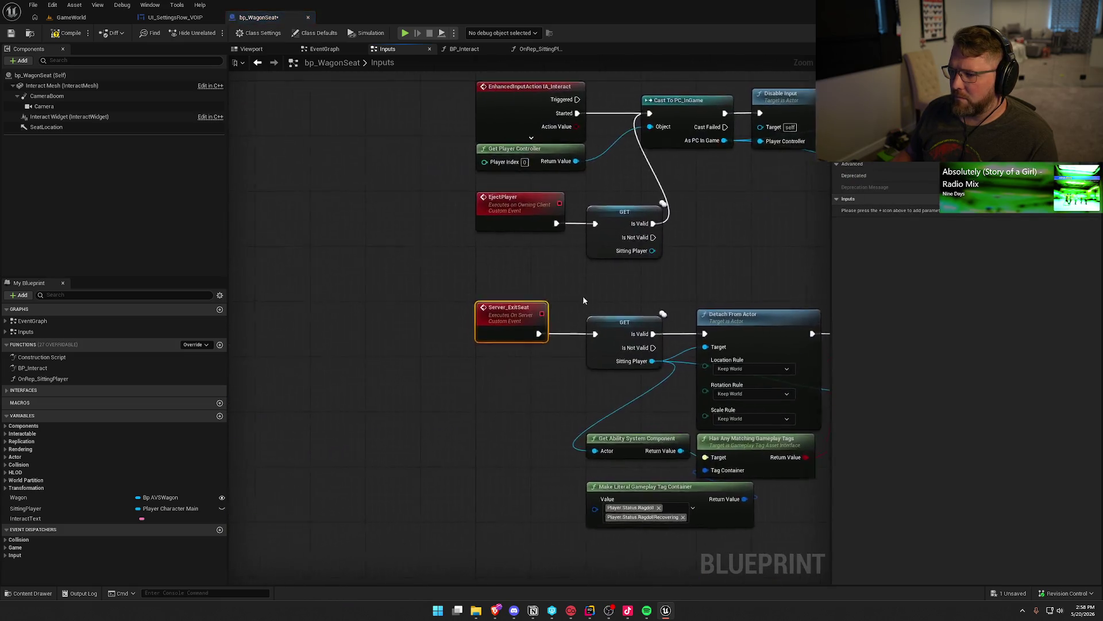
left_click_drag(658, 386, 402, 355)
left_click_drag(424, 256, 418, 235)
left_click(513, 332)
Step: Trace Server_ExitSeat's Branch, Remove Active Effects, Unbind all Events and Detach nodes
left_click_drag(600, 324, 406, 162)
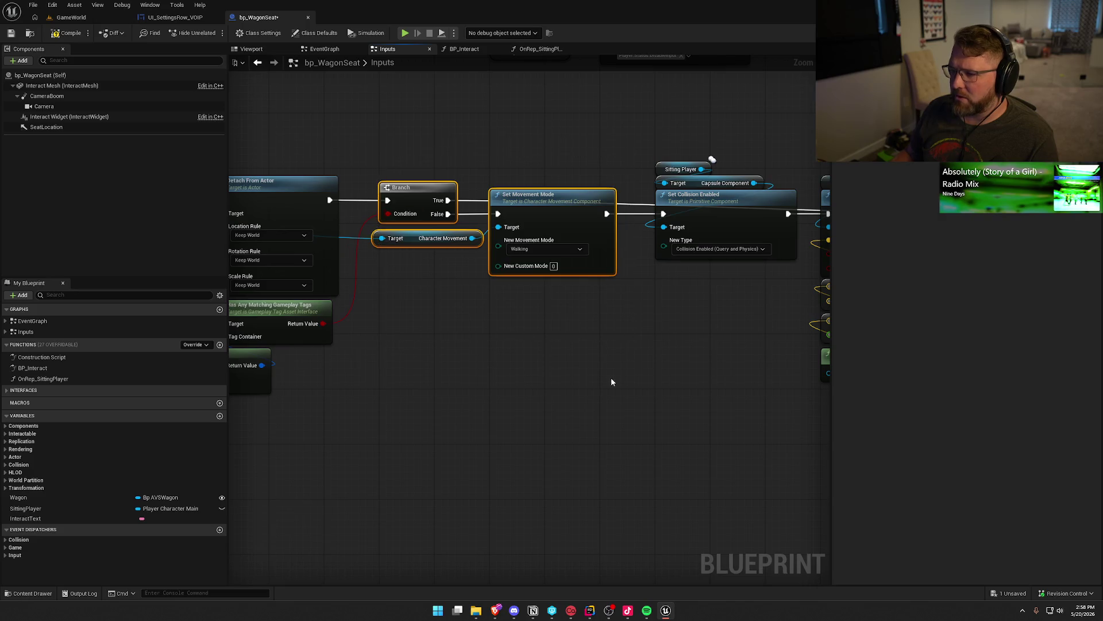
left_click_drag(611, 377, 378, 344)
left_click(379, 342)
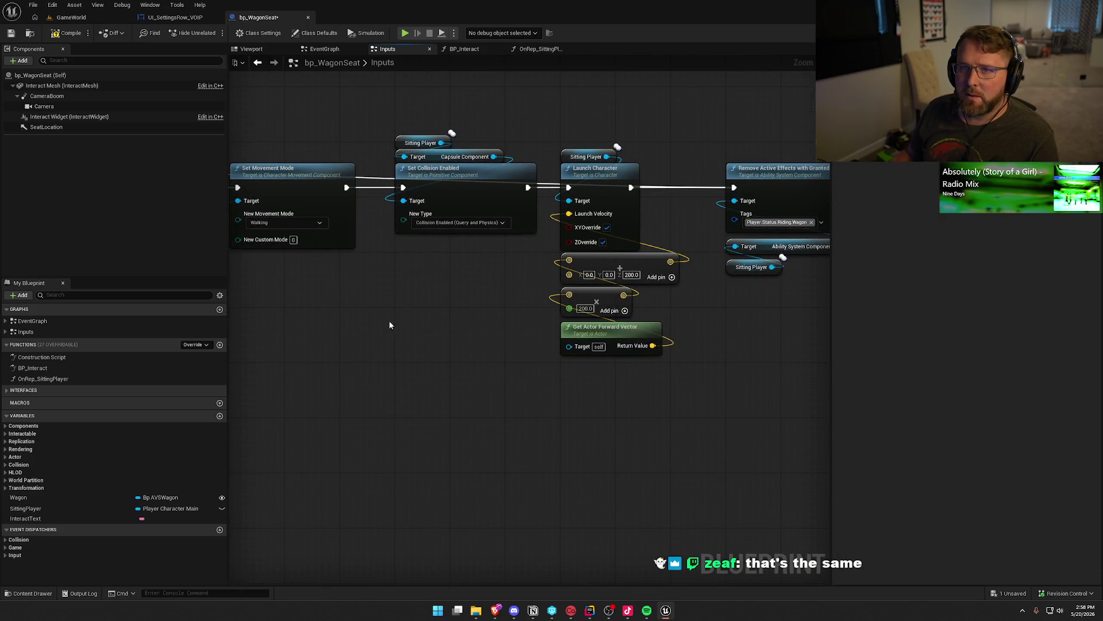
left_click_drag(396, 316, 571, 339)
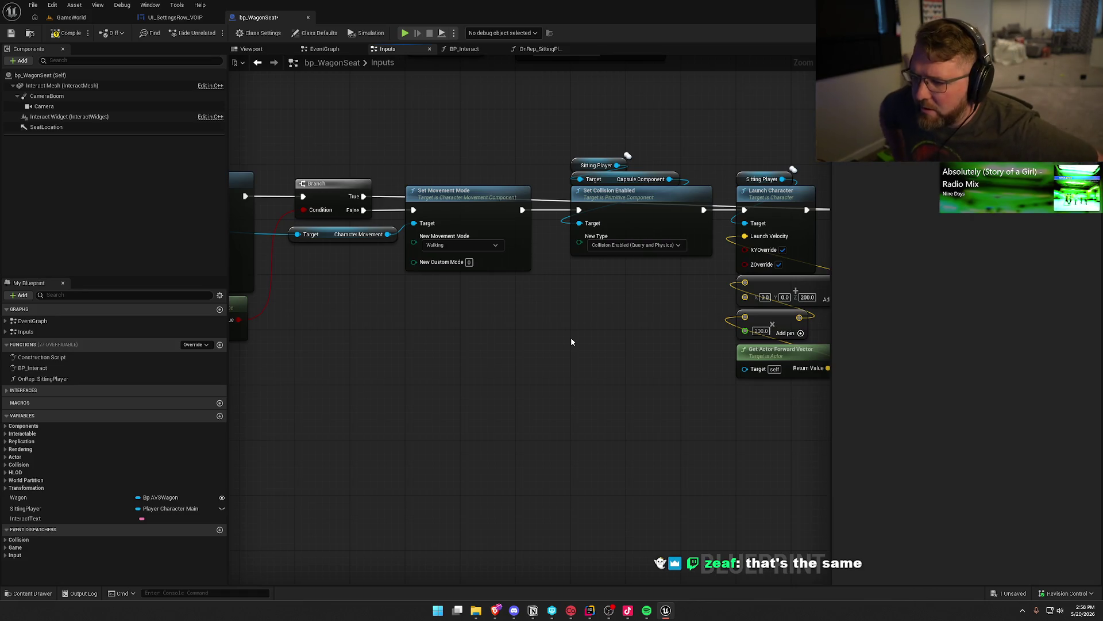
mouse_move(575, 329)
left_mouse_down()
mouse_move(406, 332)
mouse_move(98, 298)
left_mouse_up()
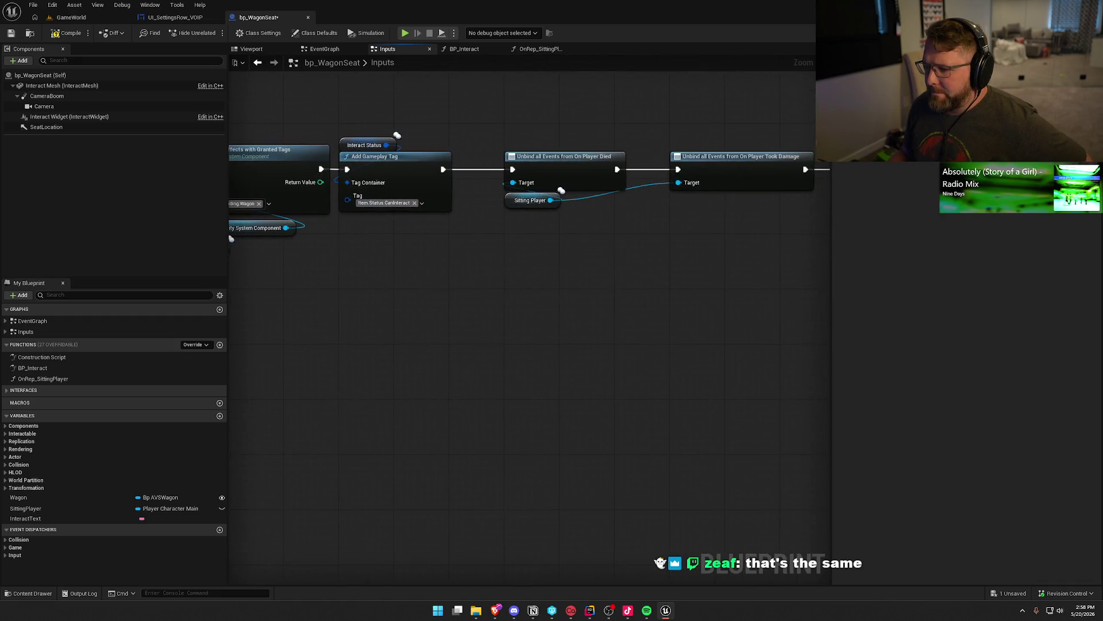
left_click_drag(632, 322, 270, 286)
mouse_move(437, 258)
left_mouse_down()
mouse_move(604, 362)
mouse_move(521, 312)
left_mouse_up()
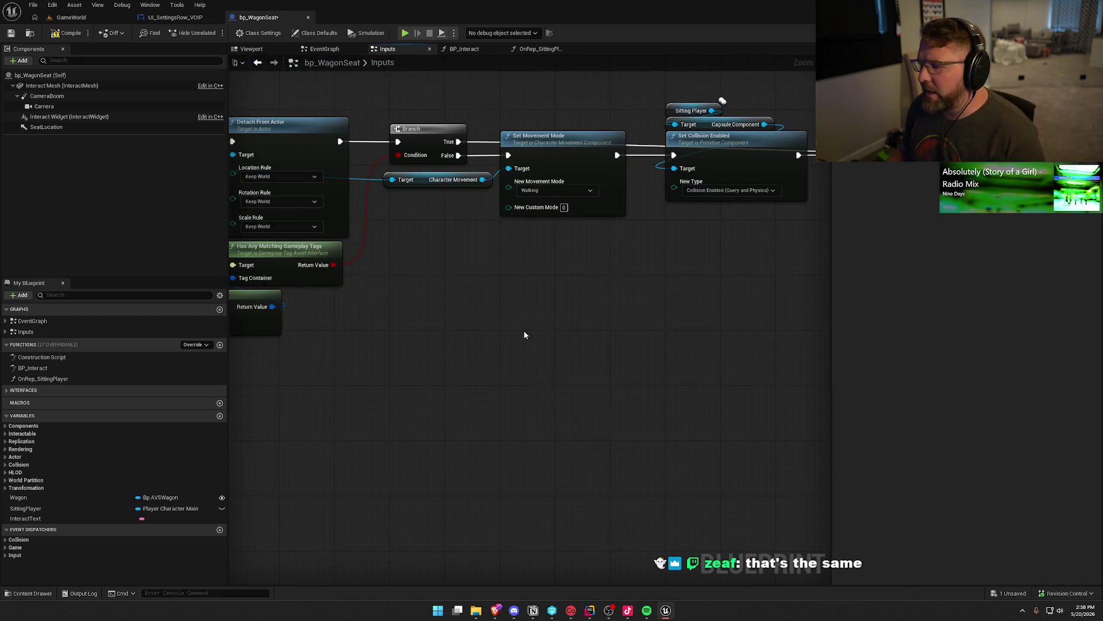
mouse_move(420, 387)
left_mouse_down()
mouse_move(539, 415)
mouse_move(616, 510)
left_mouse_up()
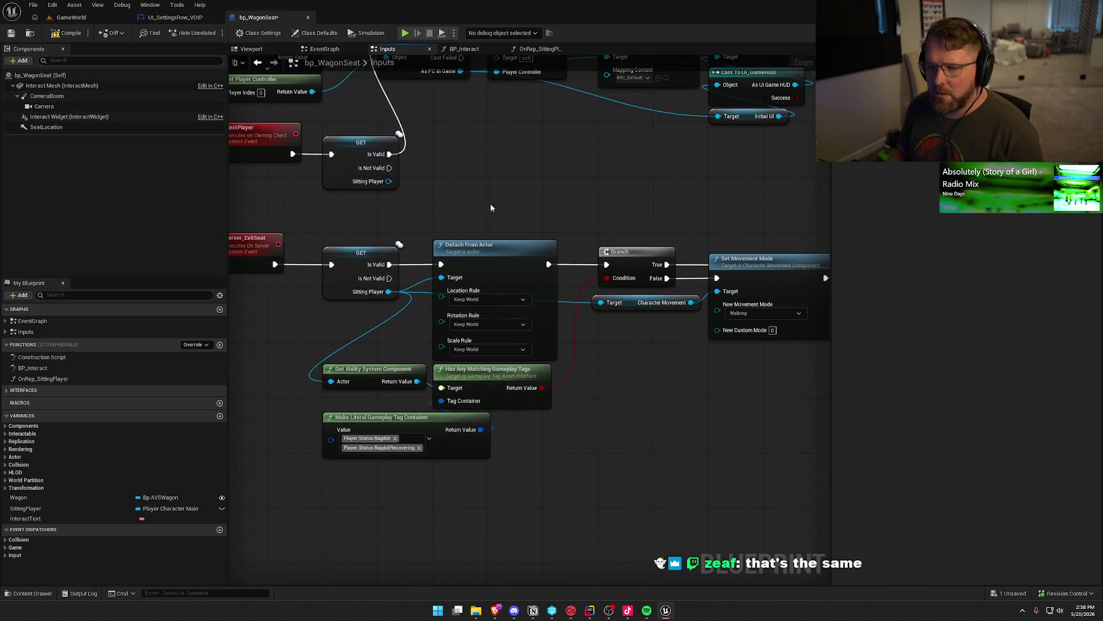
Step: Check out and save bp_WagonSeat, then open bp_WagonDriver
key("ctrl+space")
key("ctrl+s")
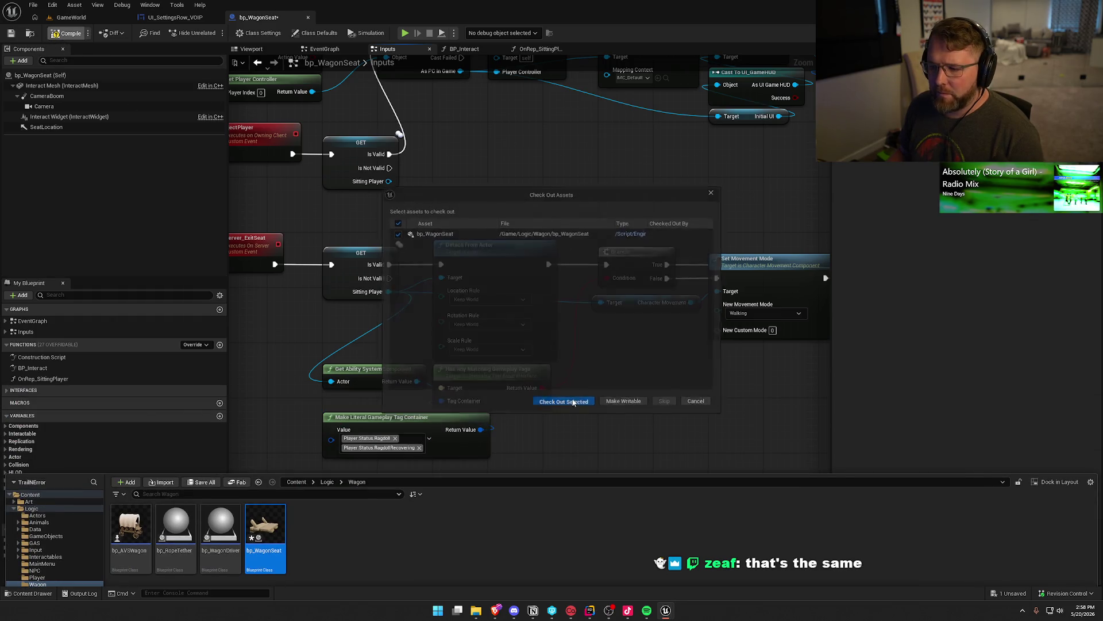
left_click(565, 401)
key("ctrl+space")
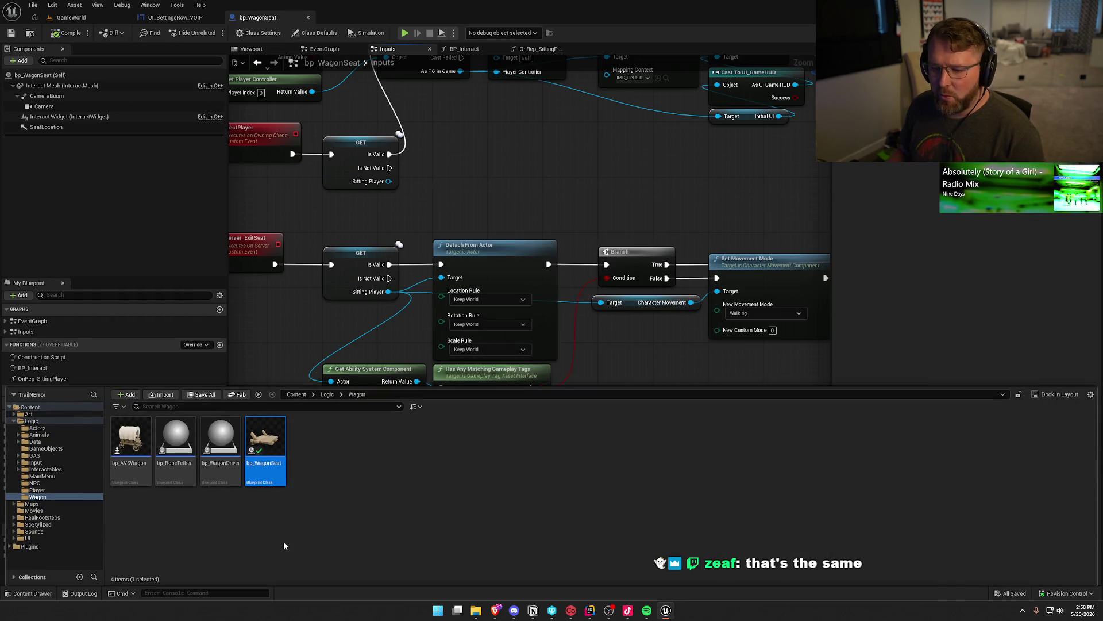
double_click(221, 441)
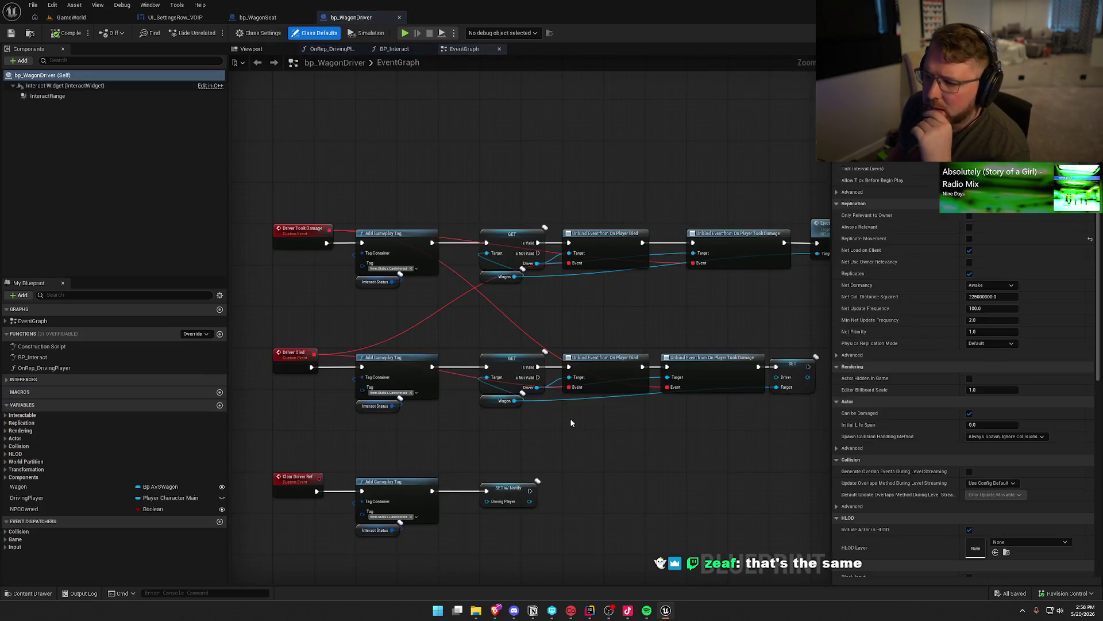
Step: Inspect bp_WagonDriver's BP_Interact graph: Set Movement Mode, Remove Gameplay Tag, Bind Event and Create Event nodes
left_click(386, 49)
mouse_move(417, 109)
left_mouse_down()
mouse_move(532, 109)
mouse_move(822, 184)
left_mouse_up()
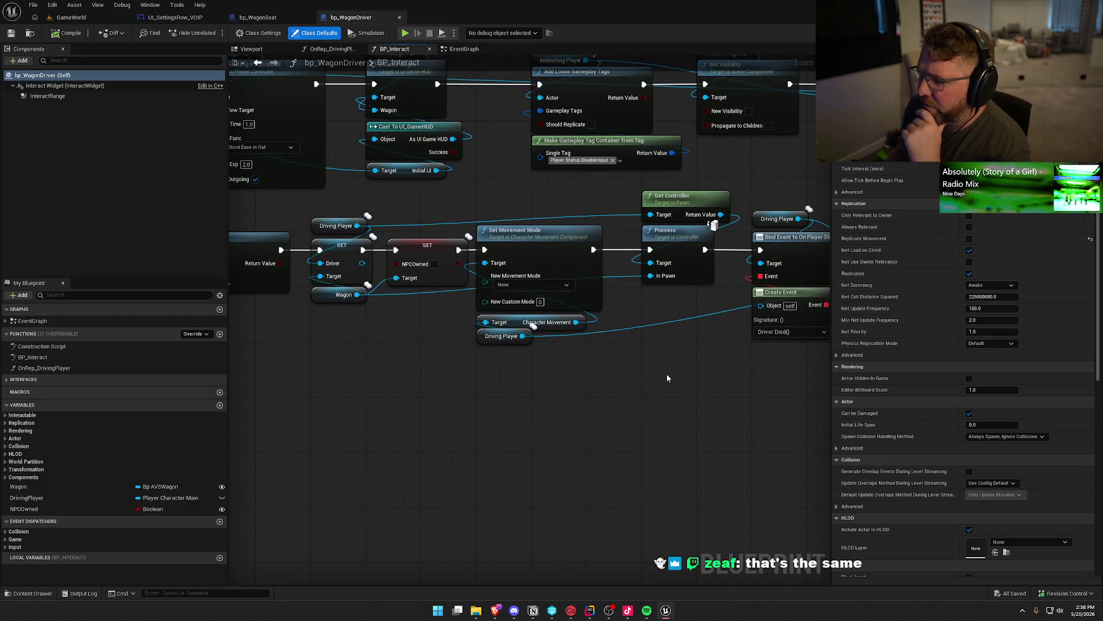
left_click_drag(567, 415, 583, 365)
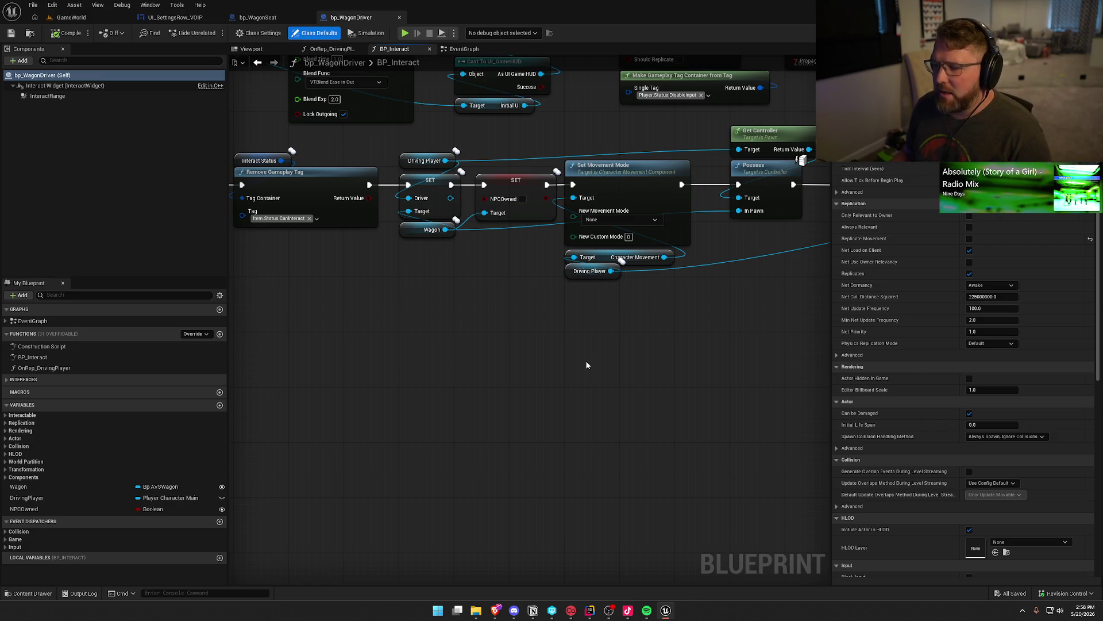
mouse_move(709, 316)
left_mouse_down()
mouse_move(614, 322)
mouse_move(457, 145)
left_mouse_up()
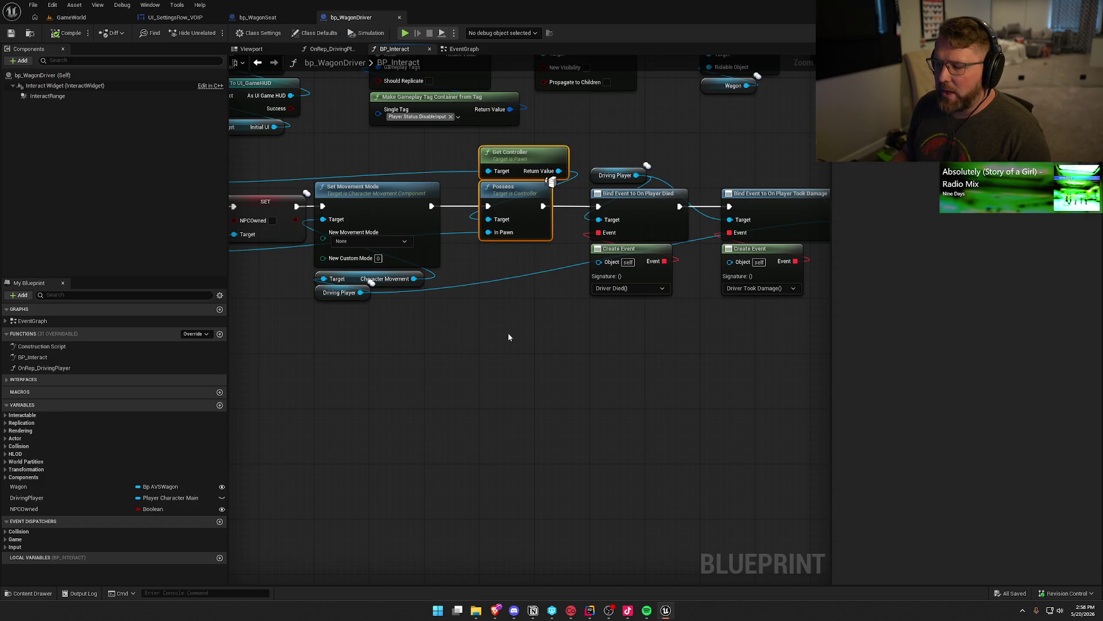
left_click_drag(508, 333, 641, 299)
Step: Check the ApplyGameplayEffectToSelf, Possess and Bind Event nodes, then return to bp_WagonSeat's BP_Interact graph
left_click(642, 302)
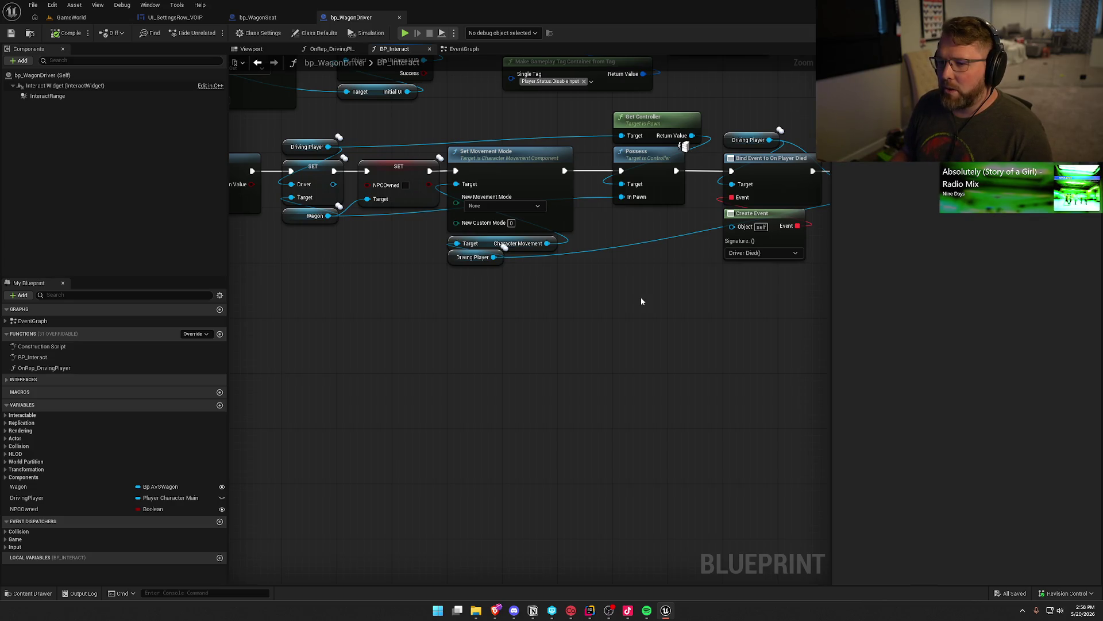
mouse_move(646, 294)
left_mouse_down()
mouse_move(828, 286)
mouse_move(877, 315)
mouse_move(741, 345)
left_mouse_up()
mouse_move(665, 308)
left_mouse_down()
mouse_move(740, 325)
mouse_move(427, 305)
mouse_move(458, 362)
mouse_move(258, 349)
mouse_move(516, 326)
mouse_move(459, 218)
mouse_move(468, 199)
mouse_move(478, 201)
mouse_move(262, 362)
left_mouse_up()
mouse_move(390, 396)
left_mouse_down()
mouse_move(291, 399)
mouse_move(556, 374)
left_mouse_up()
key("ctrl+Tab")
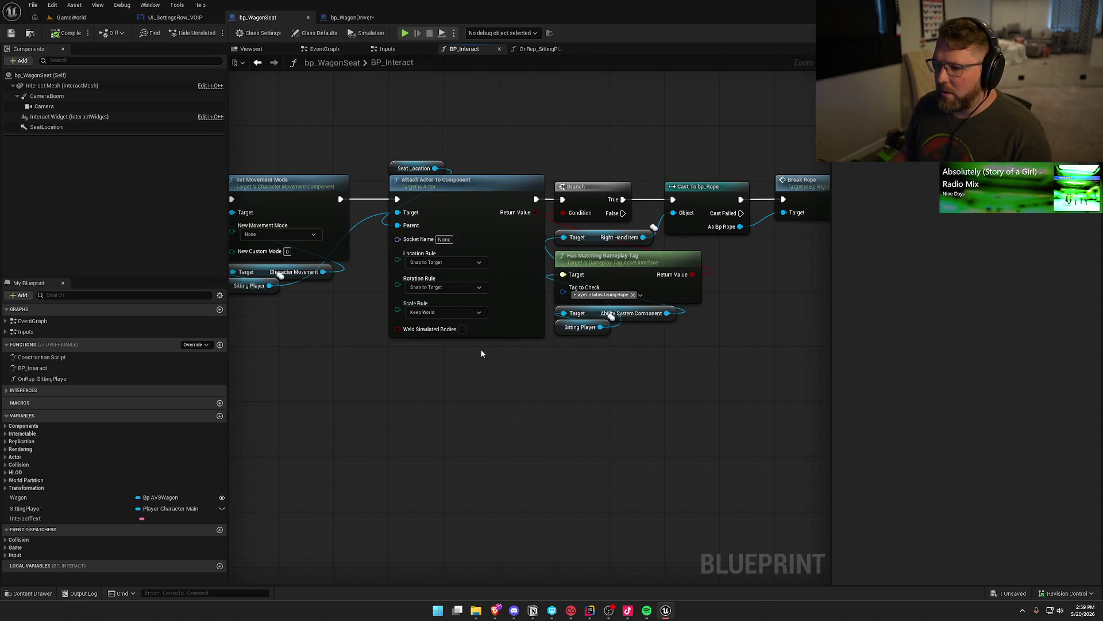
left_click_drag(519, 387, 390, 390)
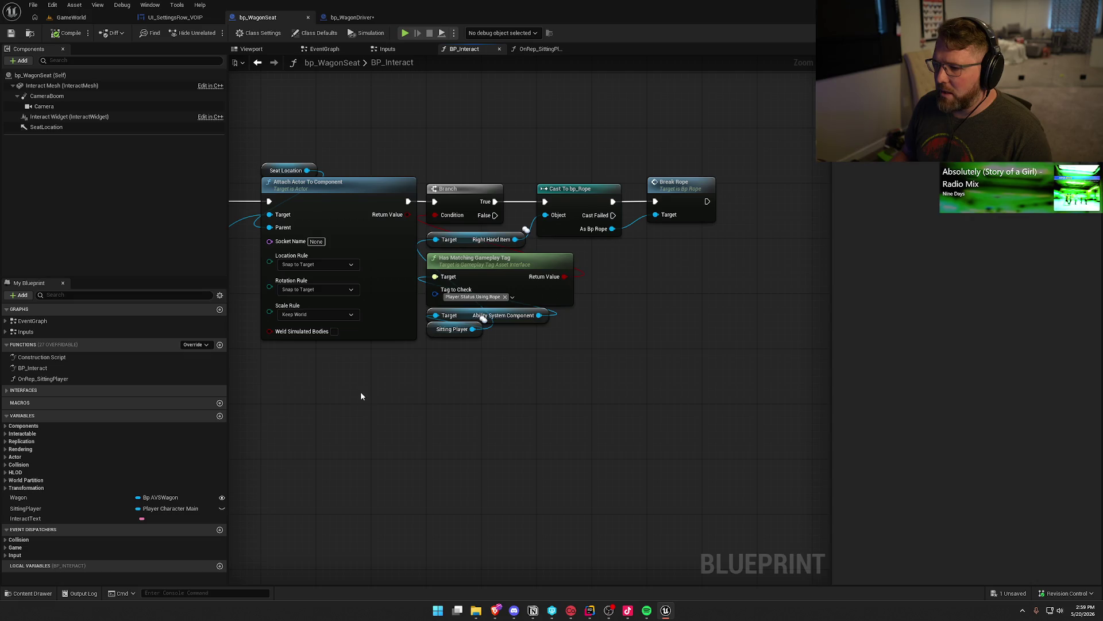
mouse_move(234, 406)
left_mouse_down()
mouse_move(658, 374)
mouse_move(711, 391)
left_mouse_up()
mouse_move(525, 354)
left_mouse_down()
mouse_move(636, 379)
mouse_move(707, 377)
mouse_move(710, 490)
mouse_move(458, 473)
mouse_move(527, 464)
mouse_move(603, 426)
left_mouse_up()
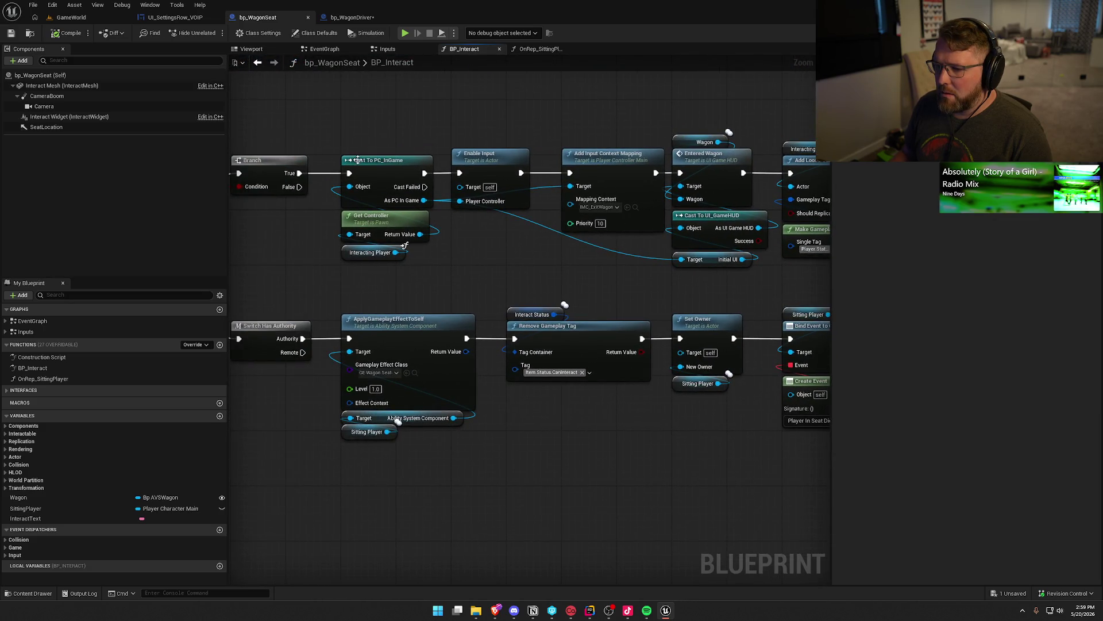
left_click_drag(512, 268, 329, 281)
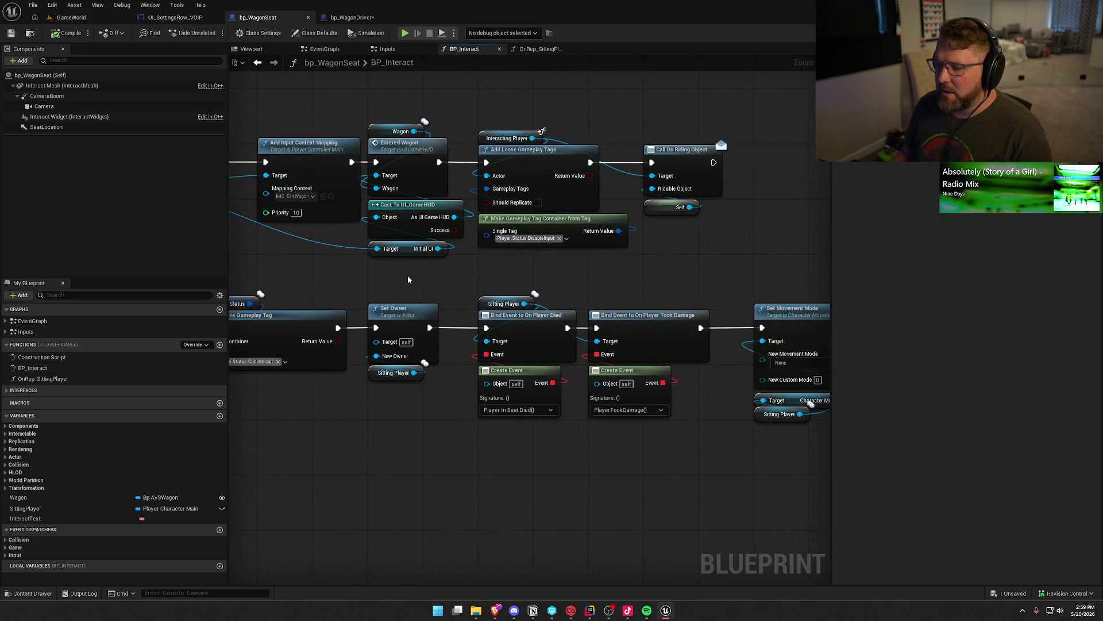
left_click_drag(616, 252, 469, 248)
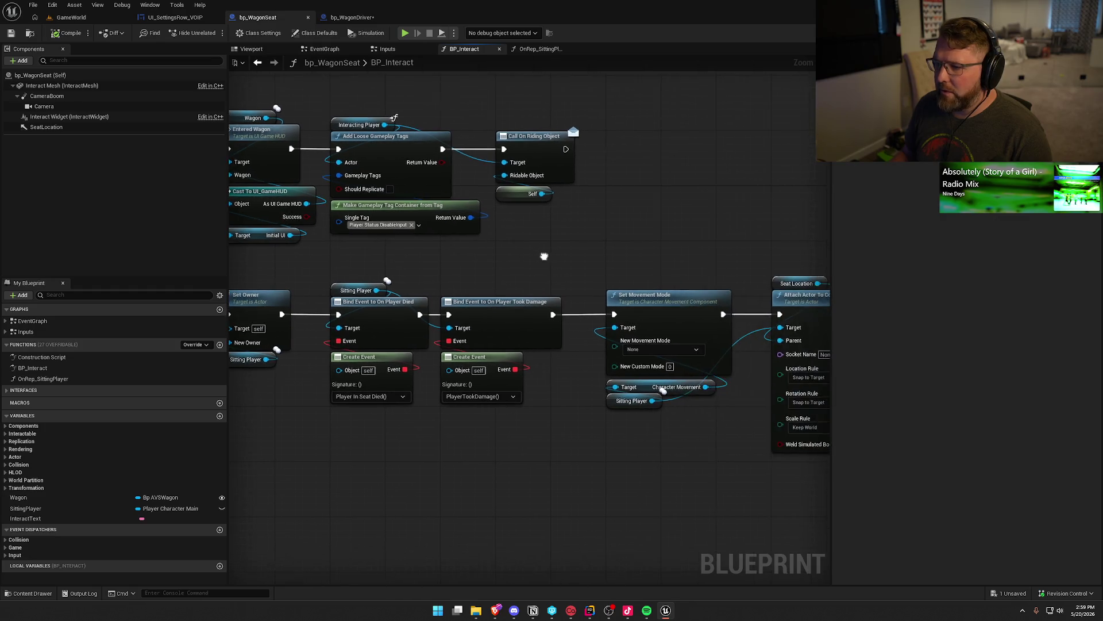
left_click_drag(632, 226, 476, 154)
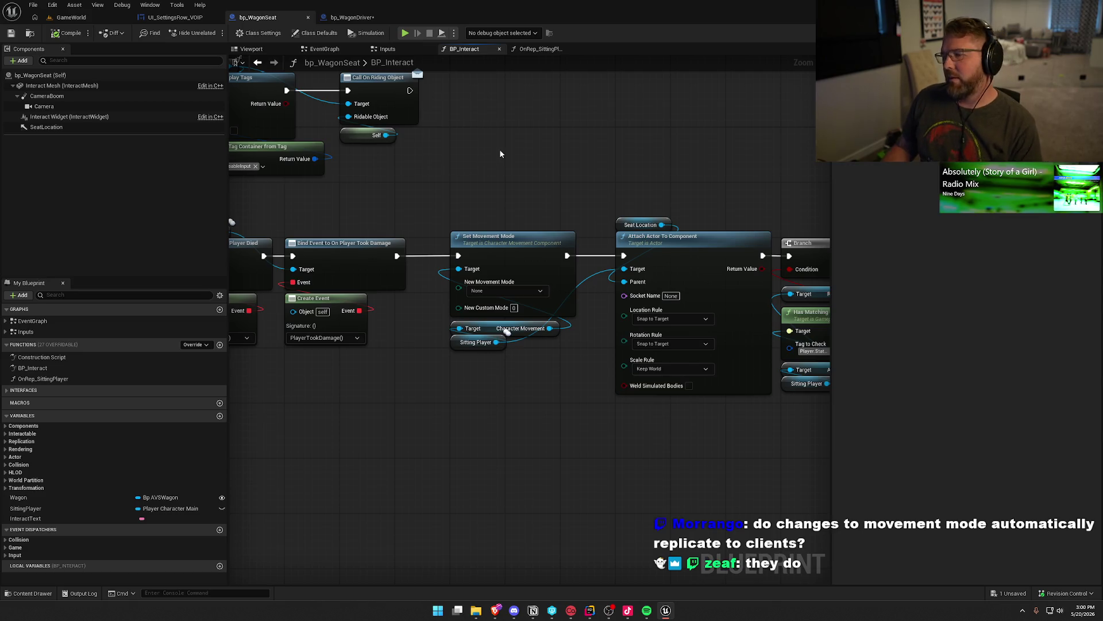
left_click_drag(500, 153, 554, 174)
mouse_move(511, 253)
left_mouse_down()
mouse_move(854, 228)
mouse_move(528, 270)
mouse_move(620, 299)
mouse_move(671, 353)
left_mouse_up()
left_click_drag(205, 326, 639, 298)
left_click_drag(247, 159, 410, 288)
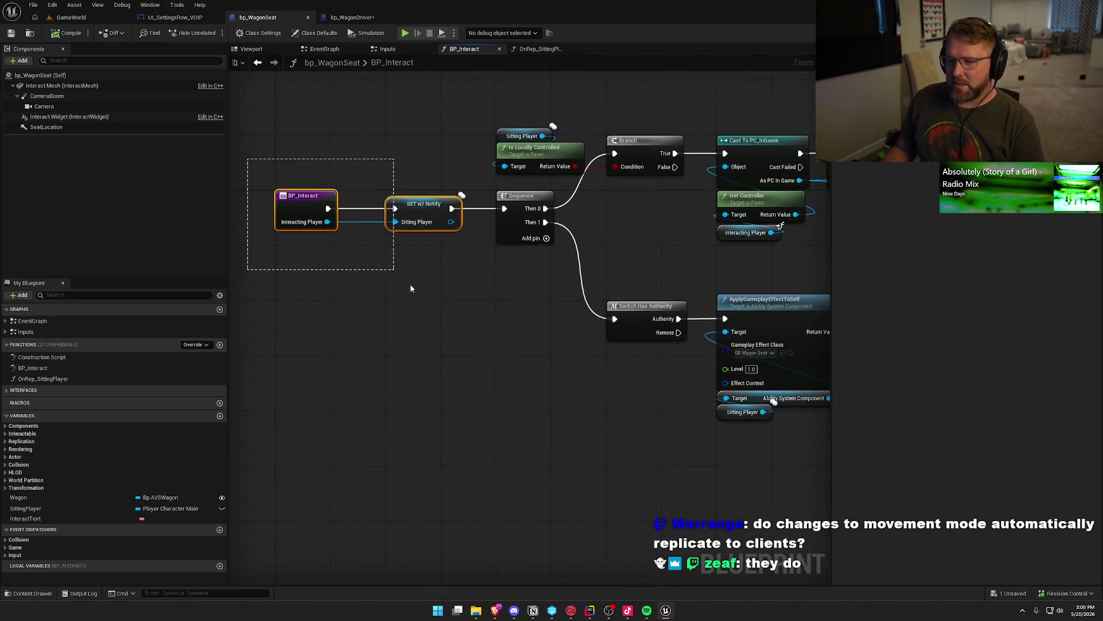
left_click(509, 300)
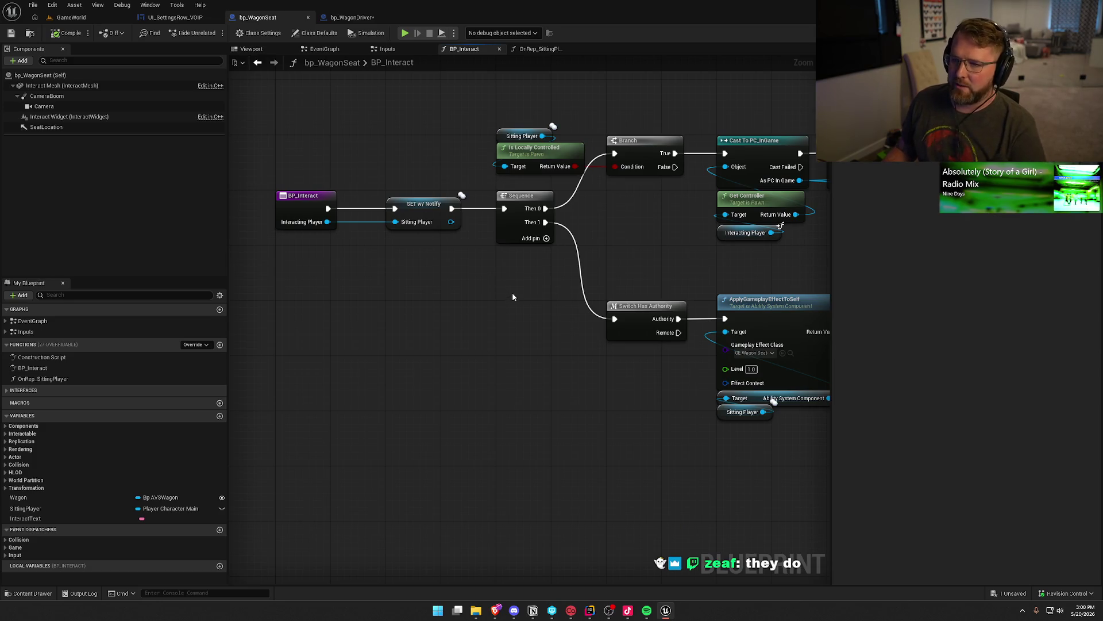
mouse_move(512, 292)
left_mouse_down()
mouse_move(273, 244)
mouse_move(410, 410)
mouse_move(357, 401)
mouse_move(401, 402)
left_mouse_up()
left_click(91, 16)
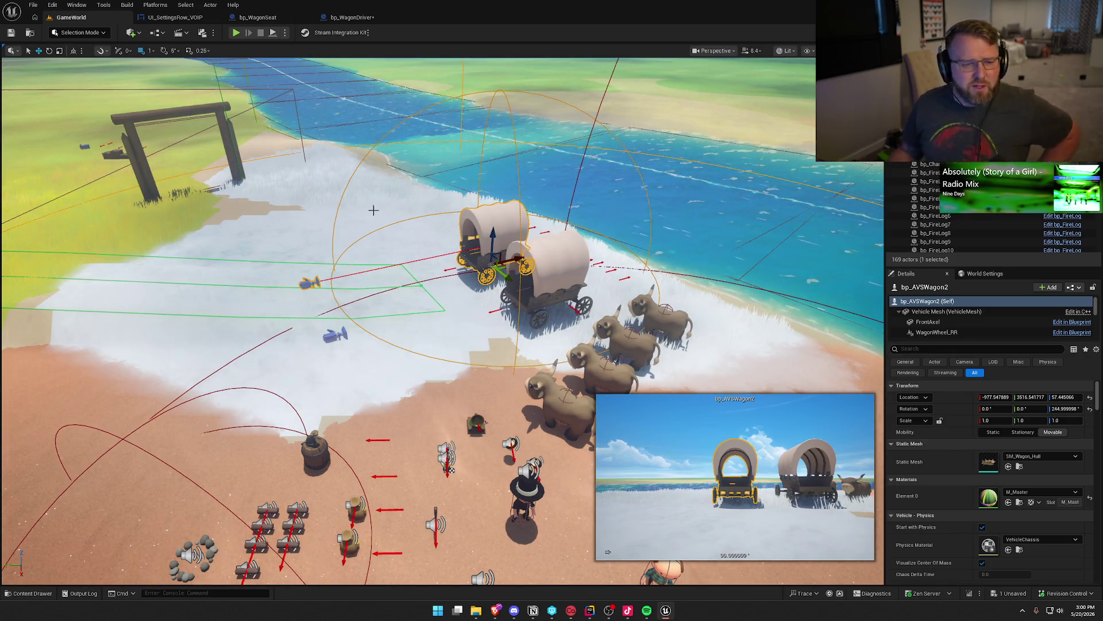
Step: Bring the Brave Twitch window with the Racing? VOD to the front, maximized
key("alt+Tab")
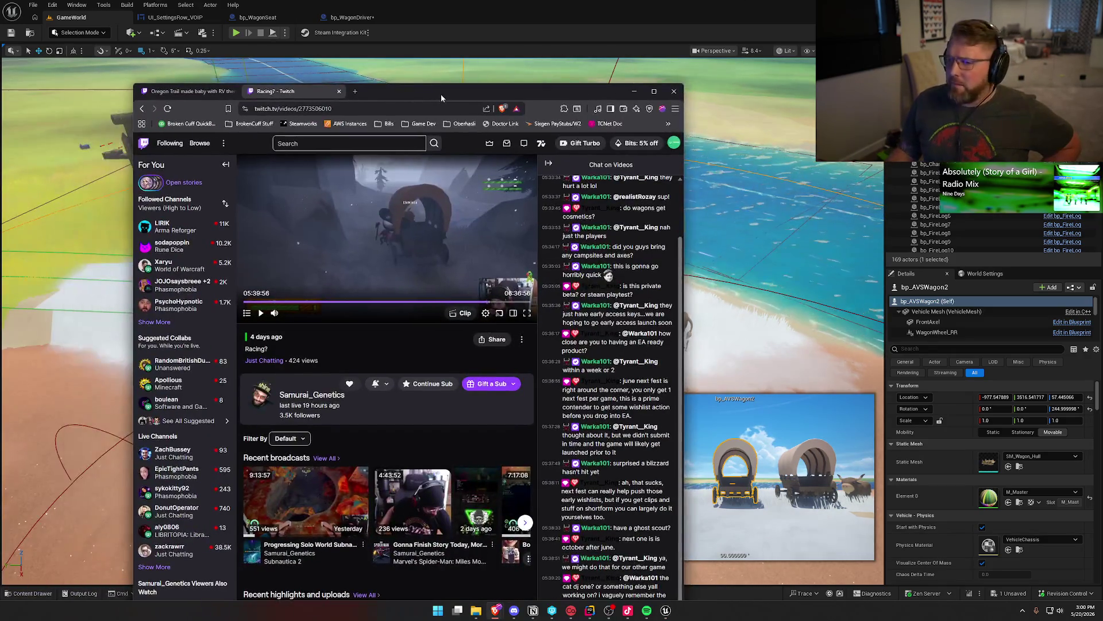
double_click(443, 91)
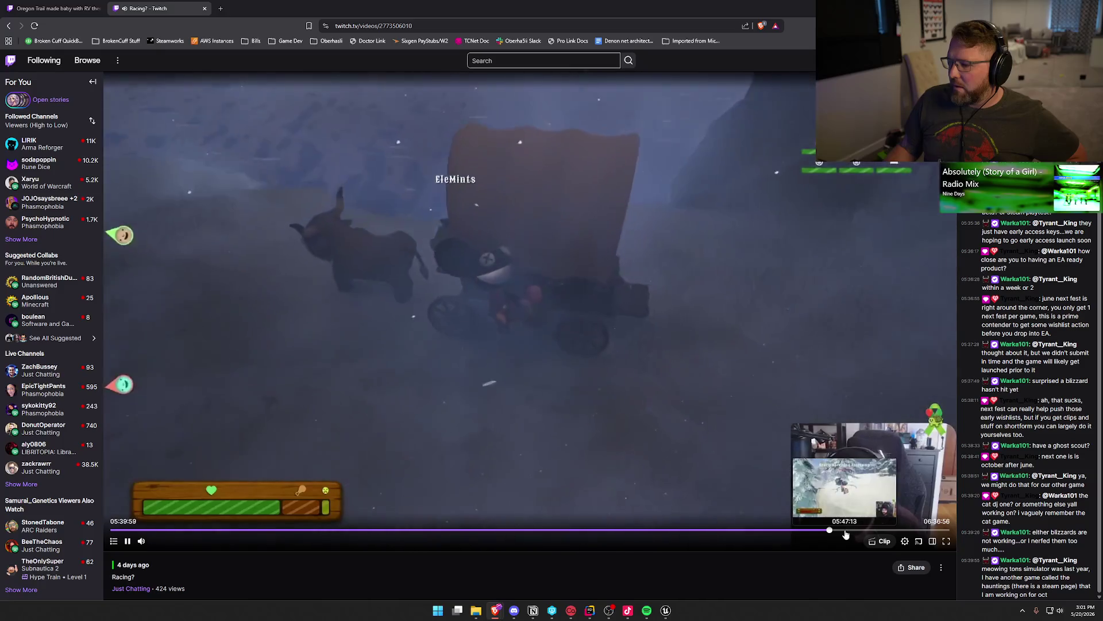
Step: Seek the Racing? VOD from 05:40 to 05:45, reaching the 'You met the local wildlife' screen
key("Right")
key("Right")
key("Right")
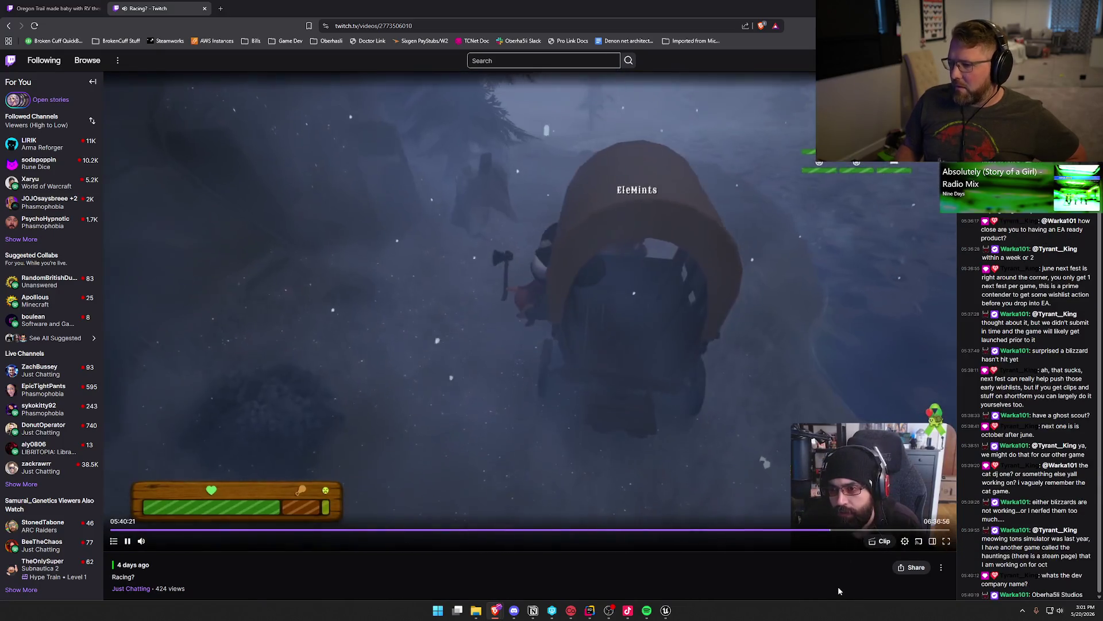
key("Right")
key("Right")
key("Right")
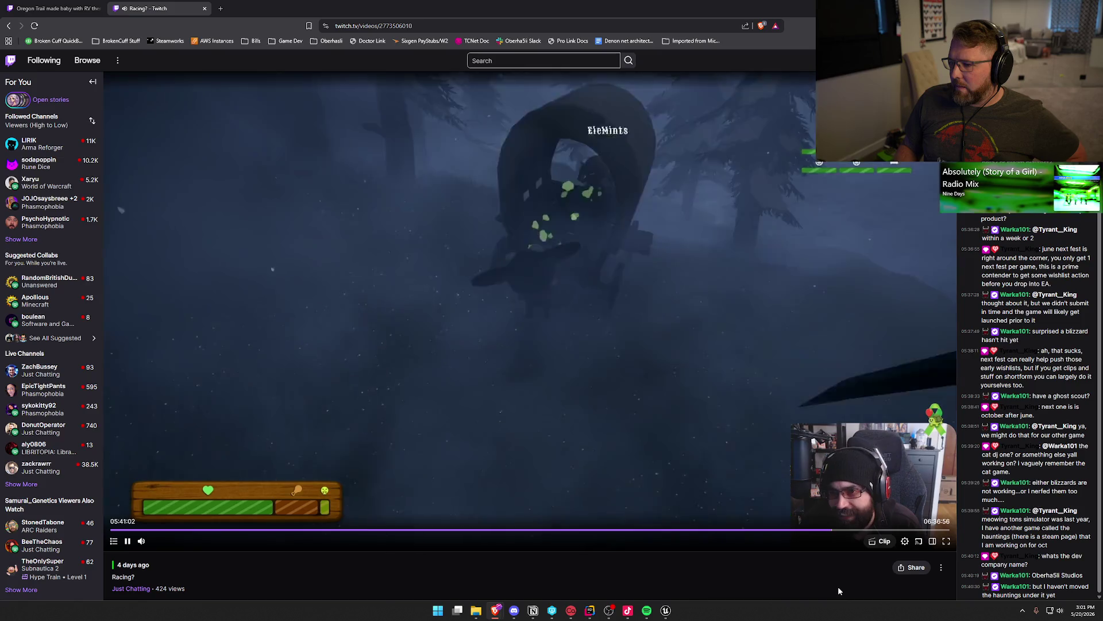
key("Left")
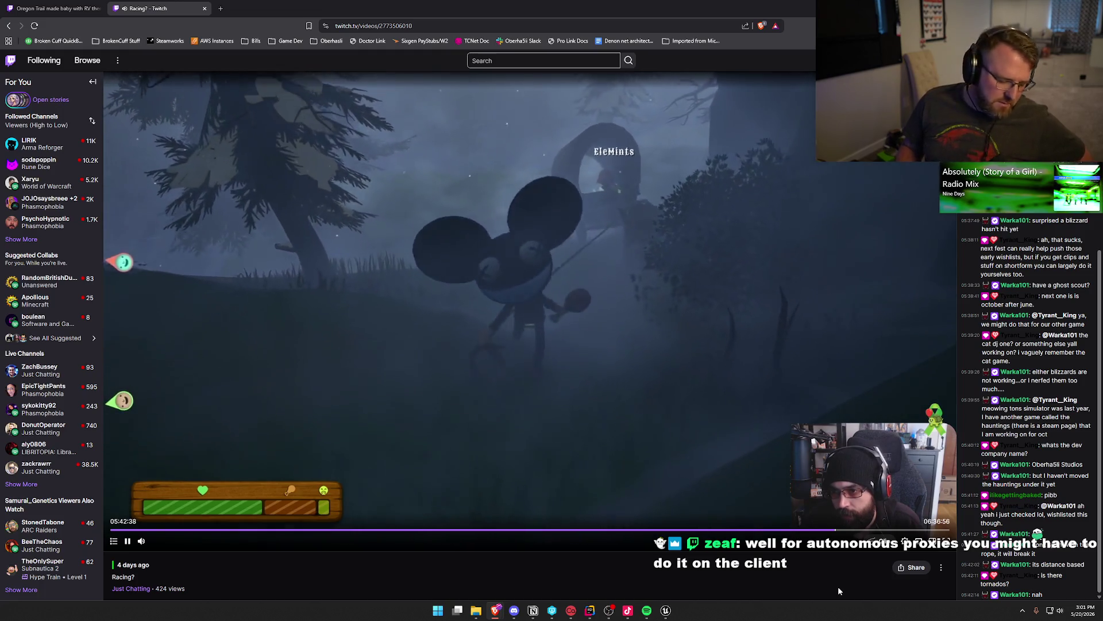
key("Right")
key("Right")
key("Right")
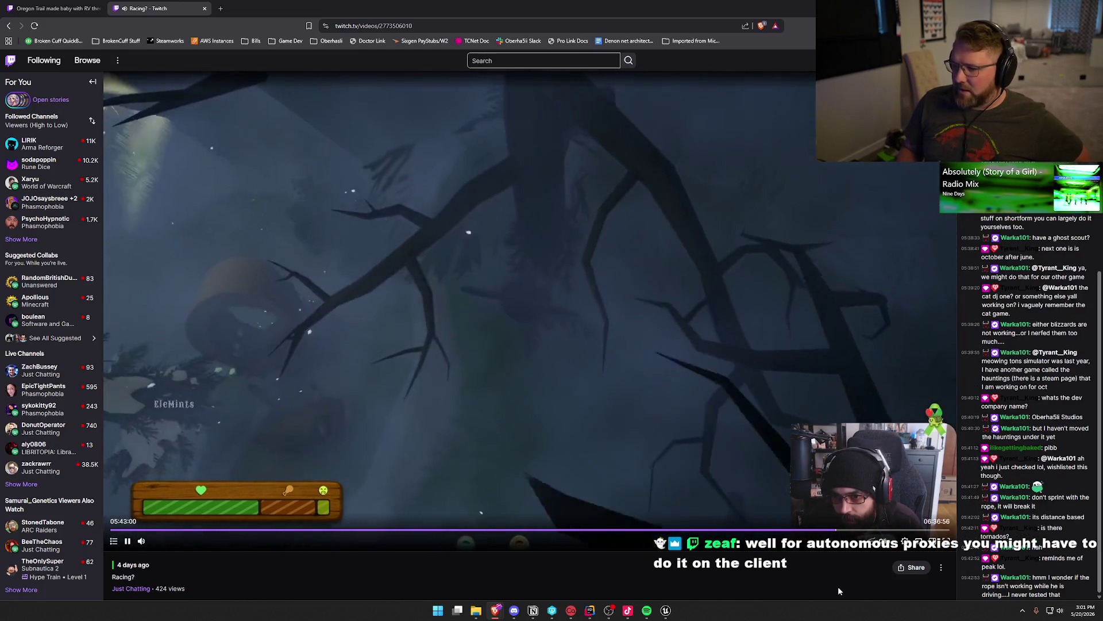
key("Right")
key("Right")
key("Right")
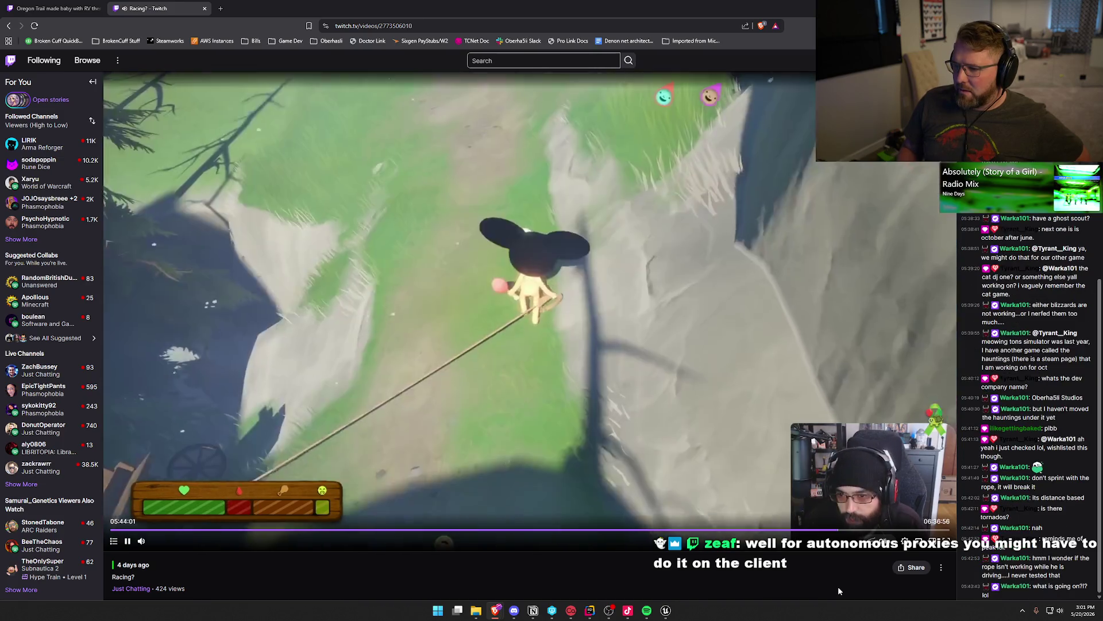
key("Right")
key("Right")
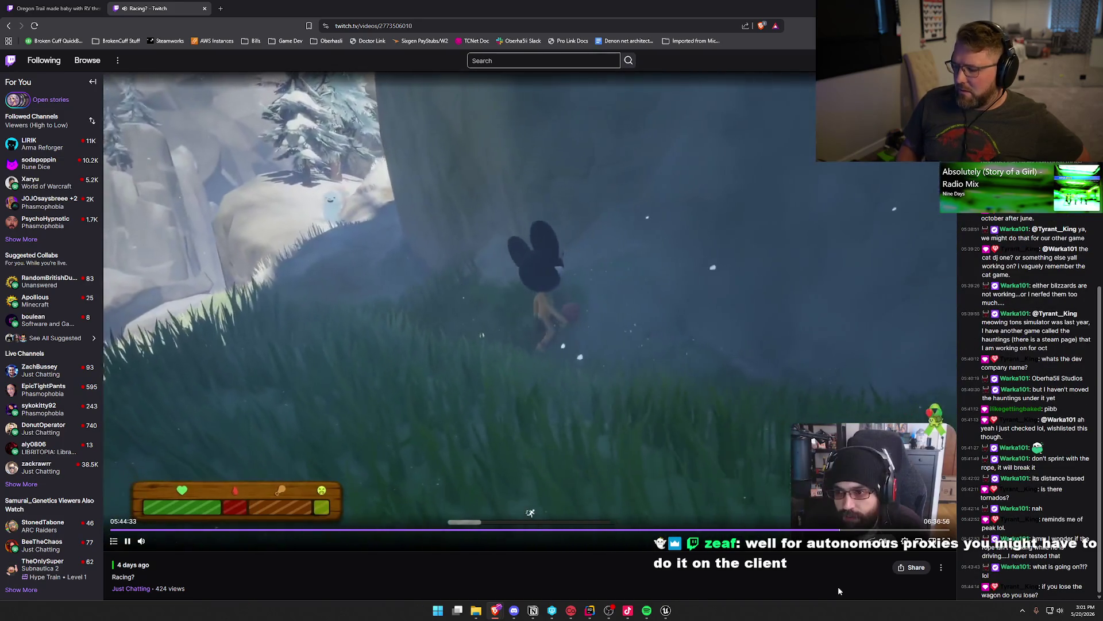
key("Right")
key("Right")
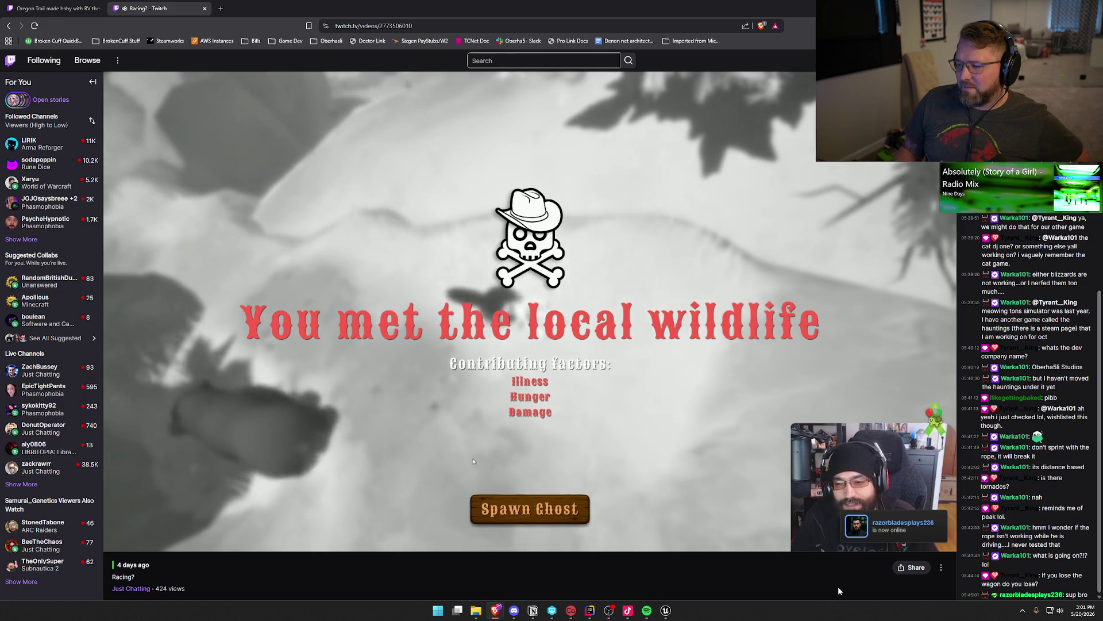
Step: Seek the VOD past the ghost, General Store and Doctor cabin scenes to about 05:48:47
key("Right")
key("Right")
key("Right")
key("Right")
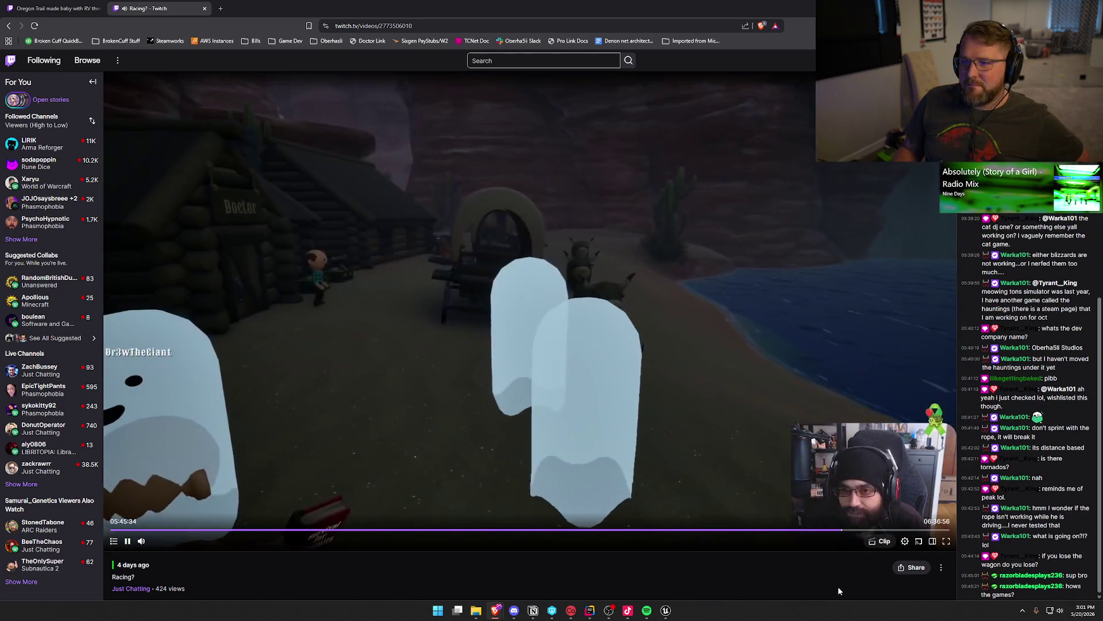
key("Right")
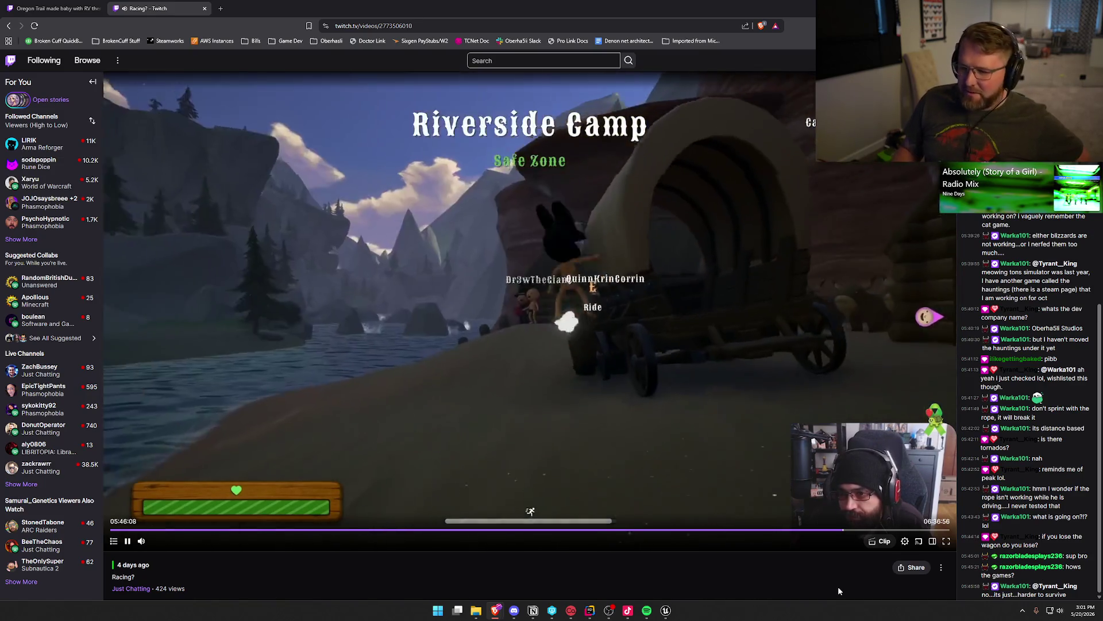
key("Right")
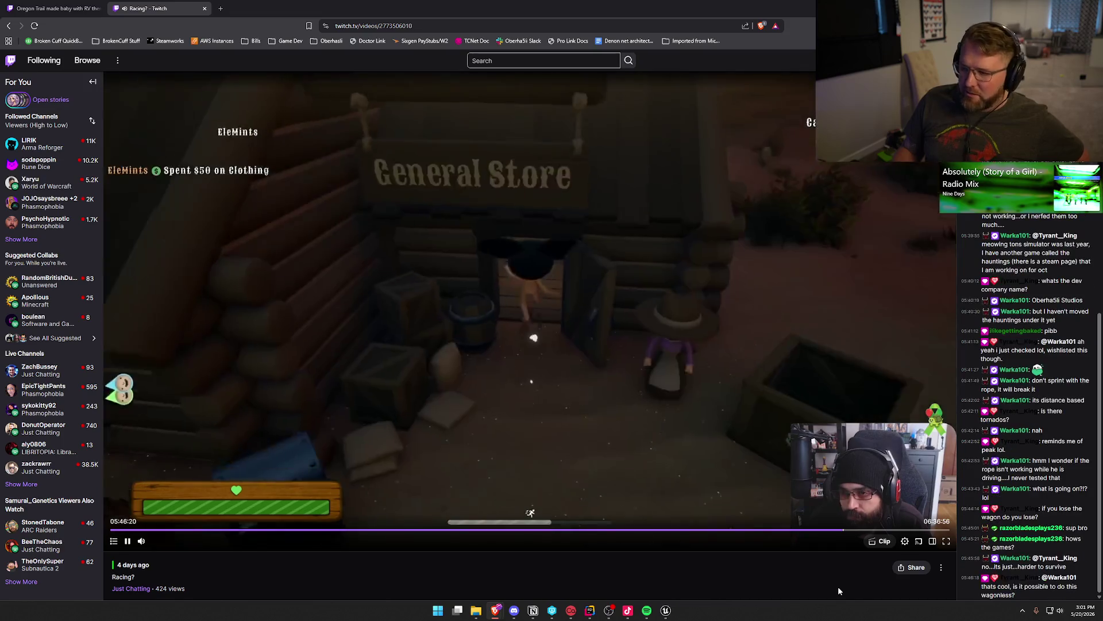
key("Right")
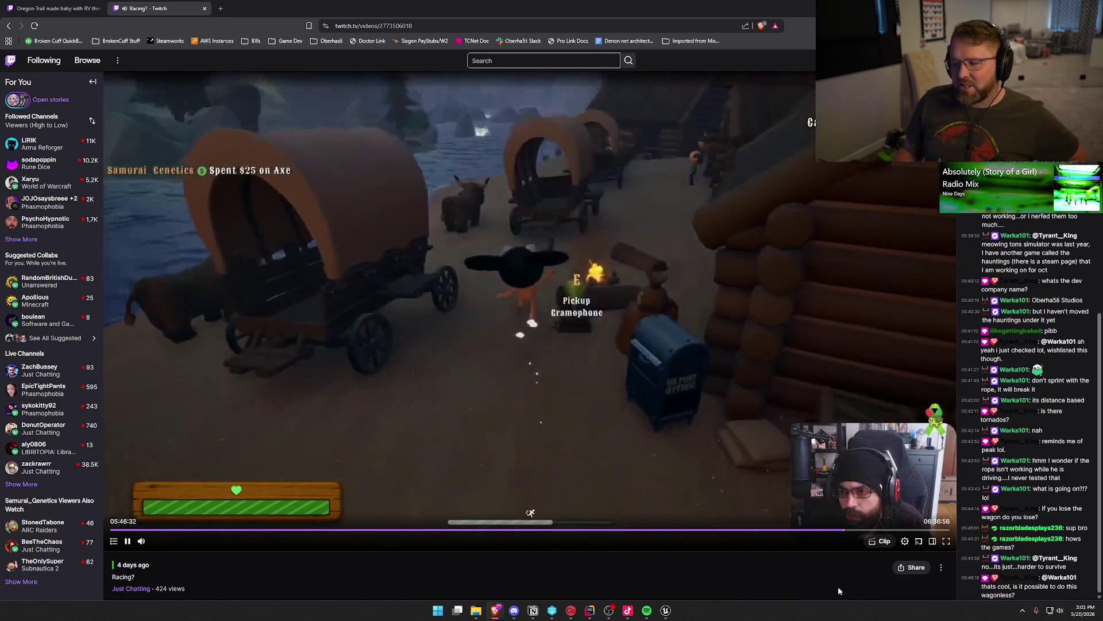
key("Right")
key("Right")
key("Right")
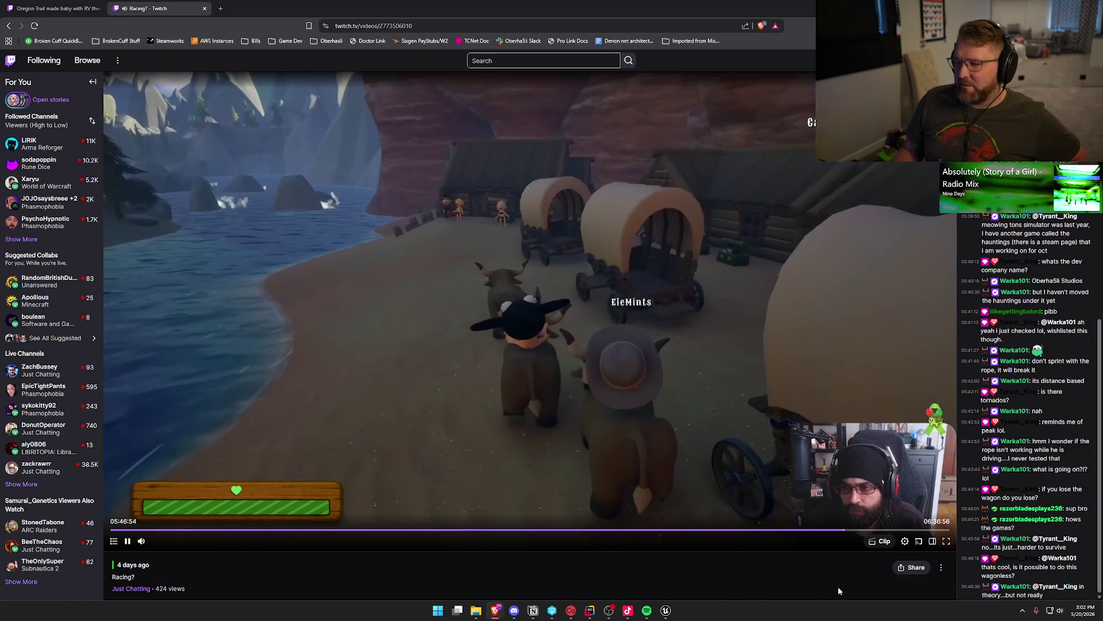
key("Right")
key("Right")
key("Right")
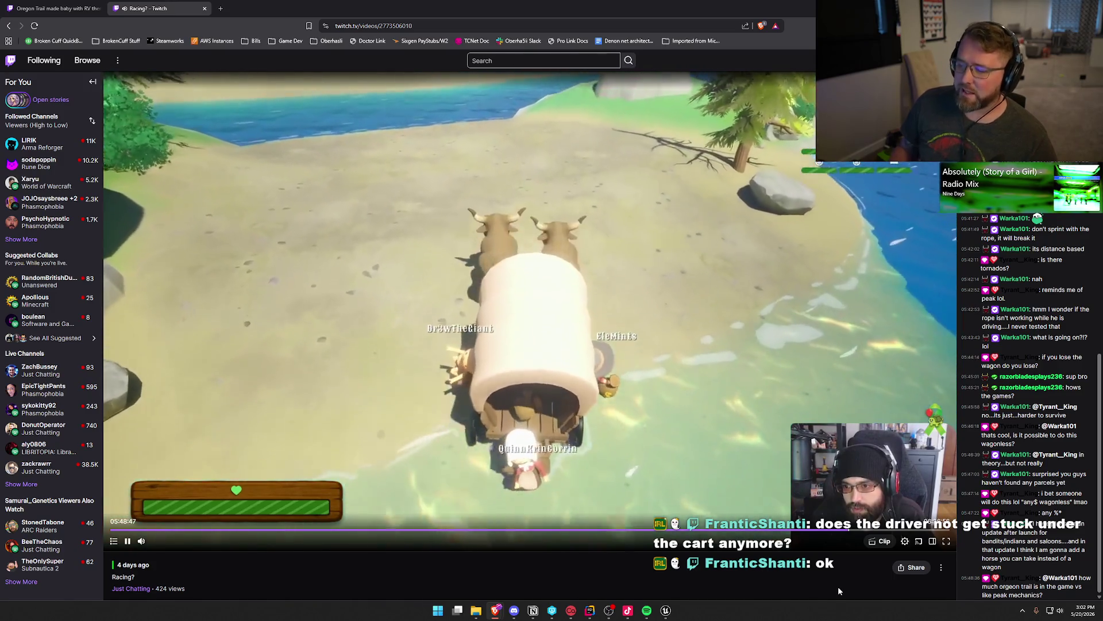
Step: Pause the VOD on the wagon crossing the beach, then resume playback
left_click(851, 479)
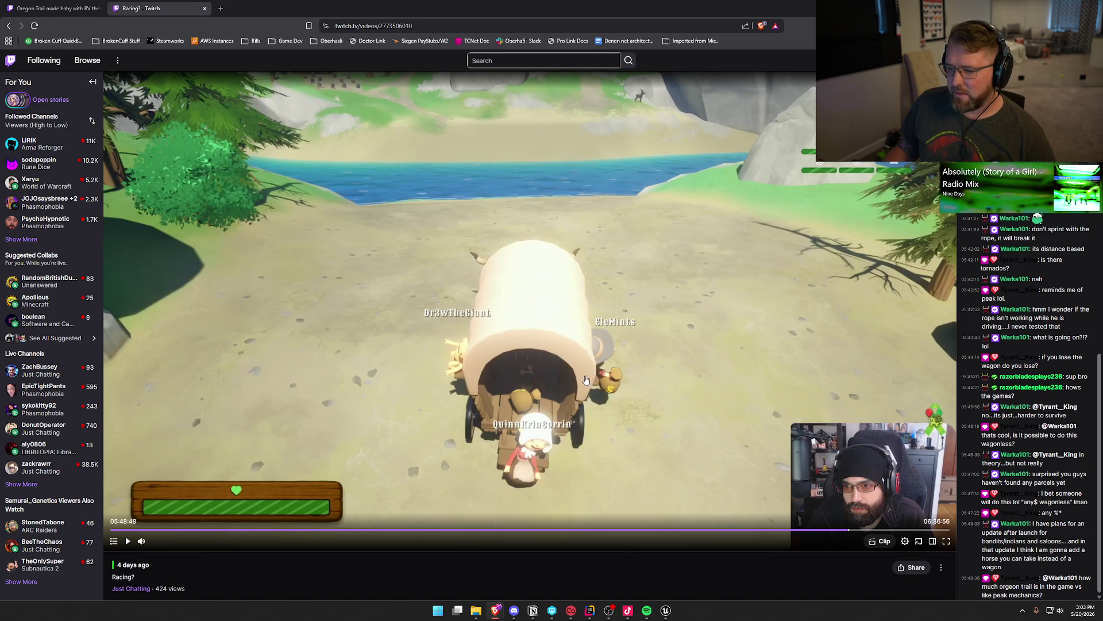
left_click(739, 287)
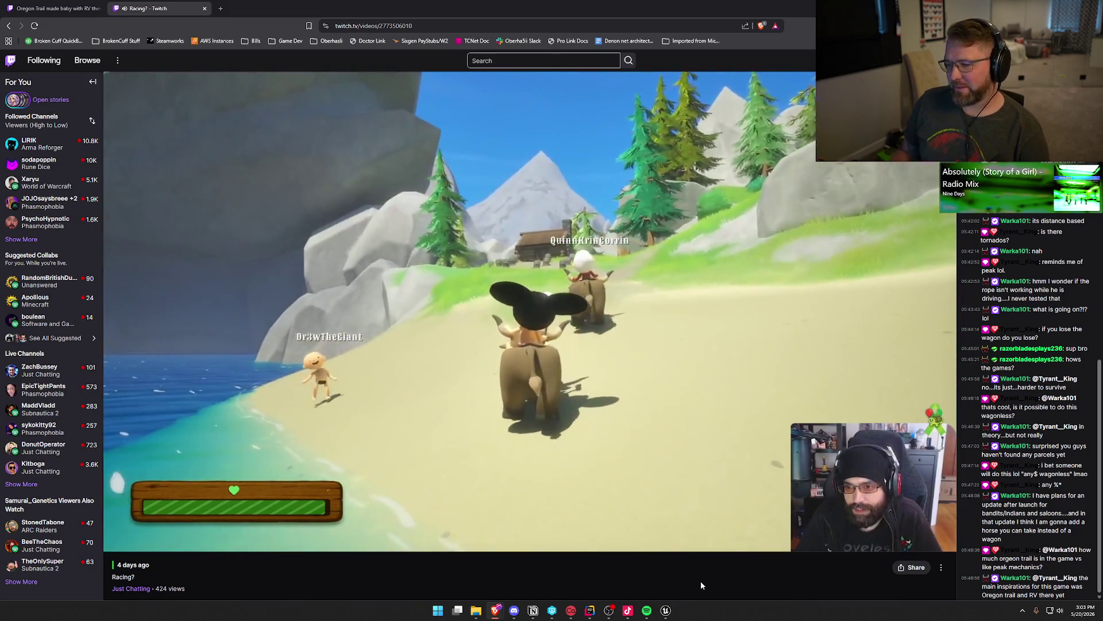
Step: Seek the VOD from 05:49:38 forward to the snowy blizzard scene at about 05:51:49
key("Right")
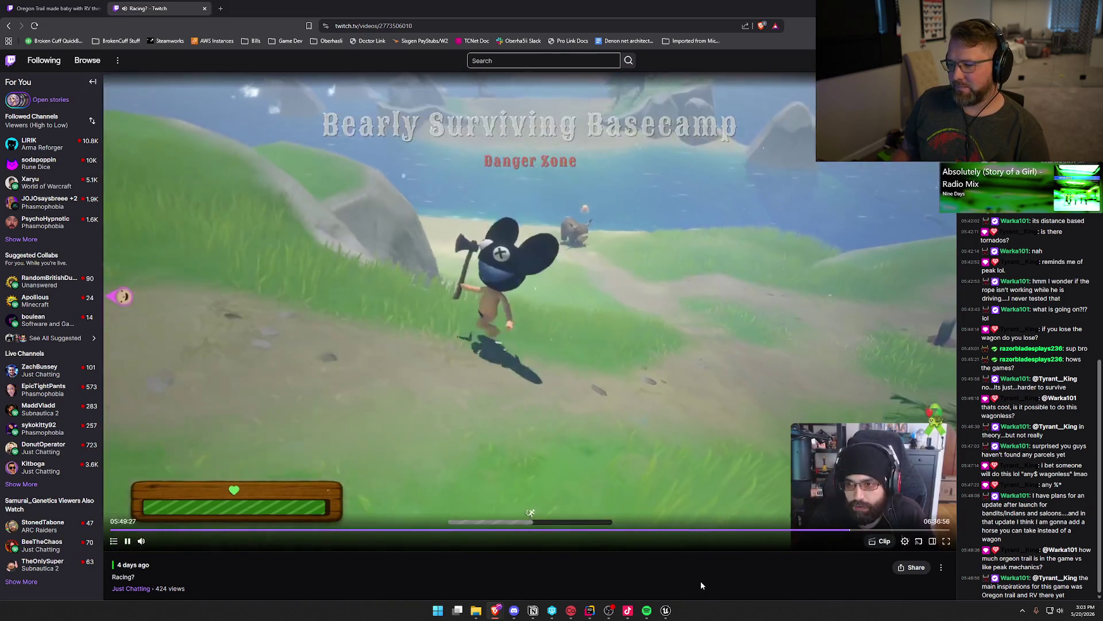
key("Right")
key("Right")
key("Right")
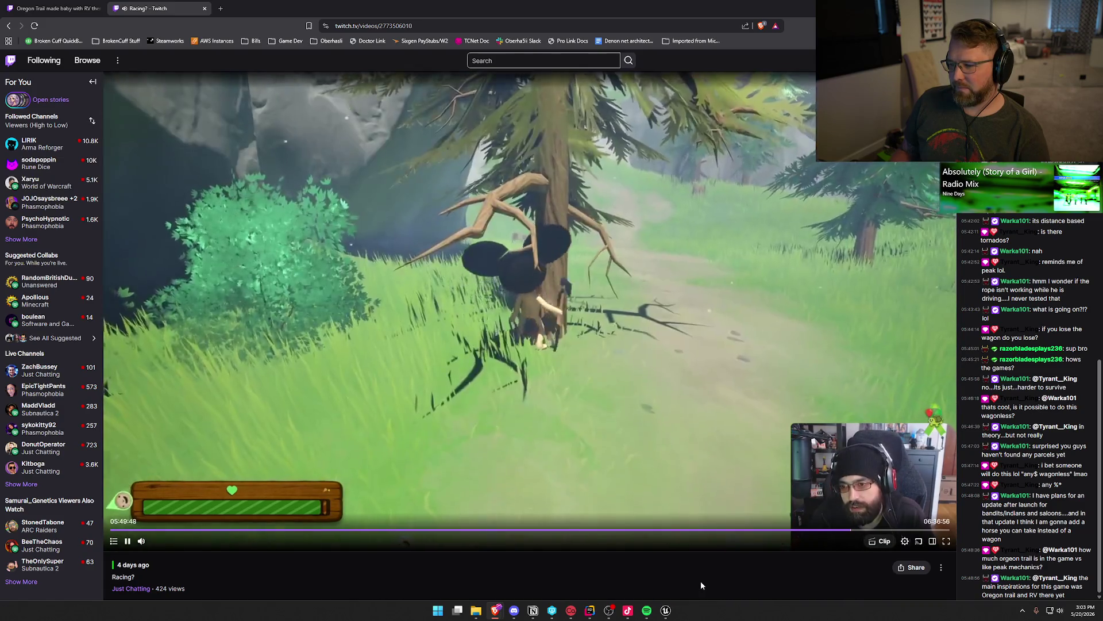
key("Right")
key("Right")
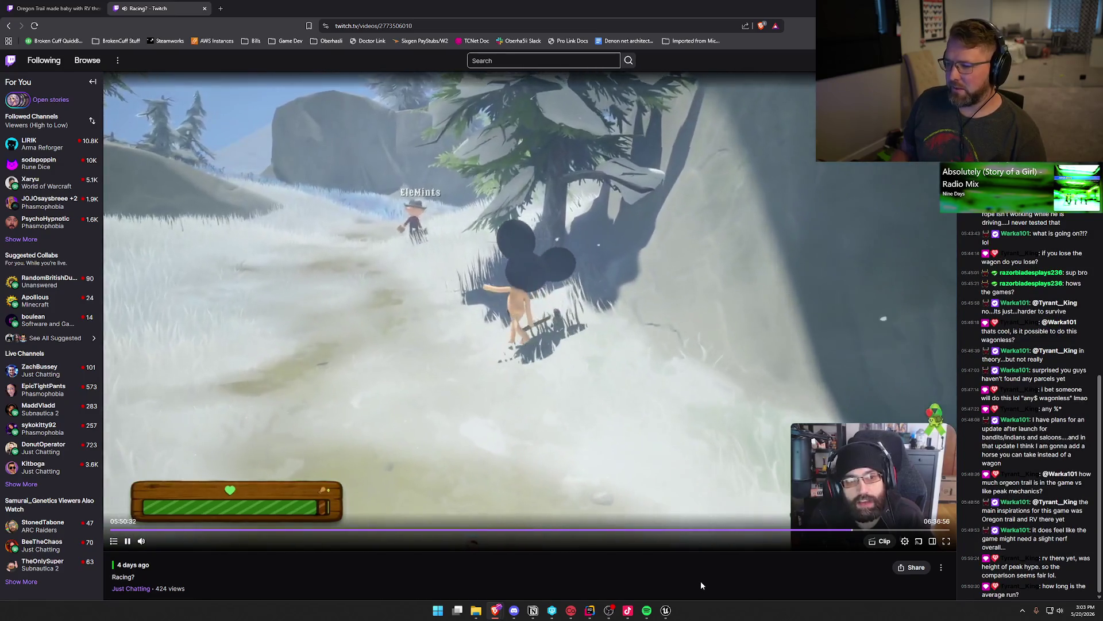
key("Right")
key("Right")
key("Right")
key("Right")
key("Right")
key("Right")
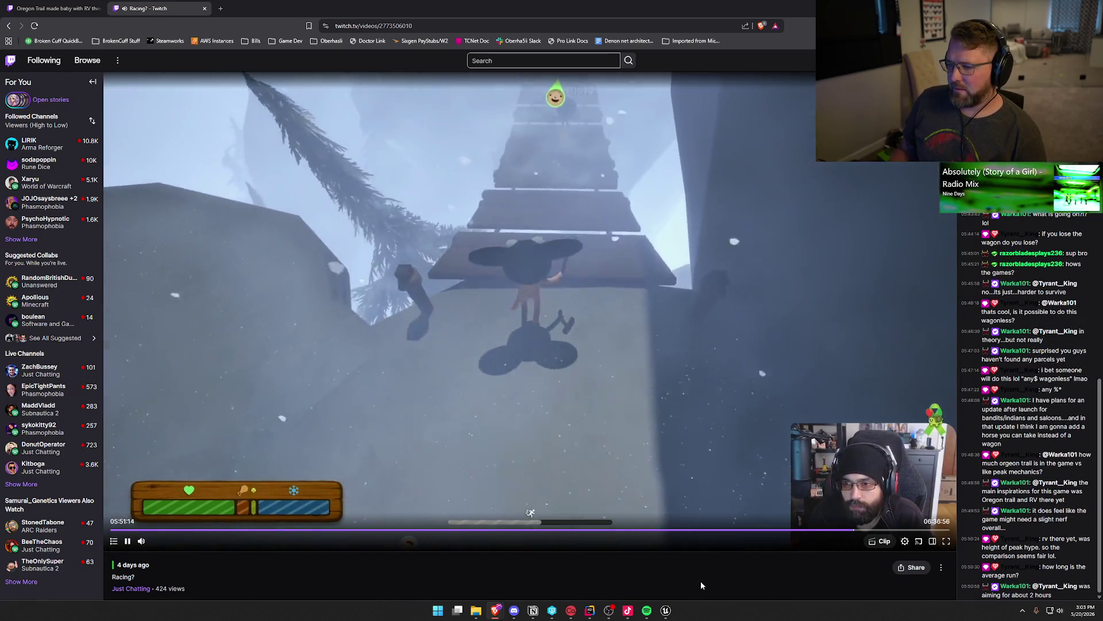
key("Right")
key("Right")
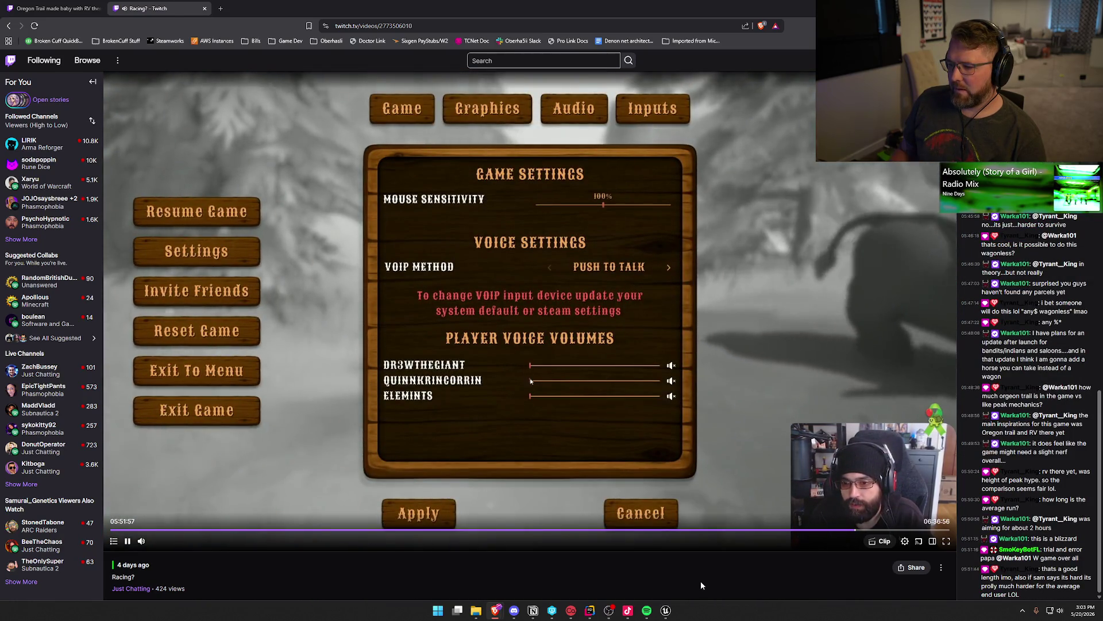
key("Left")
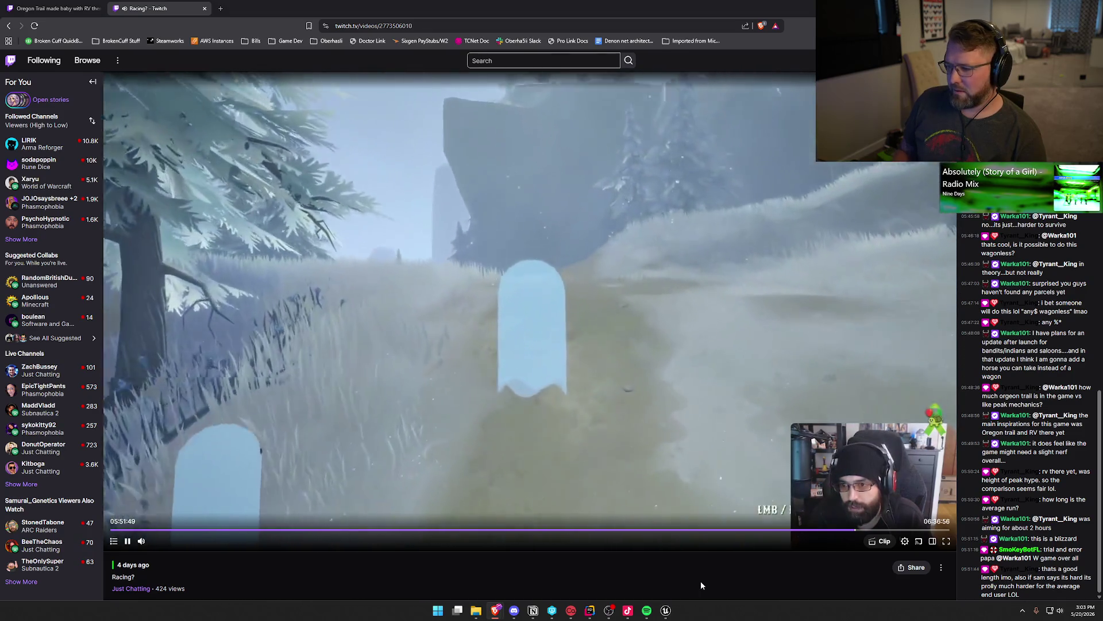
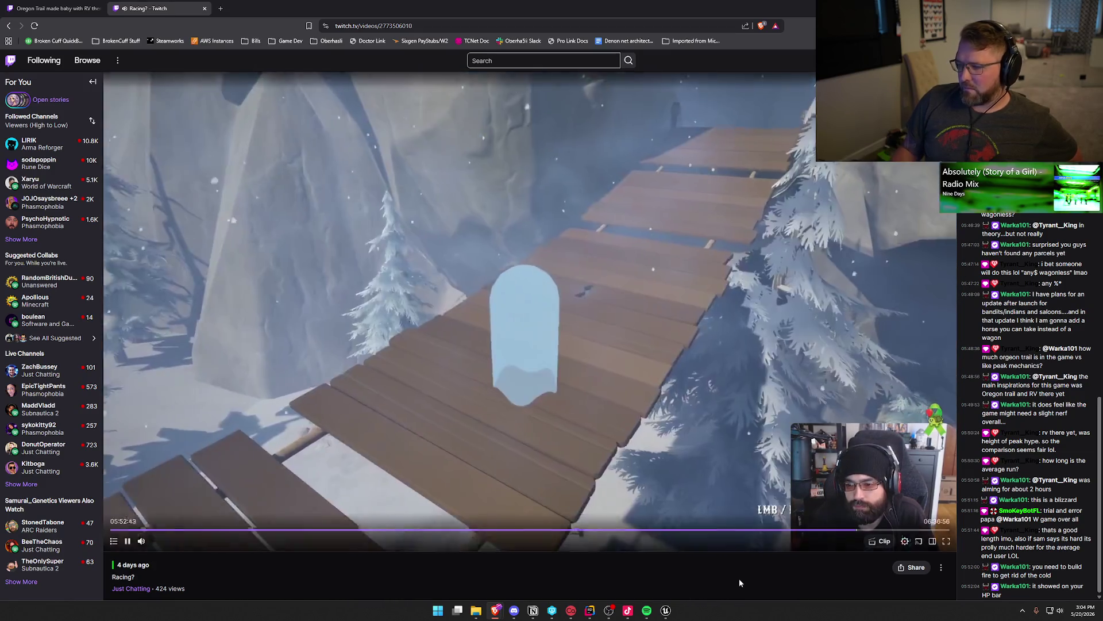
Step: Skip the Racing? VOD forward from 05:52:43 to about 06:07:18, where the ox wades the river
key("Right")
key("Right")
key("Right")
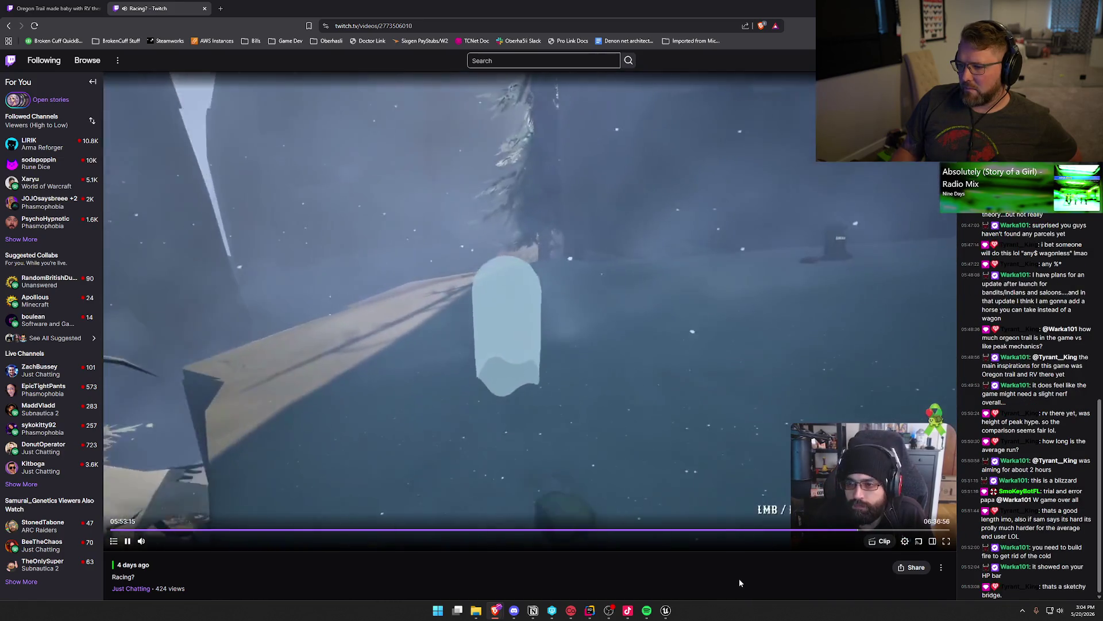
key("Right")
key("Right")
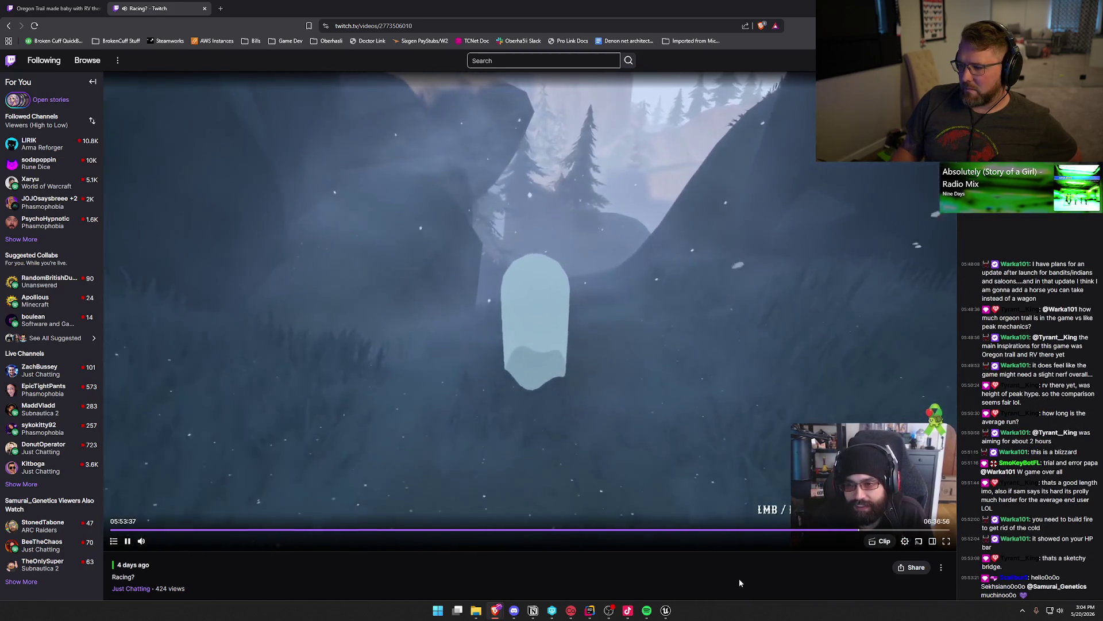
key("Right")
key("Right")
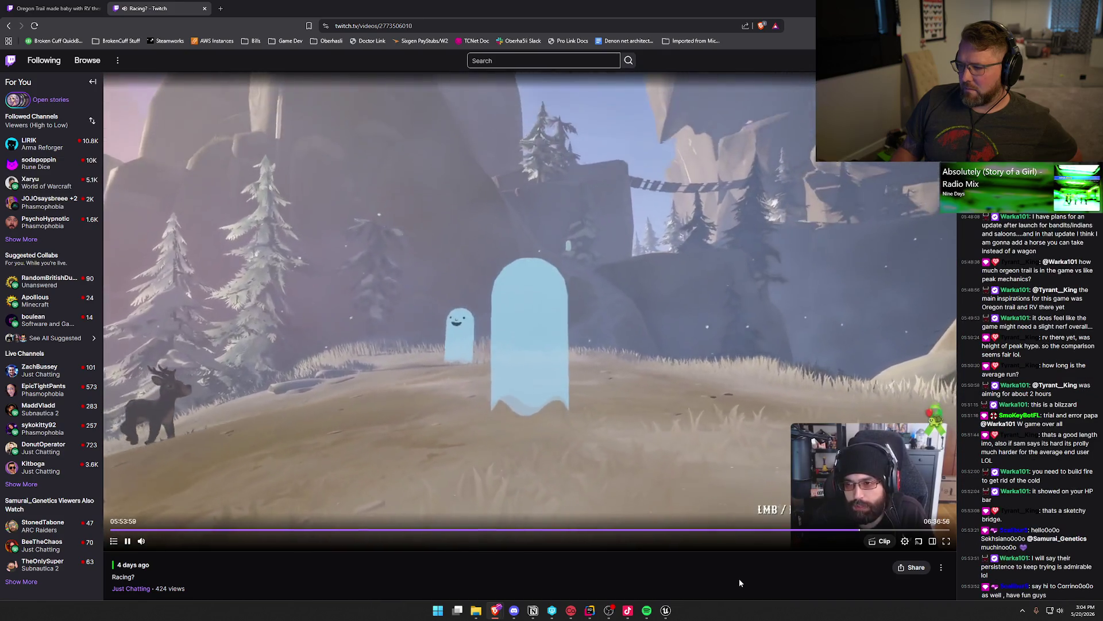
key("Right")
key("Right")
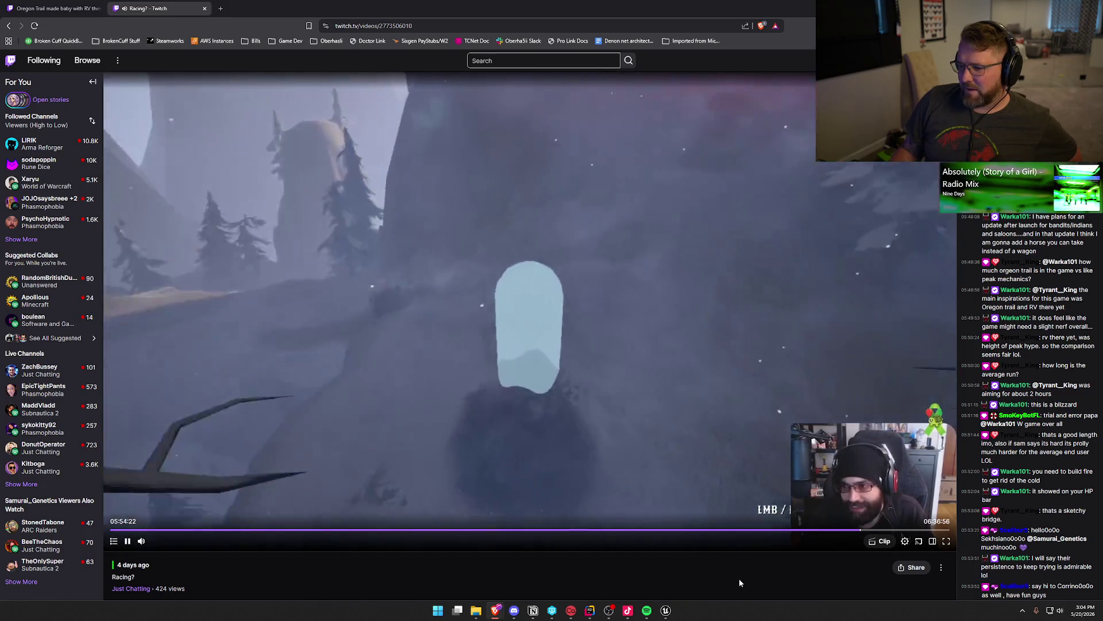
key("Right")
key("Right")
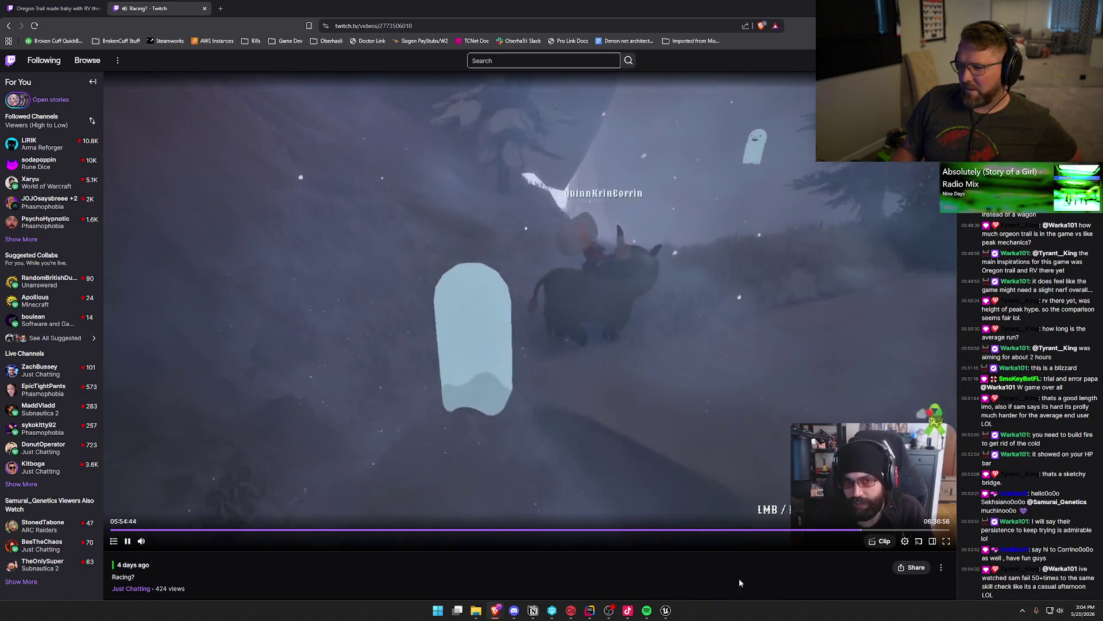
key("Right")
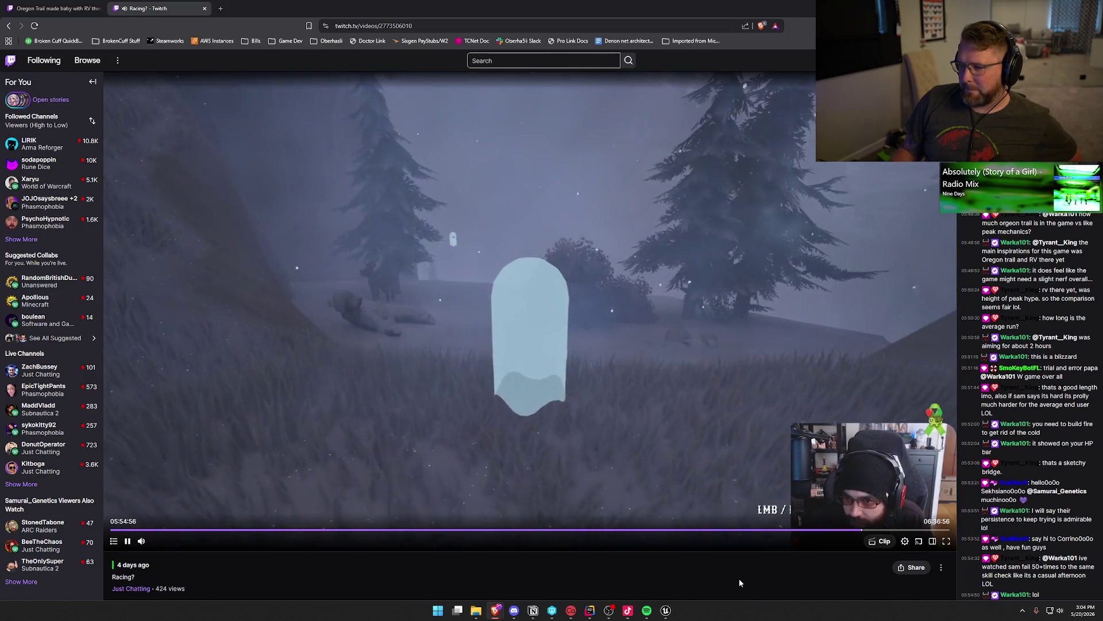
key("Right")
key("Right")
key("Right")
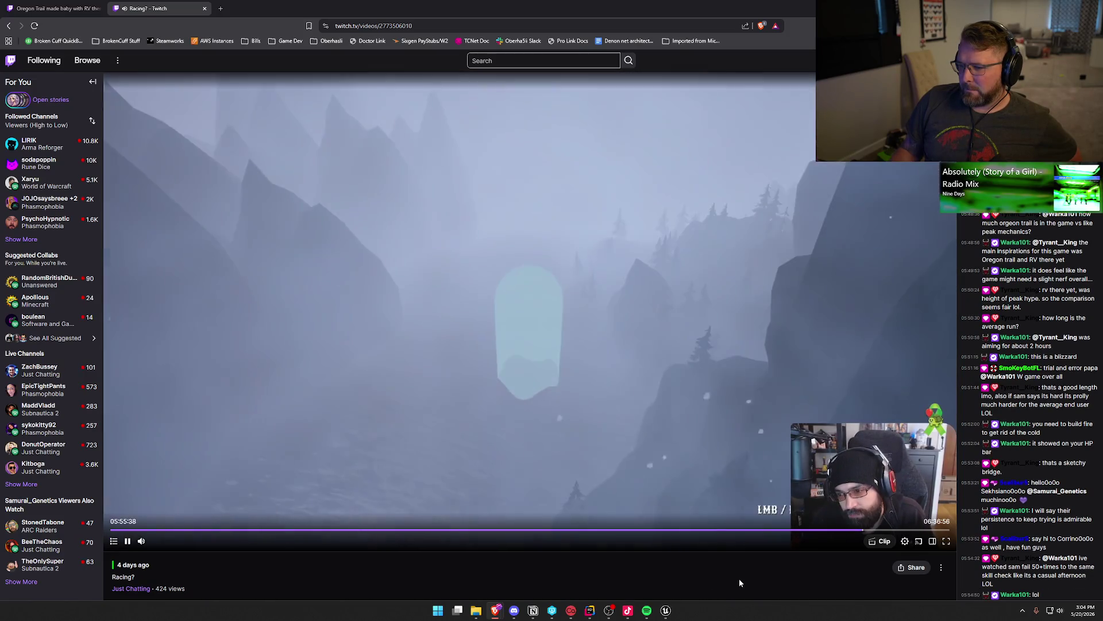
key("Right")
key("Right")
key("Right")
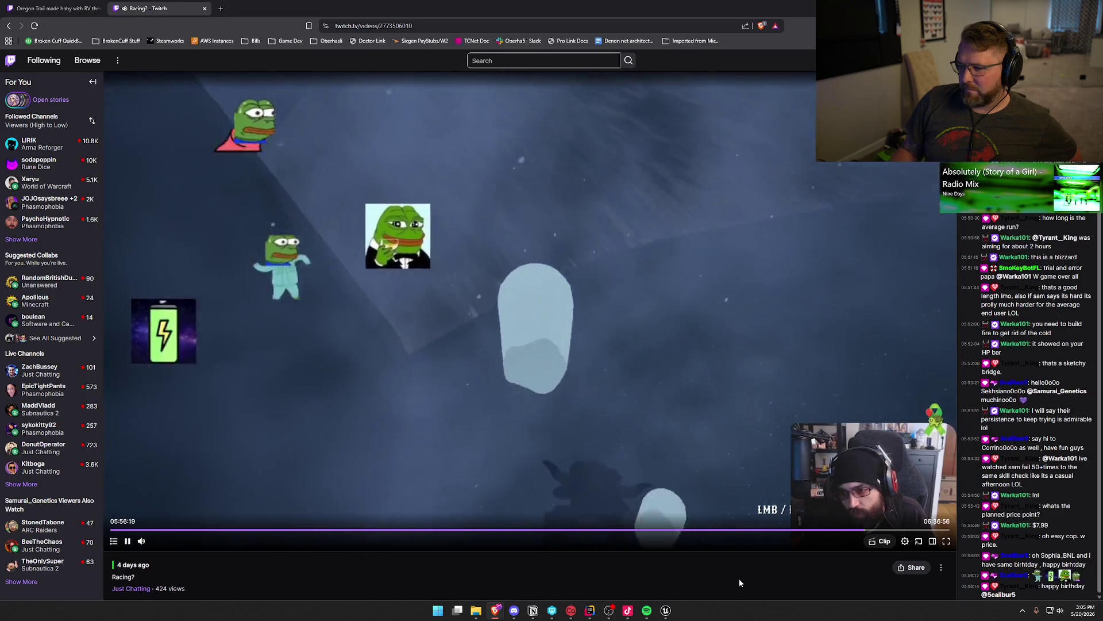
key("Right")
key("Right")
key("Right")
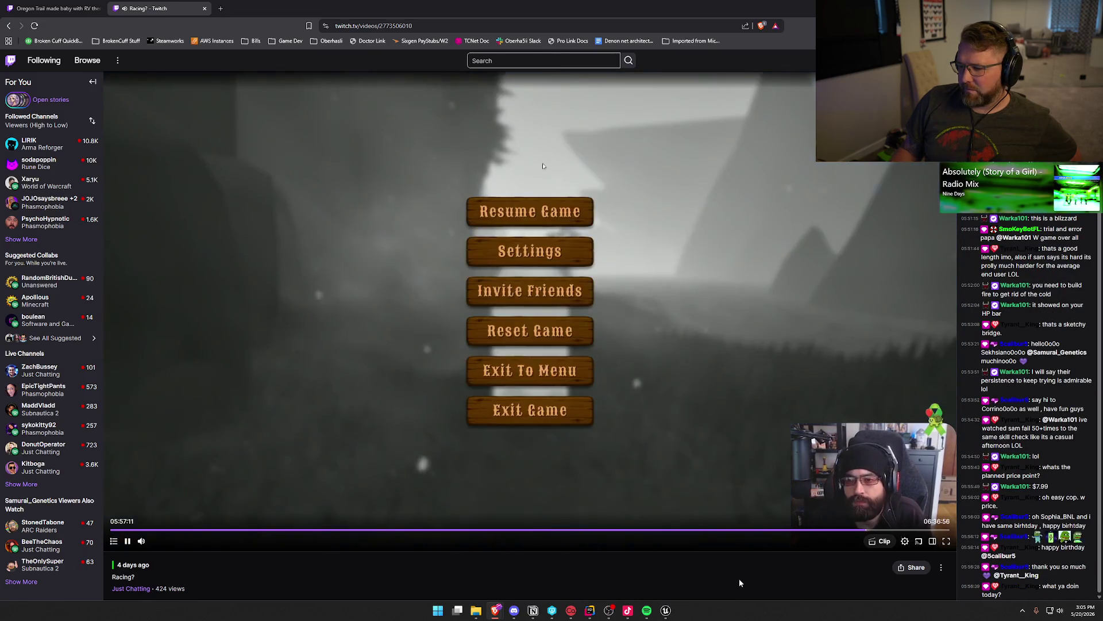
key("Right")
key("Right")
key("Right")
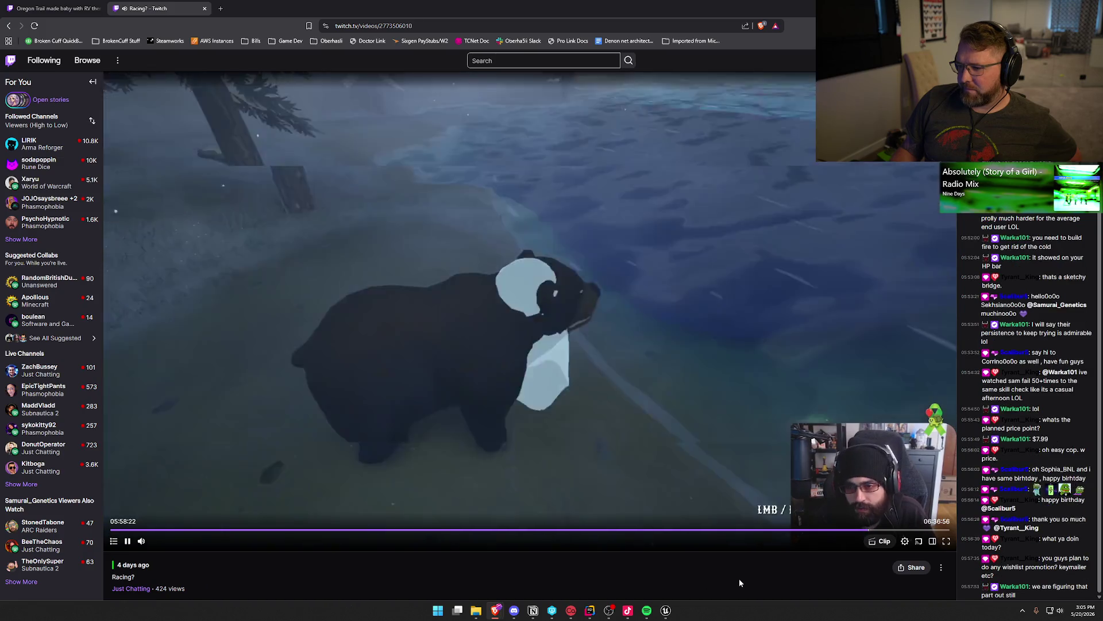
key("Right")
key("Right")
key("Right")
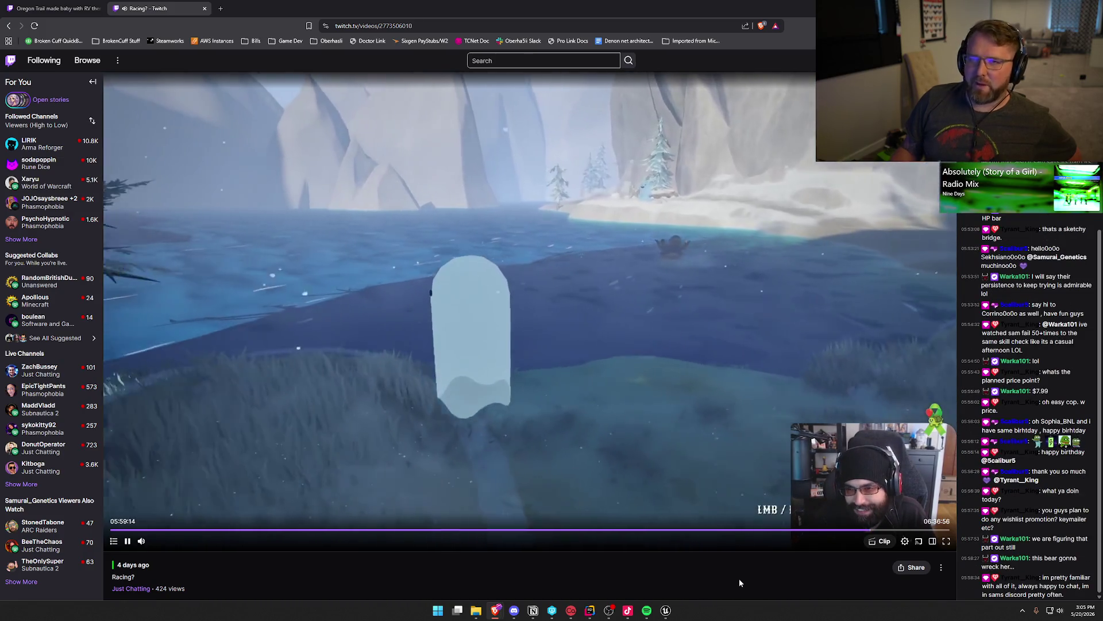
key("Right")
key("Right")
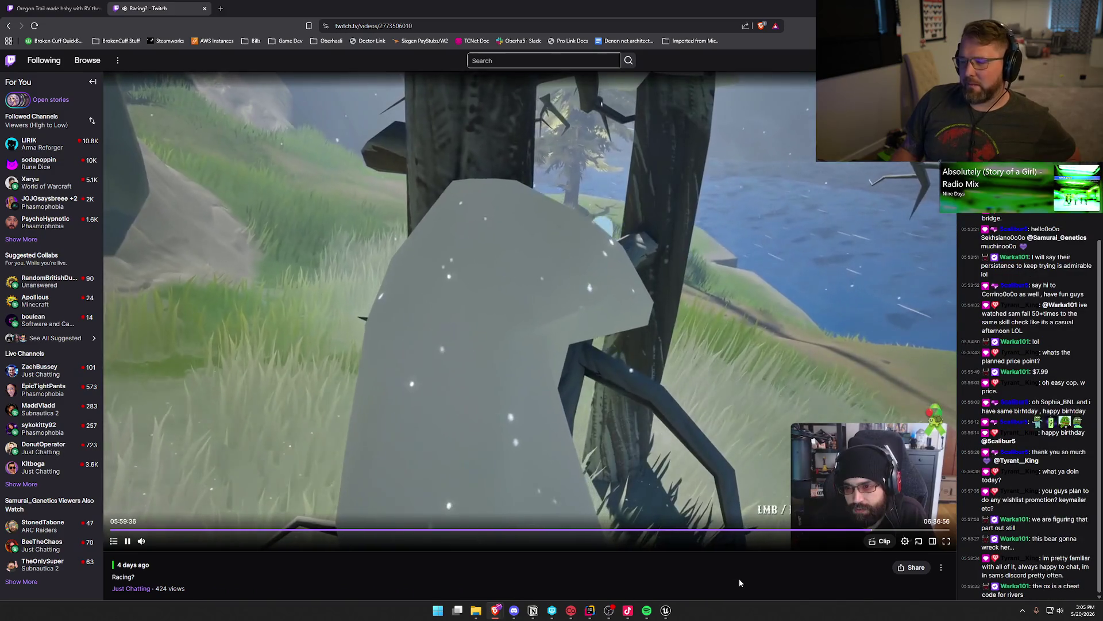
key("Right")
key("Right")
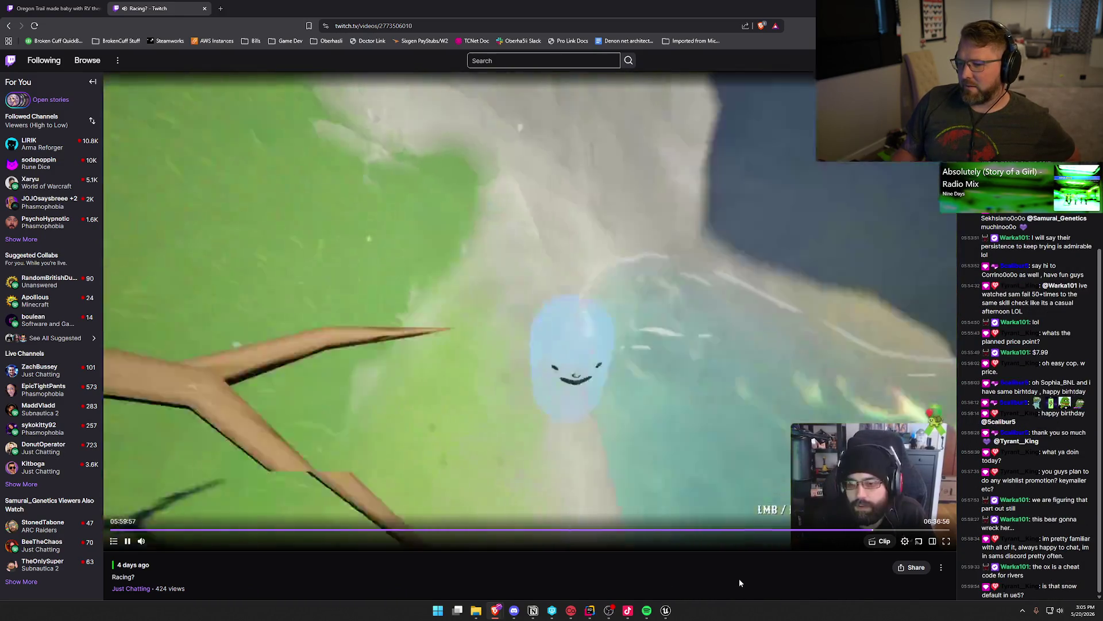
key("Right")
key("Right")
key("Right")
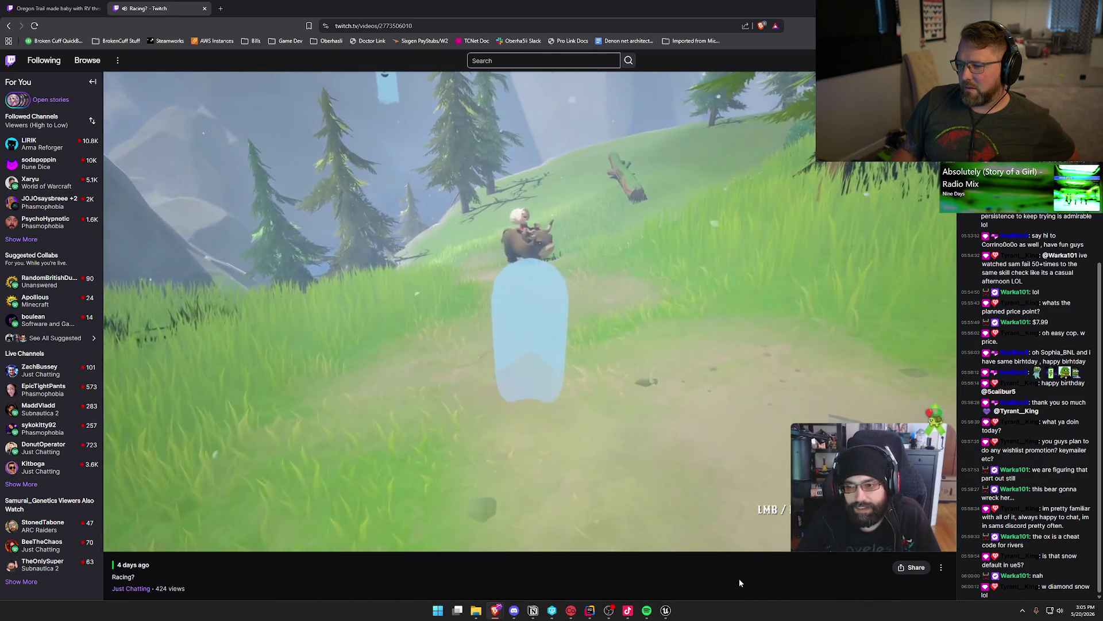
key("Right")
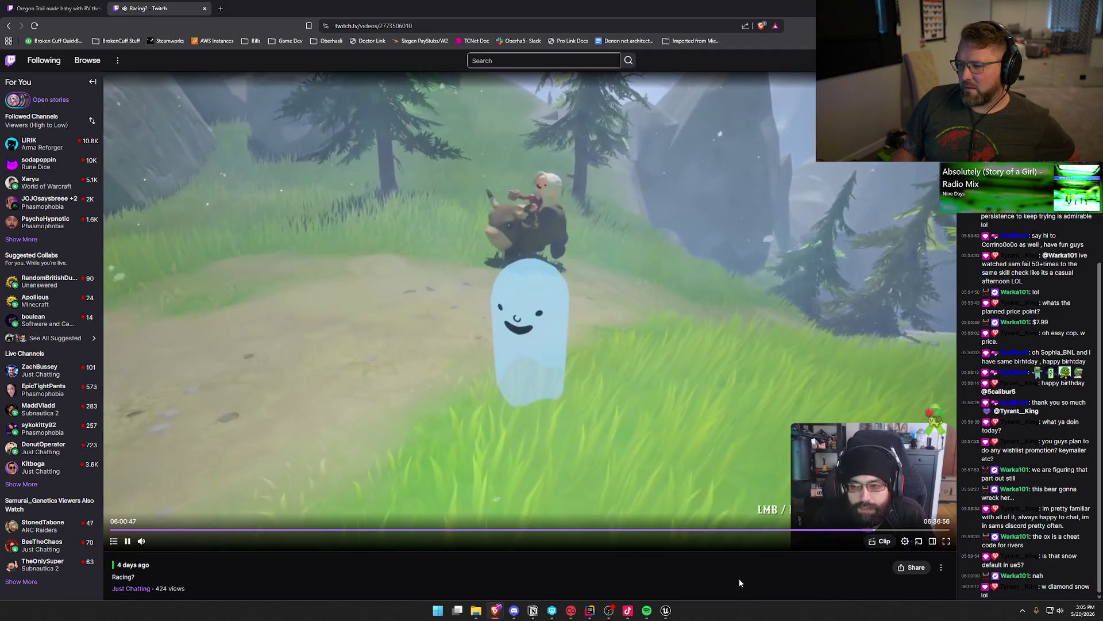
key("Right")
key("Right")
key("Right")
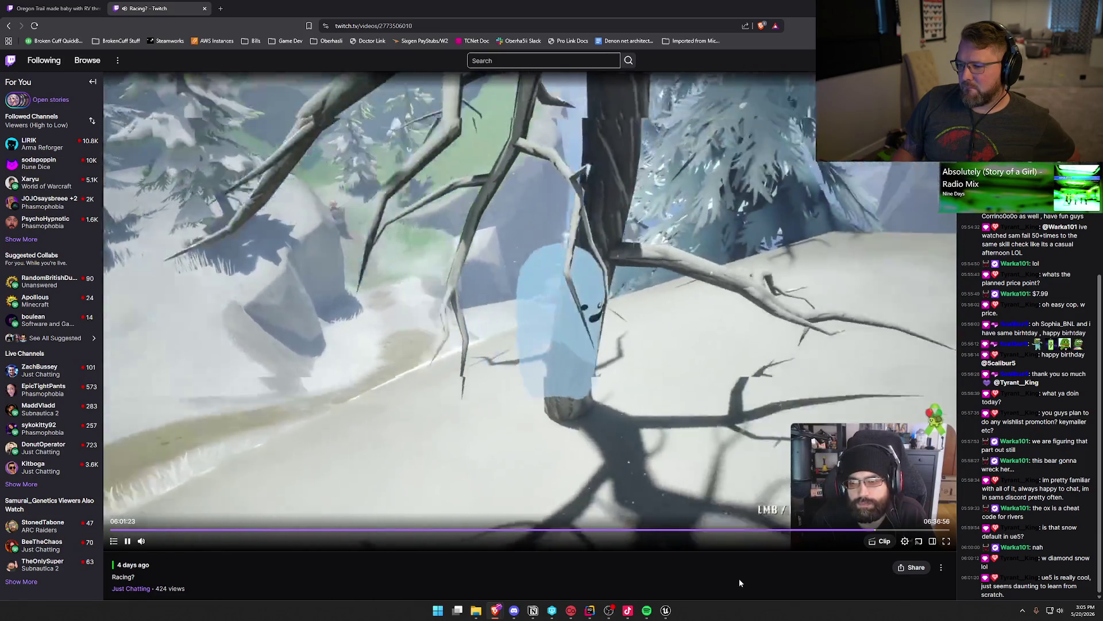
key("Right")
key("Right")
key("Right")
key("Right")
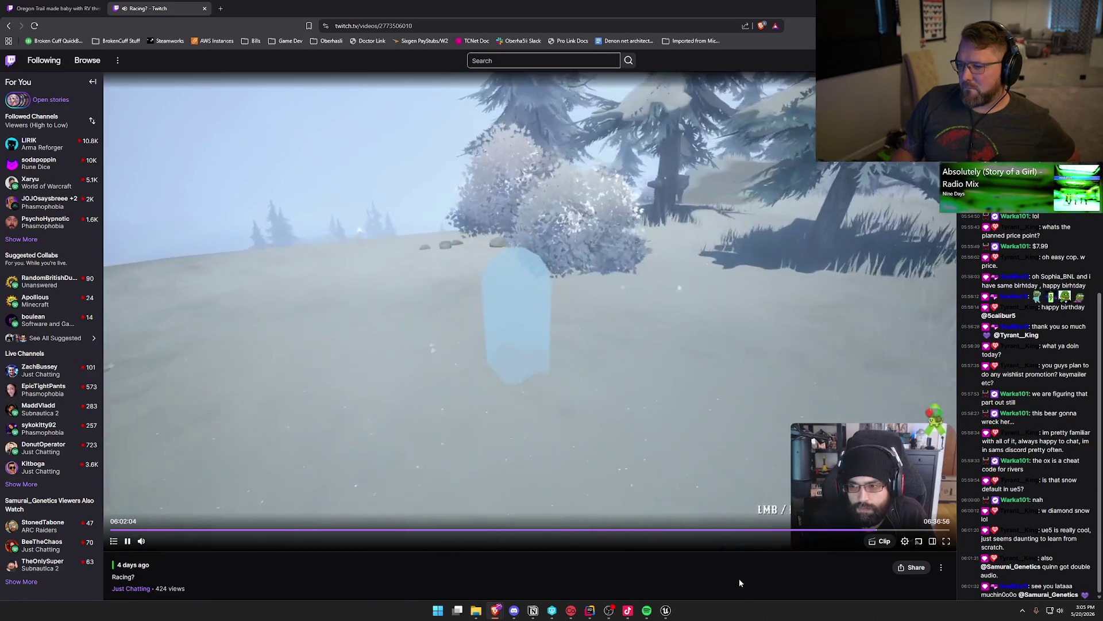
key("Right")
key("Right")
key("Right")
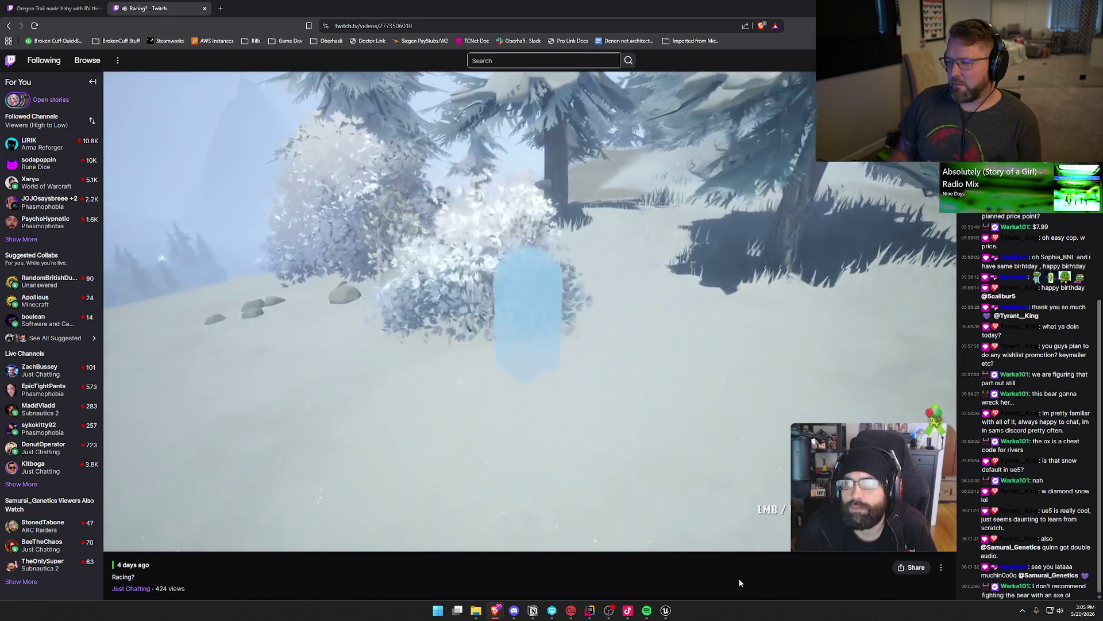
key("Right")
key("Right")
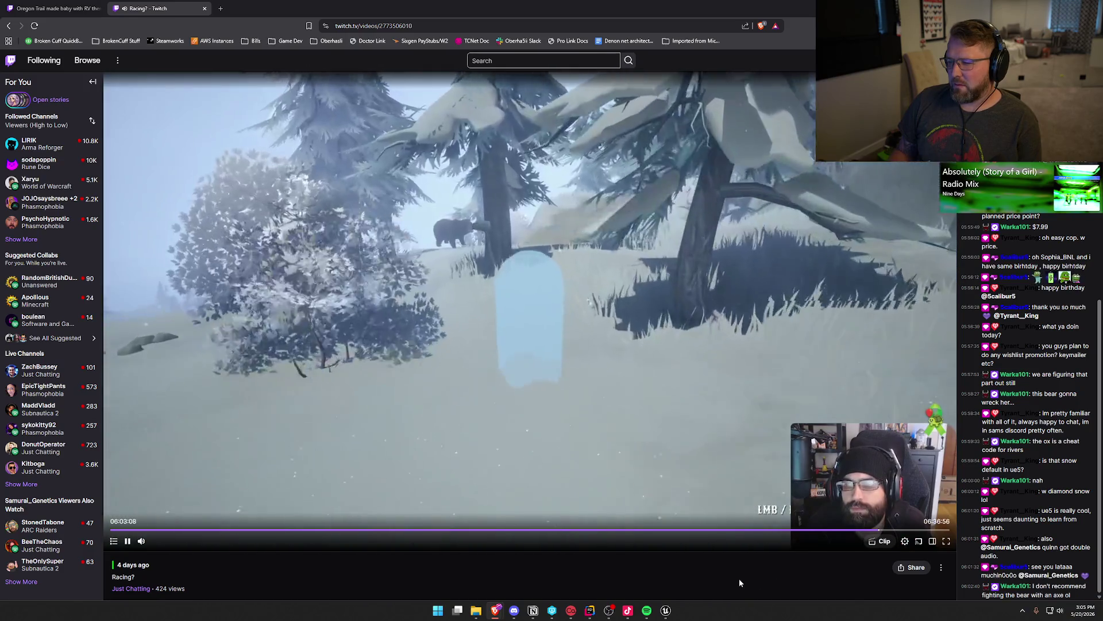
key("Right")
key("Right")
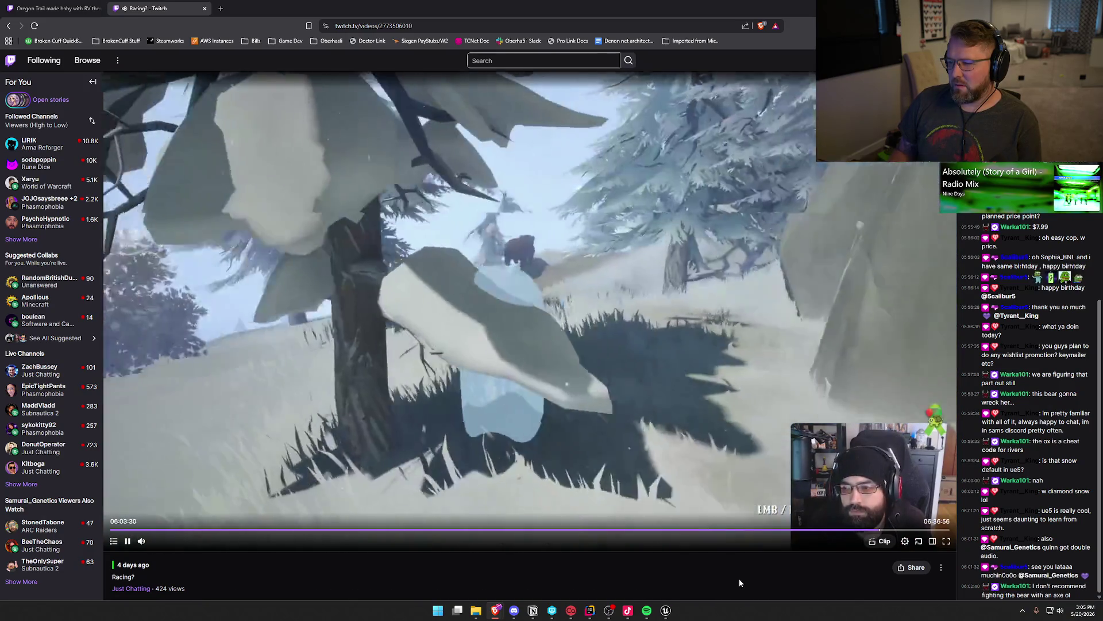
key("Right")
key("Right")
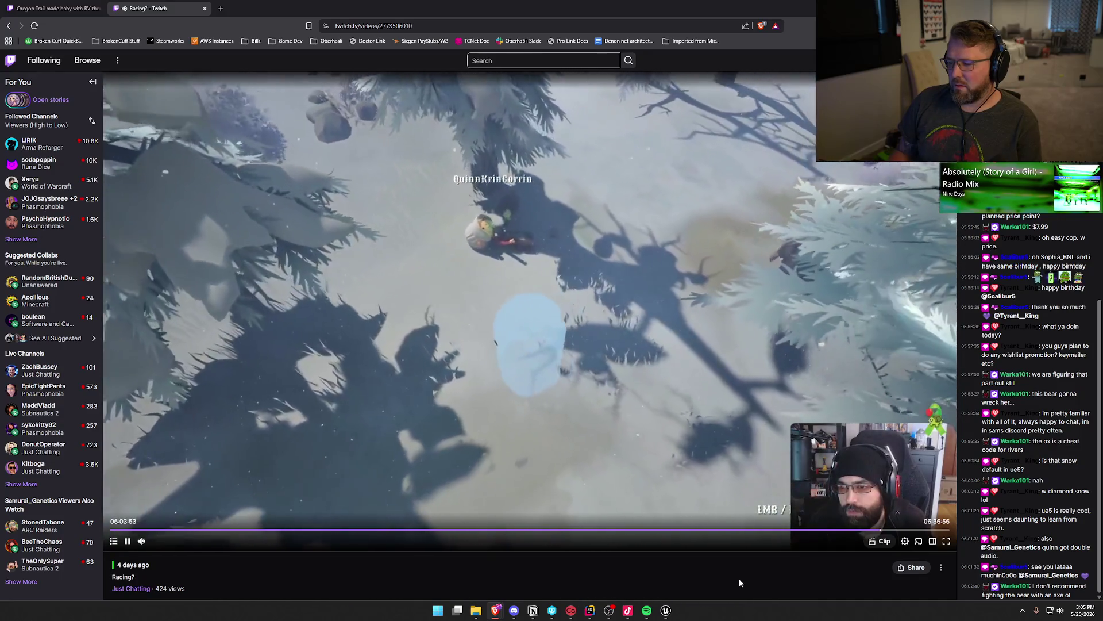
key("Right")
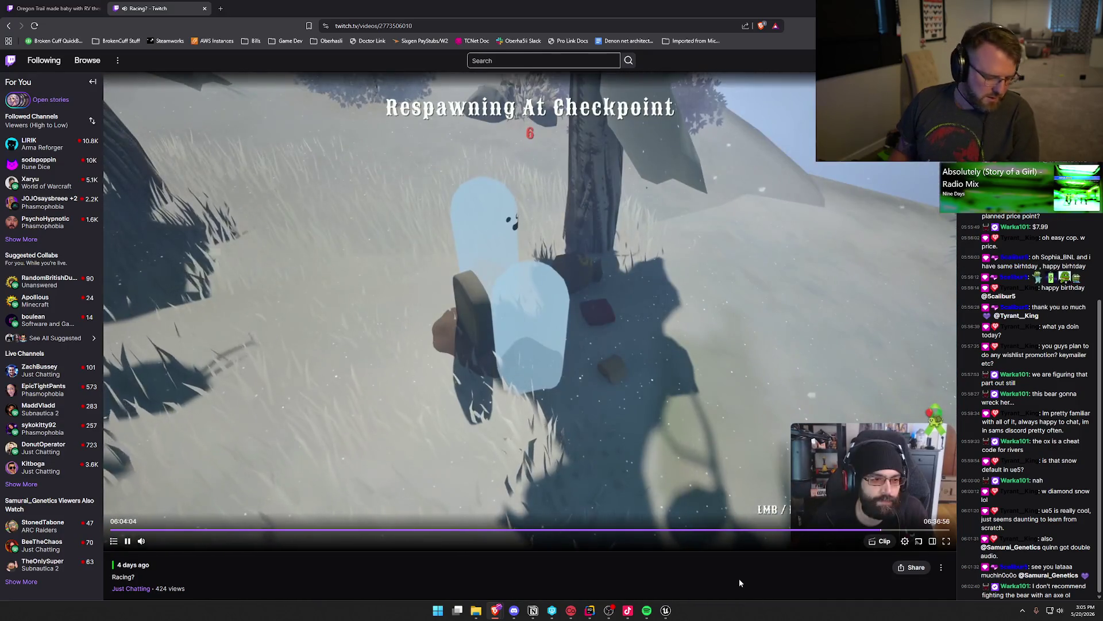
key("Right")
key("Right")
key("Right")
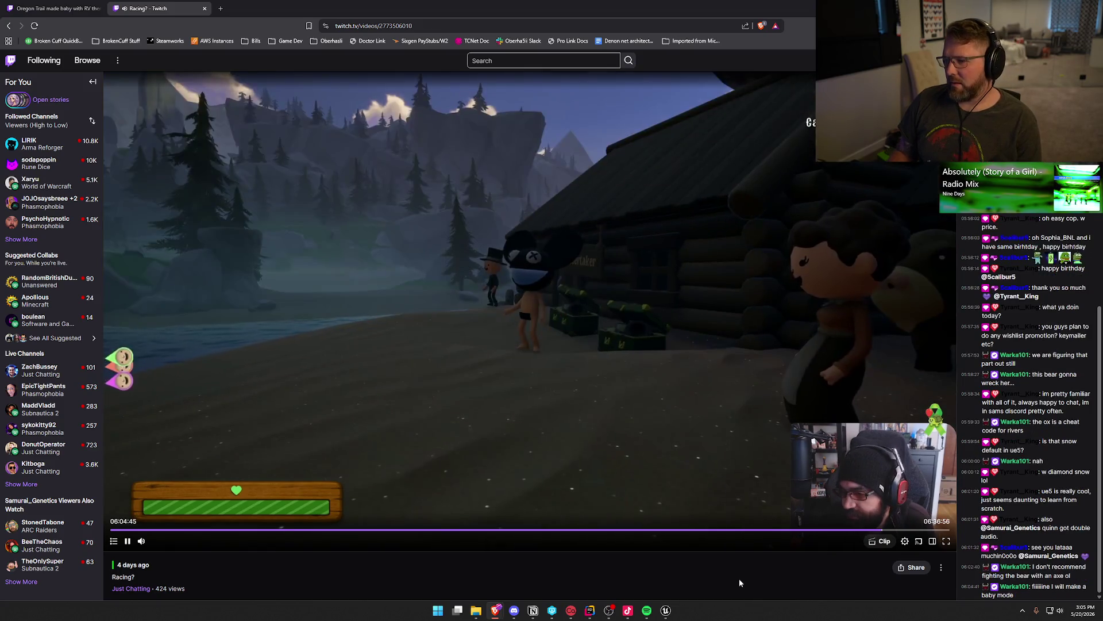
key("Right")
key("Right")
key("Right")
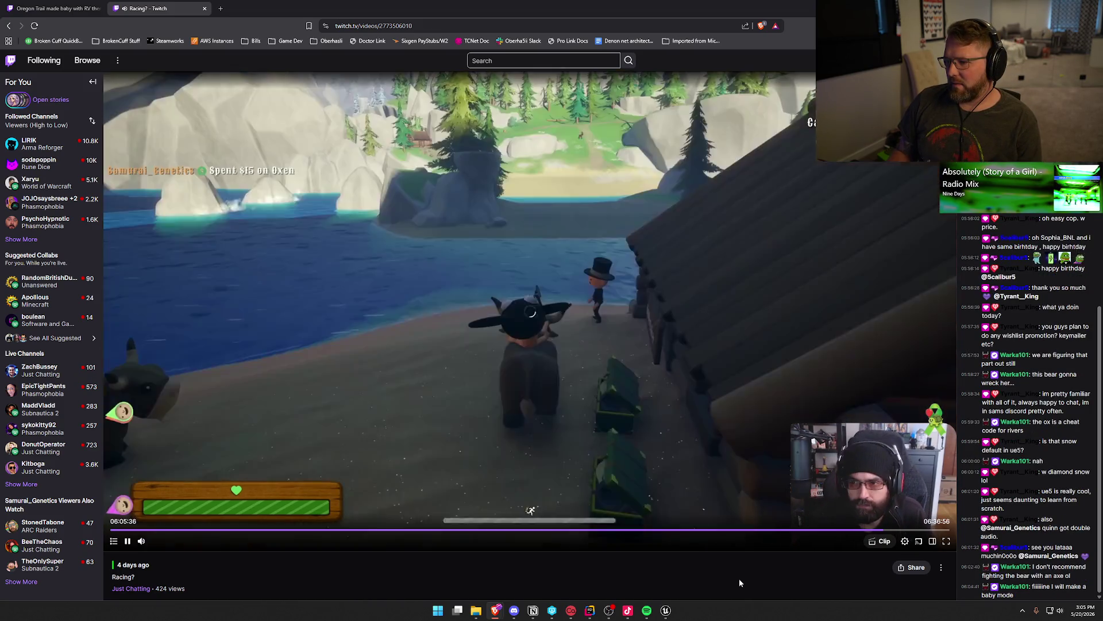
key("Right")
key("Right")
key("Right")
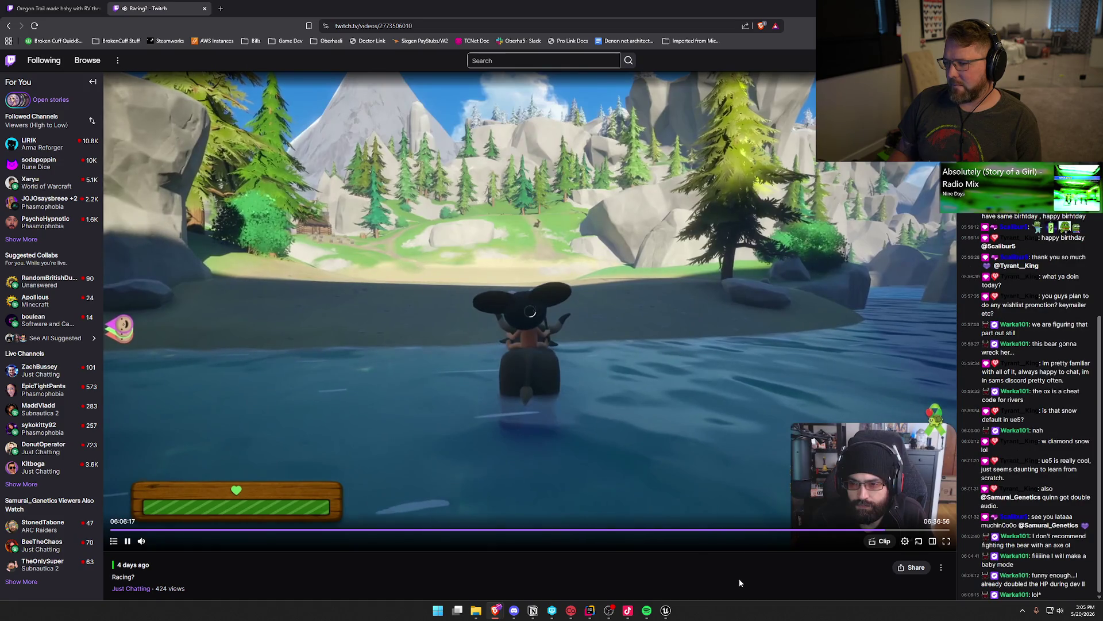
key("Right")
key("Right")
key("Right")
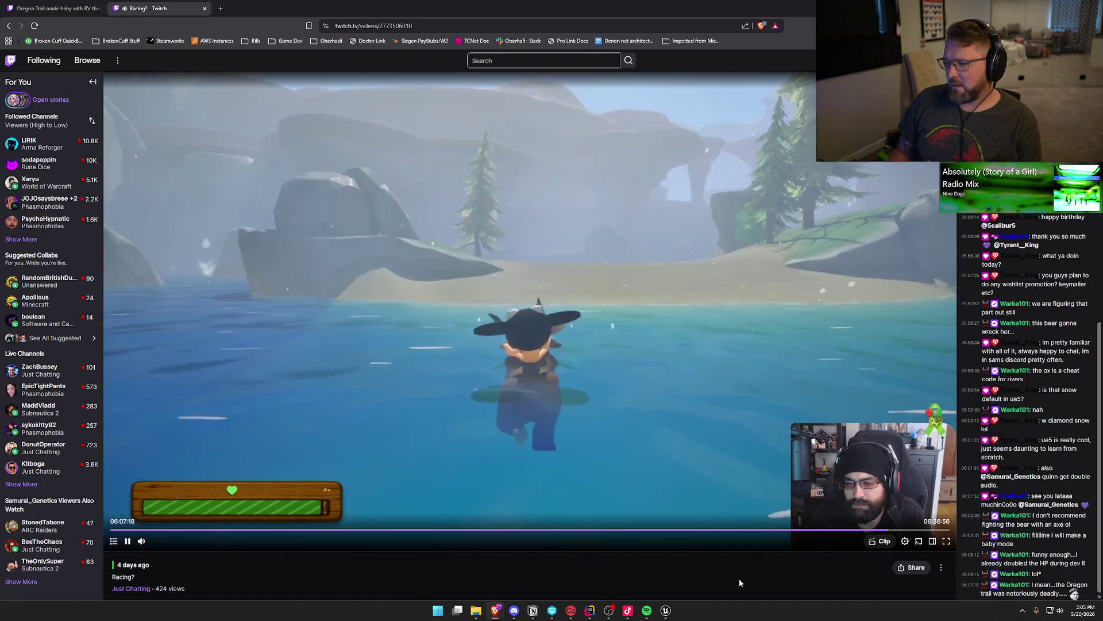
Step: Rewind the Racing? VOD to about 05:10:51, near the desert covered-wagon ride
left_click(771, 532)
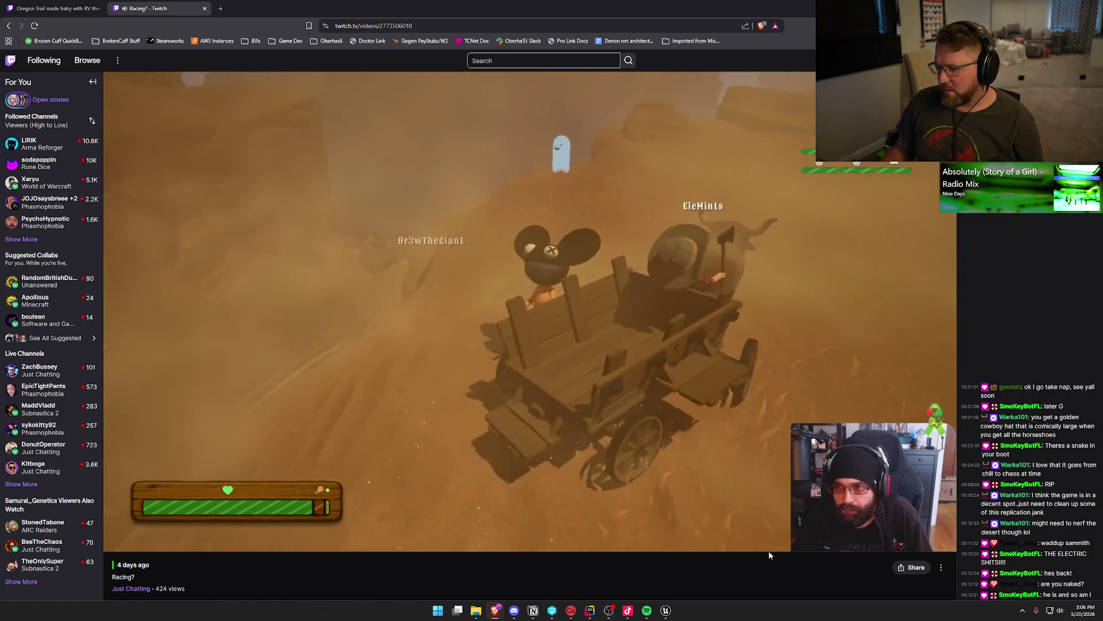
key("Left")
key("Left")
key("Left")
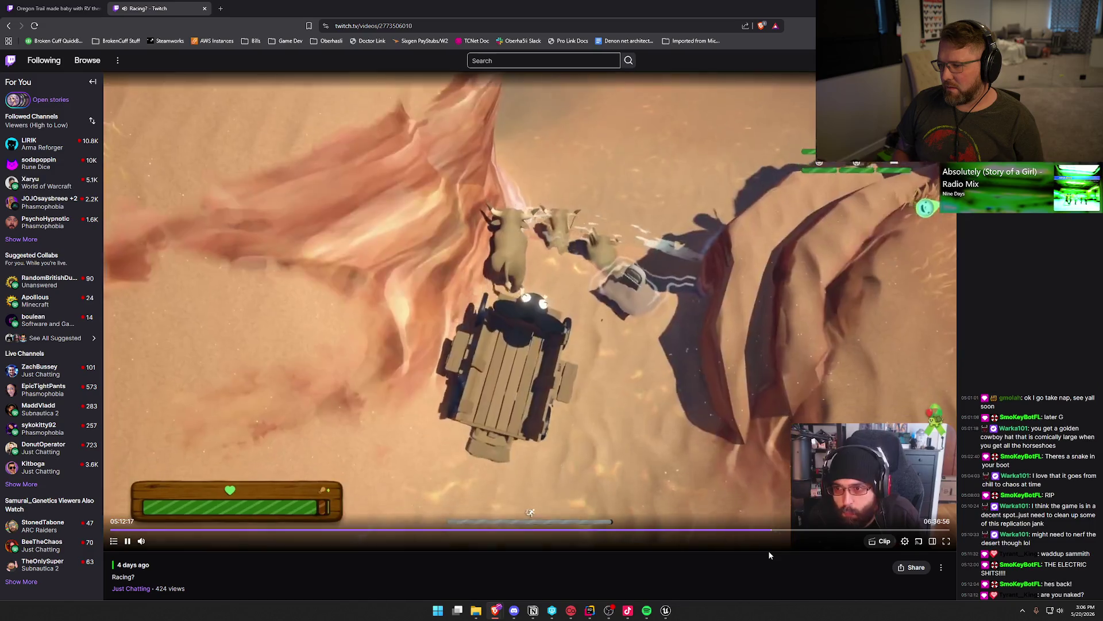
key("Left")
key("Left")
key("Left")
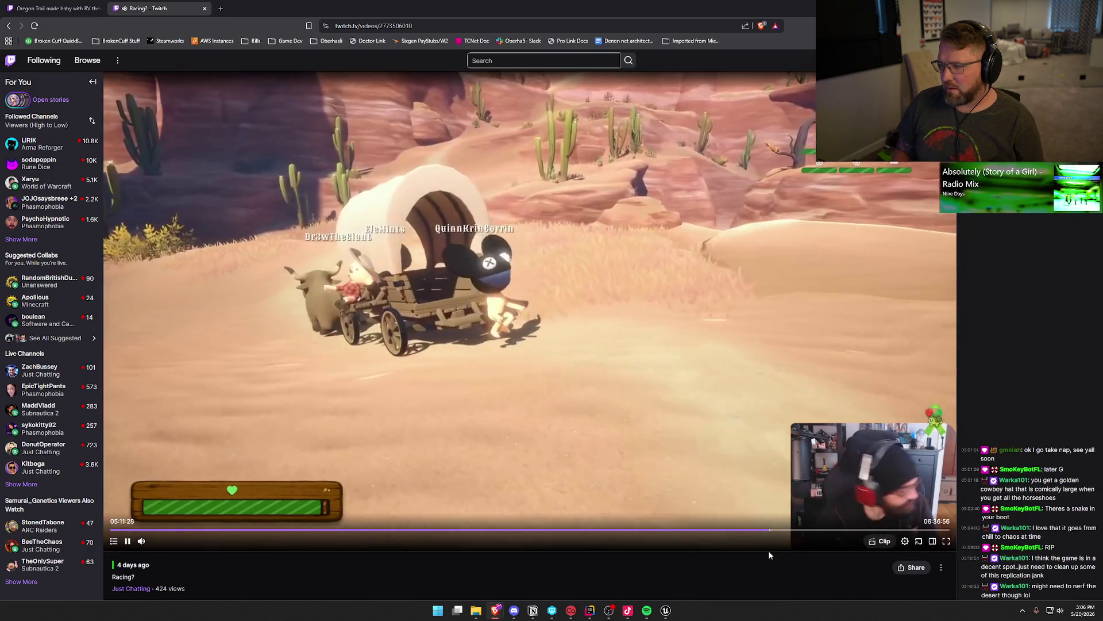
key("Left")
key("Left")
key("Left")
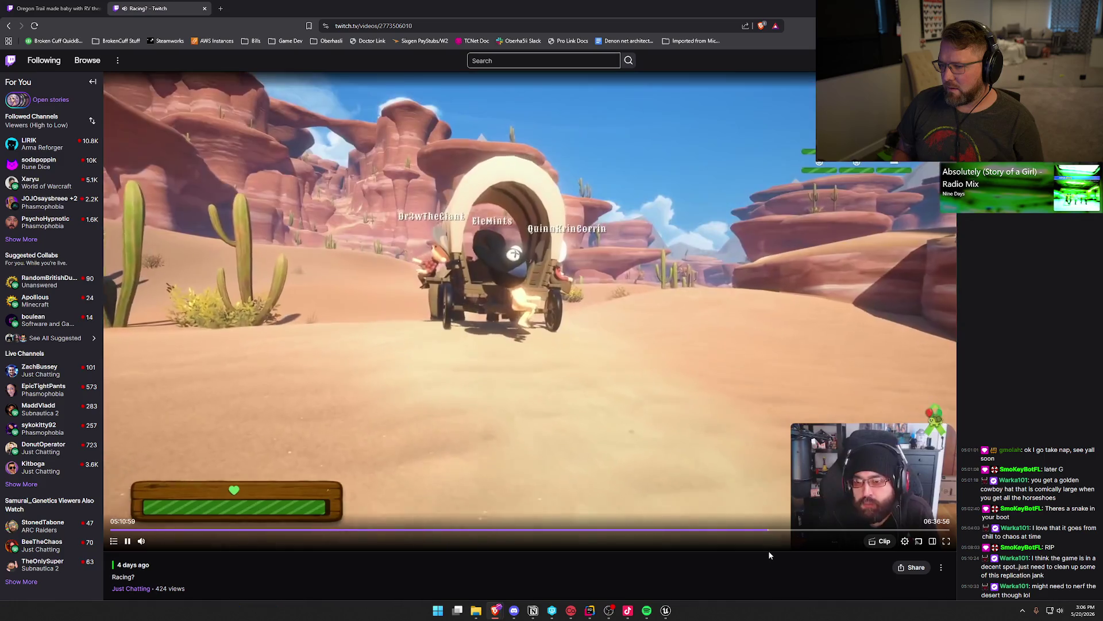
key("Left")
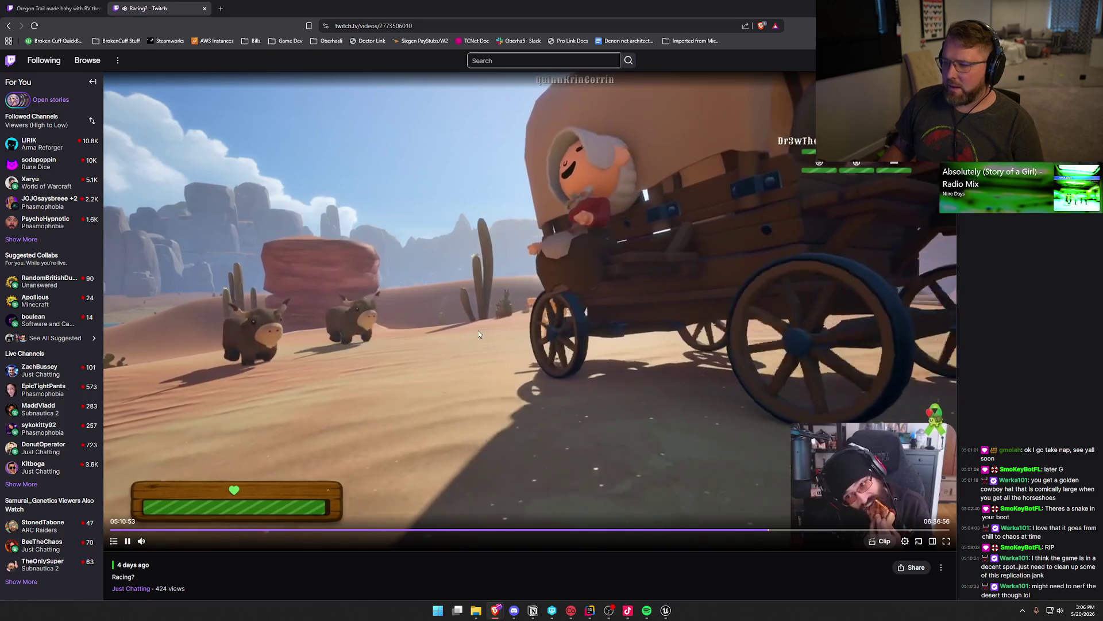
Step: Pause the VOD on the wagon scene and return to the bp_WagonDriver blueprint in Unreal
left_click(128, 541)
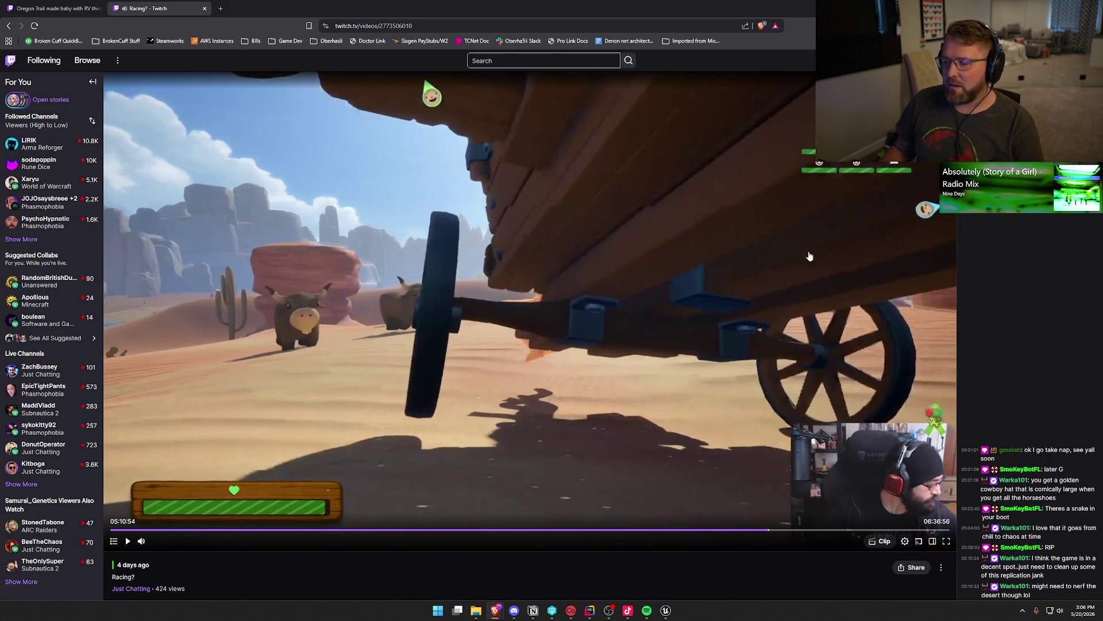
left_click(128, 541)
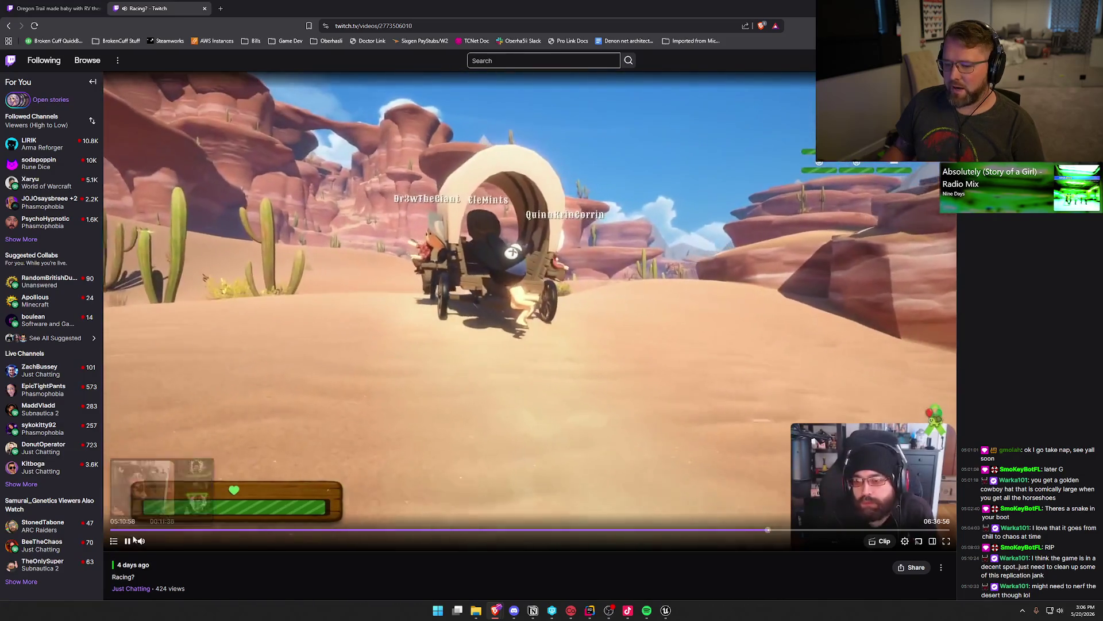
left_click(401, 312)
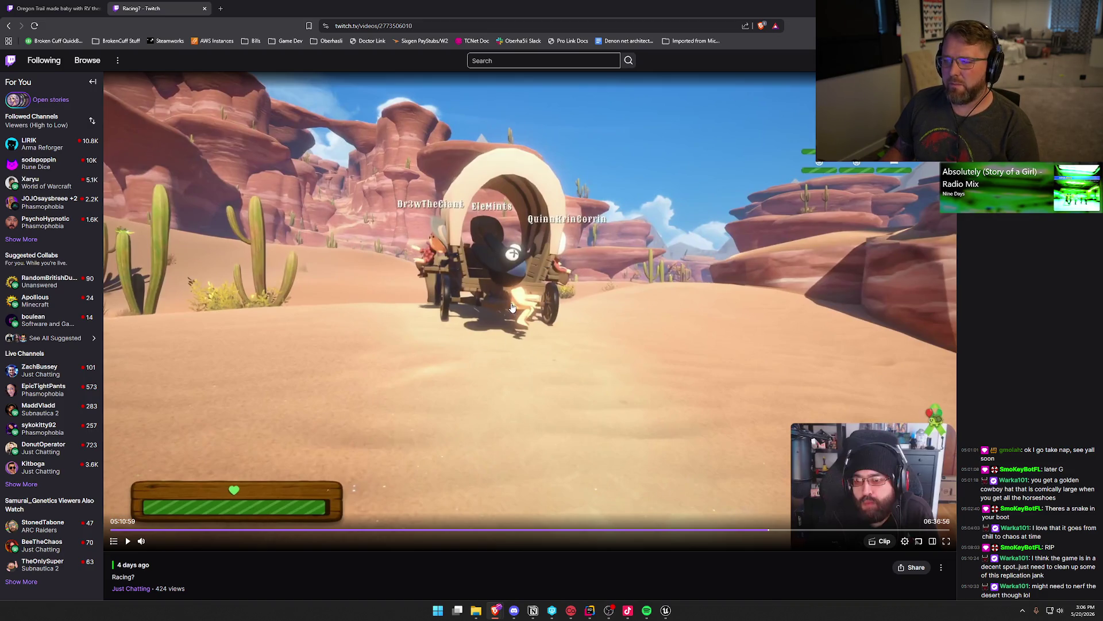
left_click(127, 541)
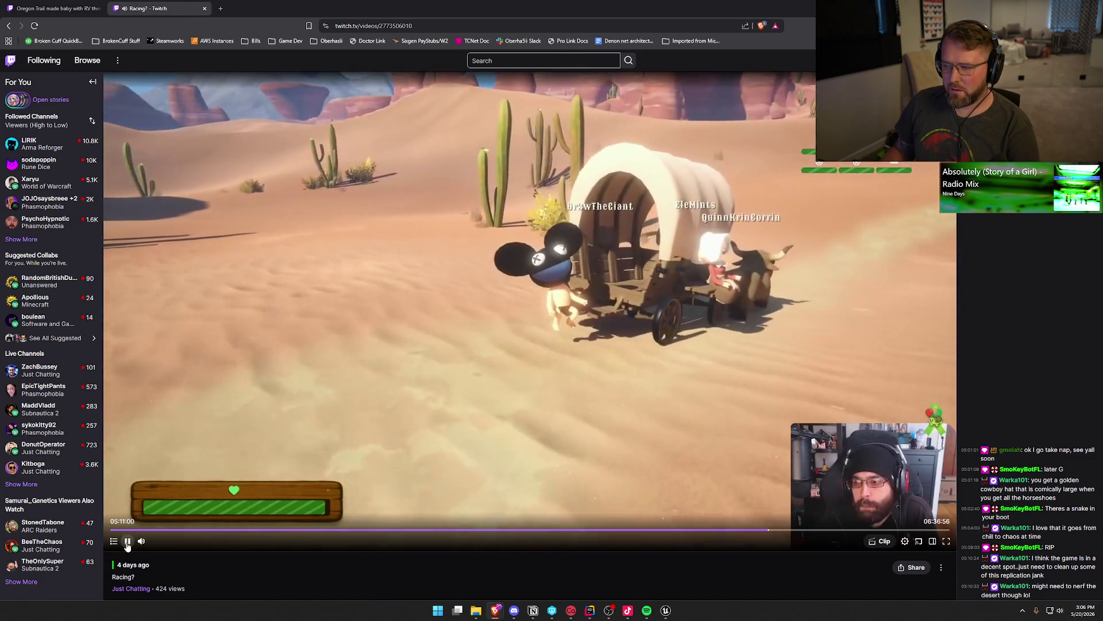
left_click(527, 357)
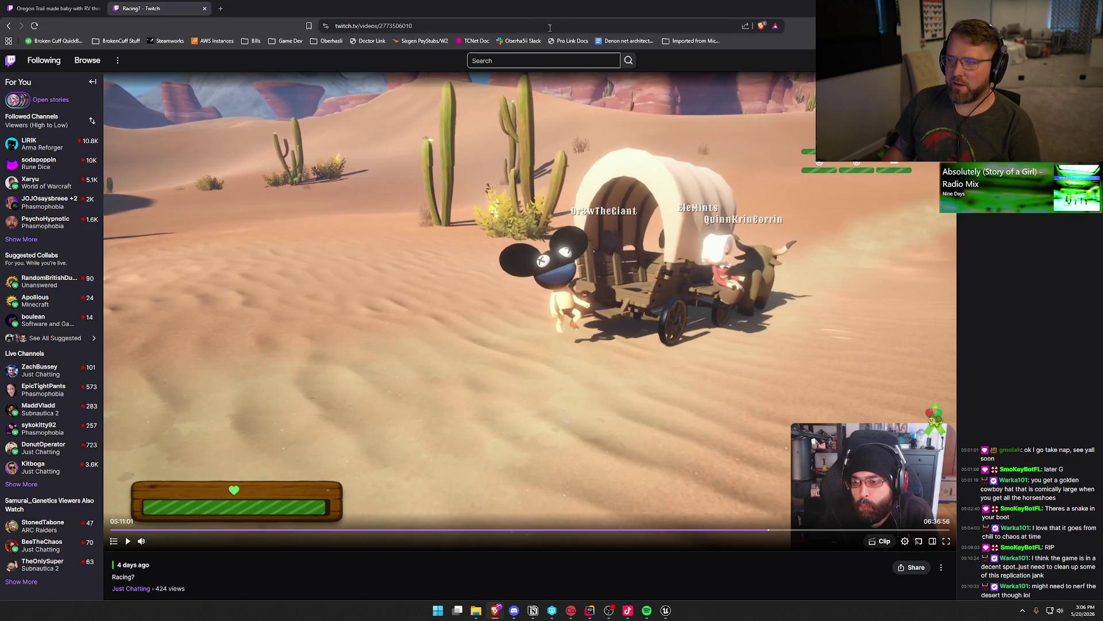
left_click(1038, 8)
left_click(354, 19)
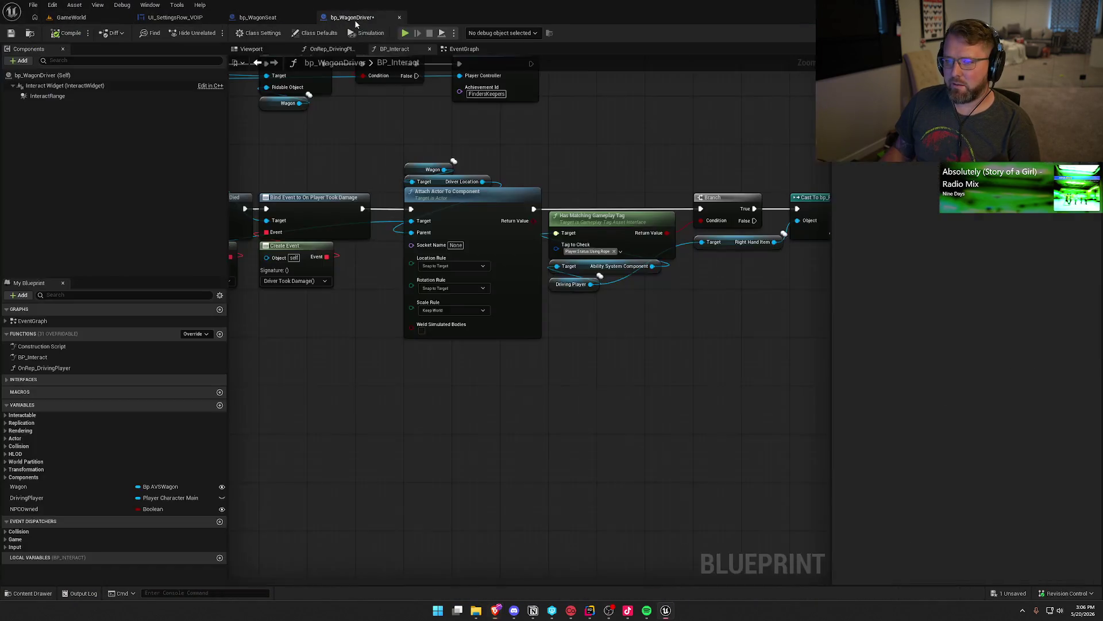
Step: In bp_WagonSeat, duplicate the Set Movement Mode nodes and place the copy after Call On Riding Object
left_click(258, 17)
mouse_move(608, 276)
left_mouse_down()
mouse_move(644, 282)
mouse_move(55, 230)
left_mouse_up()
mouse_move(423, 240)
left_mouse_down()
mouse_move(538, 353)
mouse_move(523, 397)
left_mouse_up()
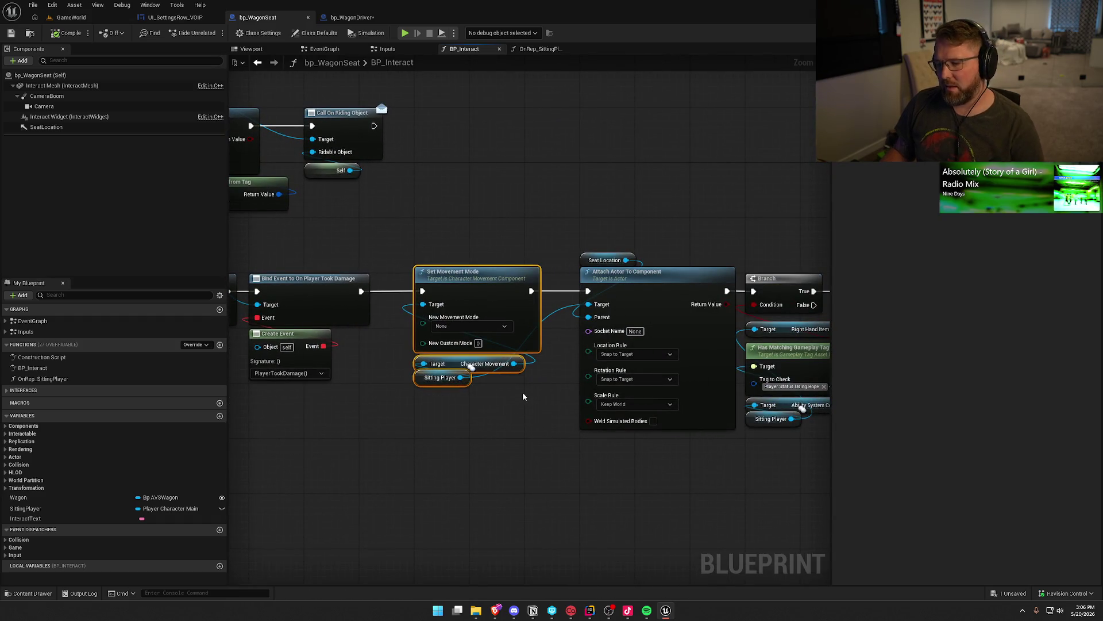
left_click_drag(508, 224, 533, 389)
key("ctrl+c")
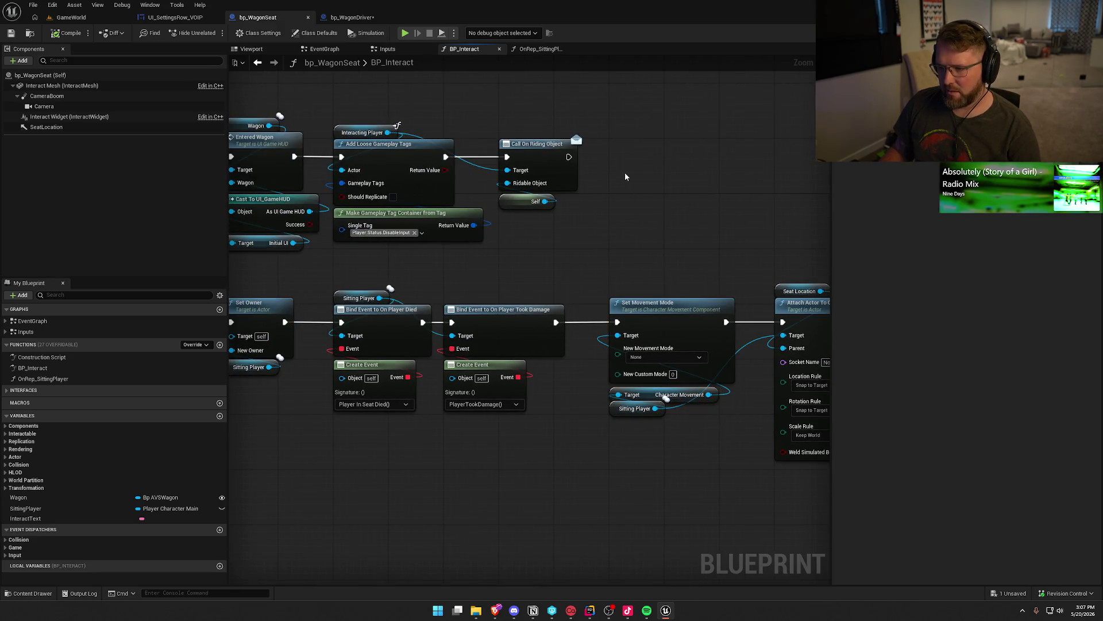
key("ctrl+v")
mouse_move(631, 135)
left_mouse_down()
mouse_move(585, 171)
mouse_move(569, 157)
left_mouse_up()
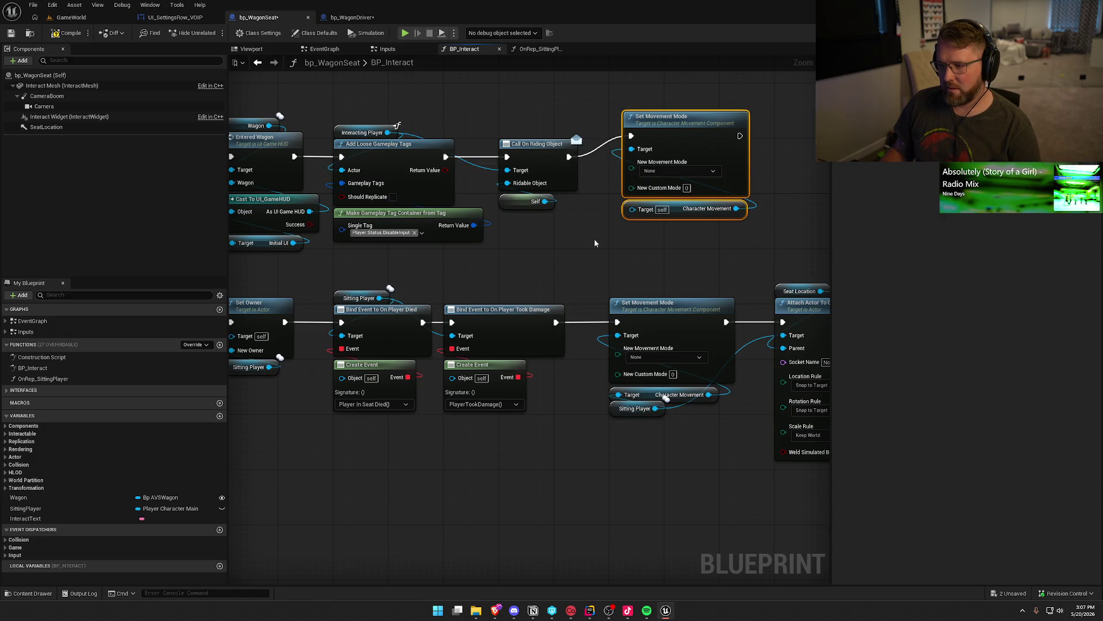
Step: Replace the Interacting Player getter with a Sitting Player getter wired into Call On Riding Object
mouse_move(588, 242)
left_mouse_down()
mouse_move(763, 264)
mouse_move(1080, 270)
left_mouse_up()
mouse_move(546, 270)
left_mouse_down()
mouse_move(778, 271)
mouse_move(322, 298)
mouse_move(646, 308)
left_mouse_up()
left_click_drag(351, 175, 422, 217)
left_click_drag(487, 184, 258, 175)
left_click_drag(747, 155, 466, 143)
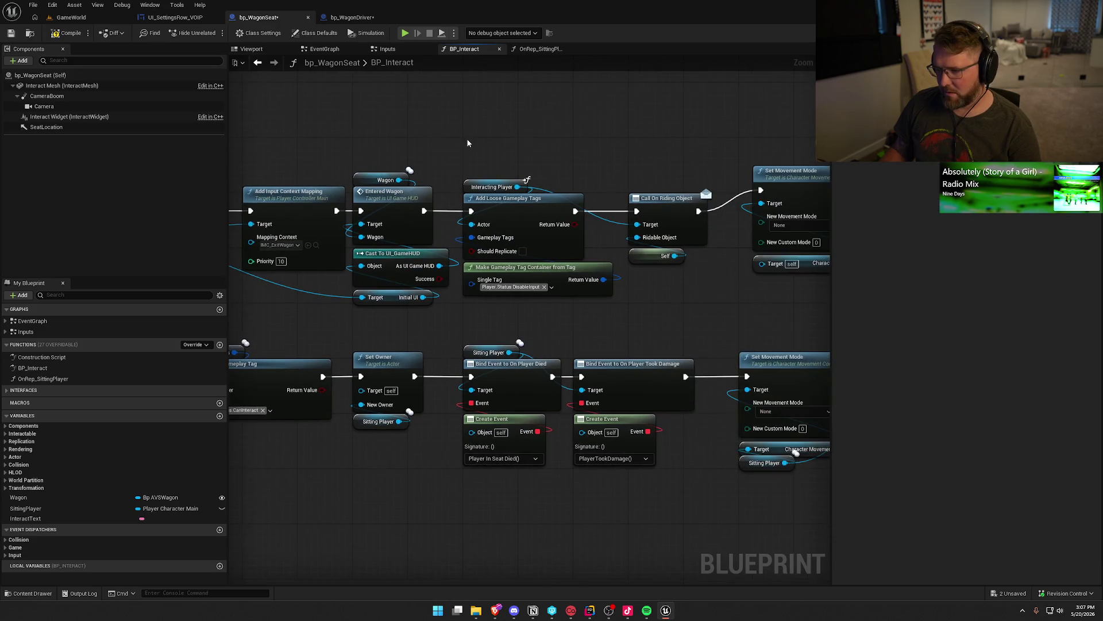
key("ctrl+v")
left_click_drag(543, 166, 637, 238)
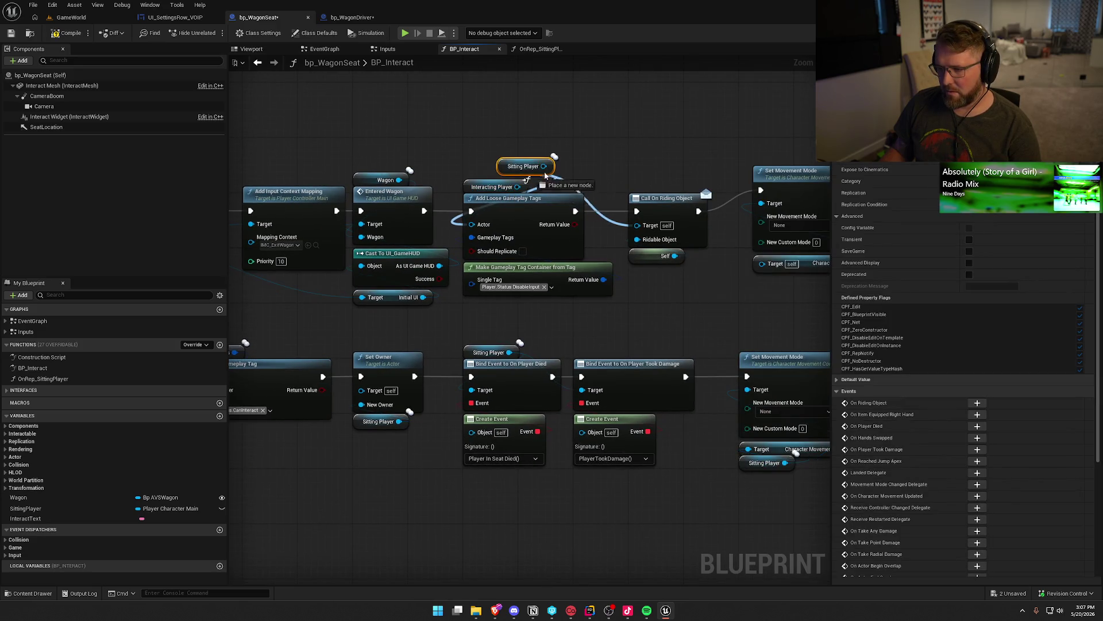
left_click(475, 180)
left_click(475, 183)
key("Delete")
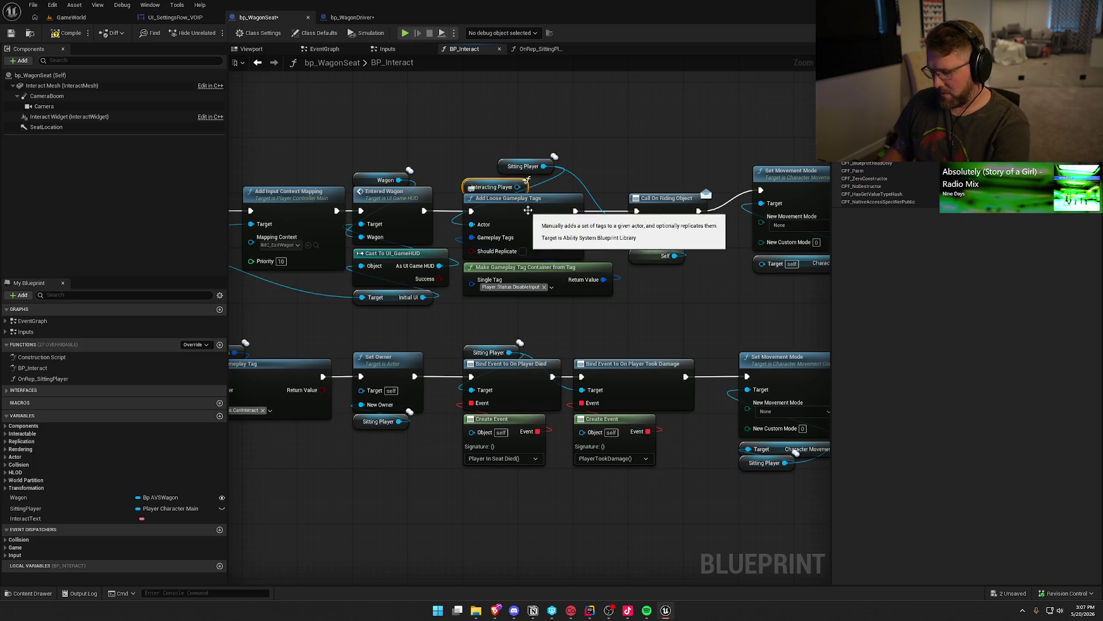
Step: Feed Sitting Player into the copied Set Movement Mode's Character Movement target
left_click_drag(518, 172, 484, 185)
mouse_move(534, 154)
left_mouse_down()
mouse_move(396, 132)
mouse_move(603, 241)
mouse_move(624, 241)
left_mouse_up()
mouse_move(747, 256)
left_mouse_down()
mouse_move(659, 165)
mouse_move(643, 182)
mouse_move(737, 189)
left_mouse_up()
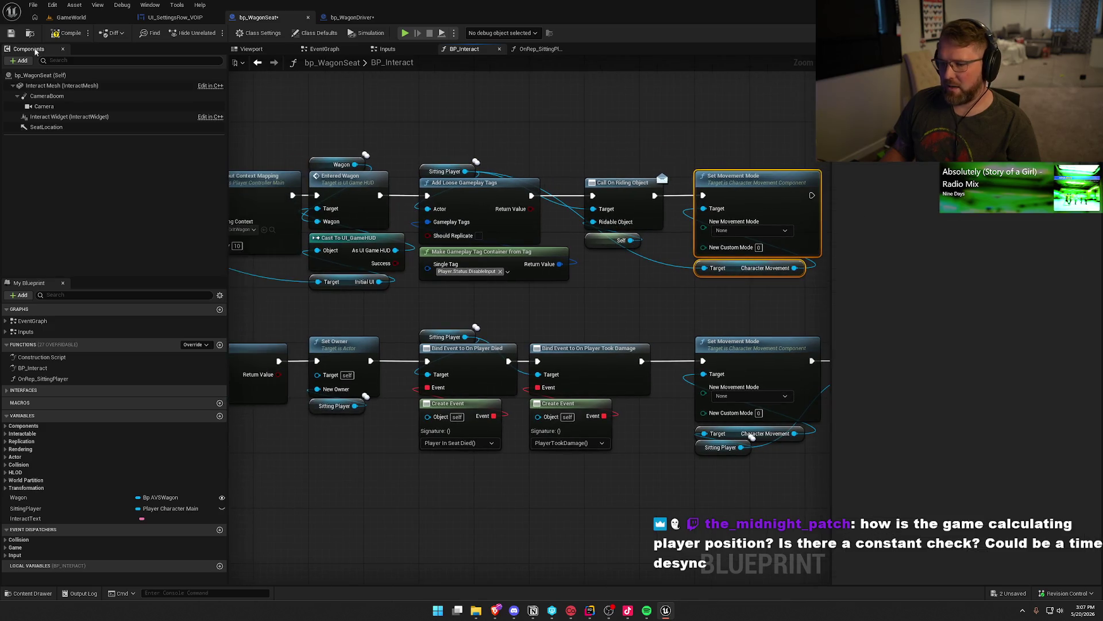
left_click(377, 123)
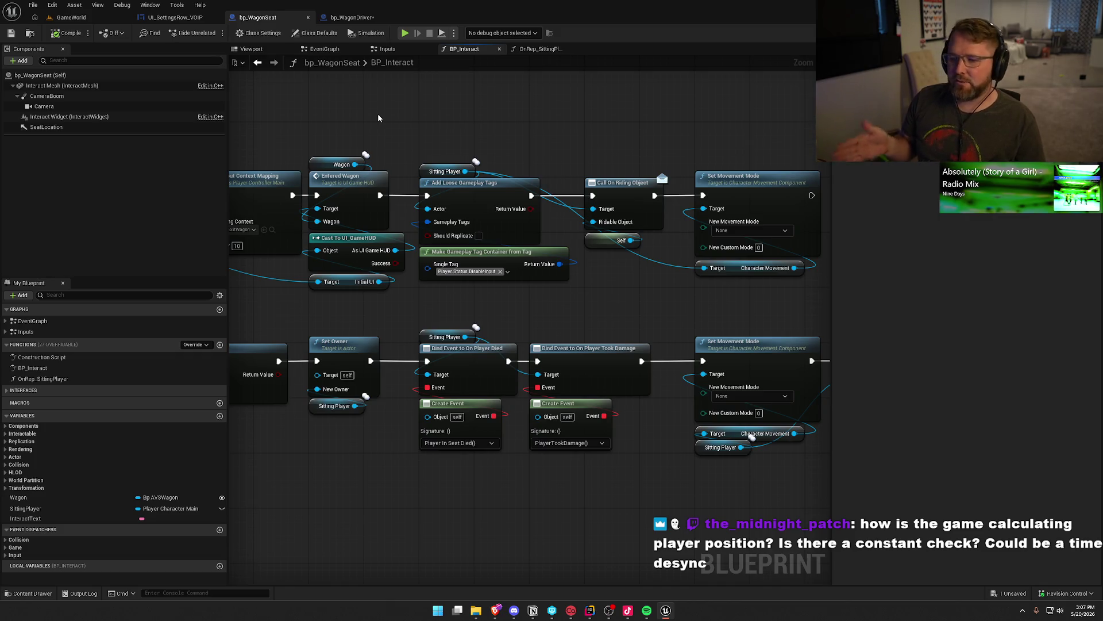
Step: Review the Attach Actor To Component and Seat Location chain, then return to the GameWorld level
mouse_move(391, 321)
left_mouse_down()
mouse_move(619, 201)
mouse_move(660, 195)
mouse_move(552, 172)
mouse_move(266, 154)
mouse_move(1, 174)
left_mouse_up()
left_click_drag(480, 142, 598, 443)
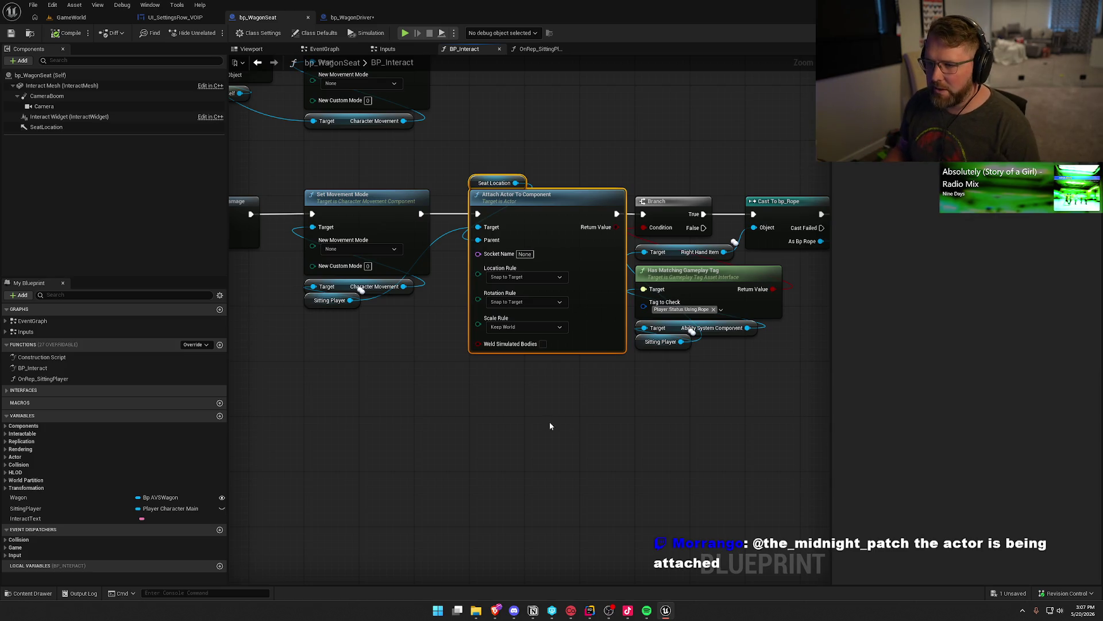
left_click_drag(572, 431, 699, 478)
left_click_drag(428, 110, 500, 170)
left_click(63, 18)
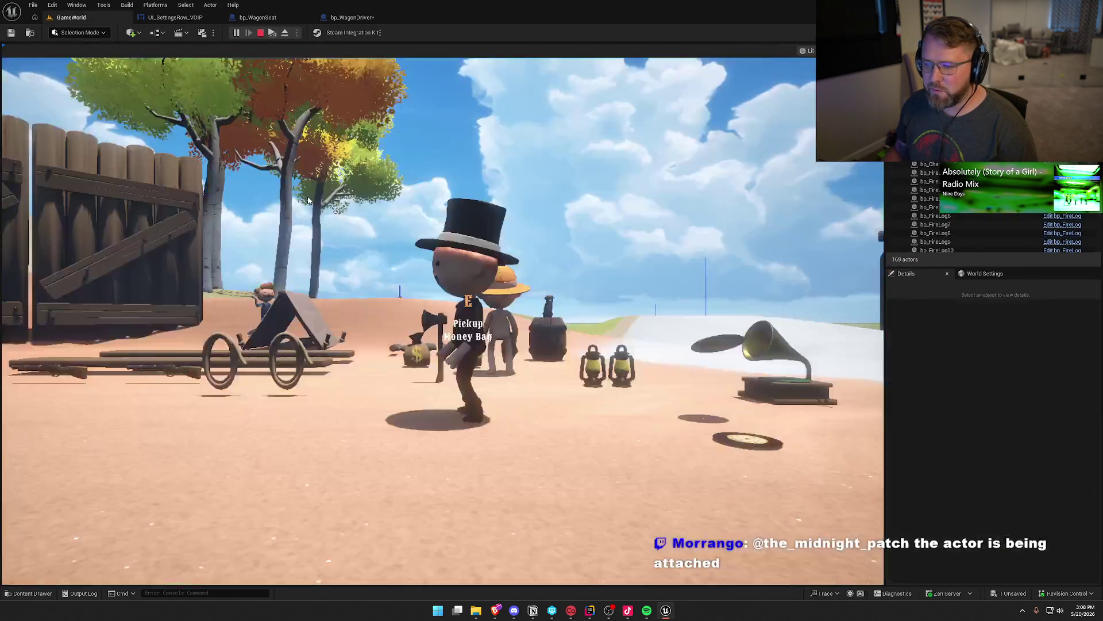
Step: Launch the multiplayer Play In Editor session and move the client window aside
left_click(285, 33)
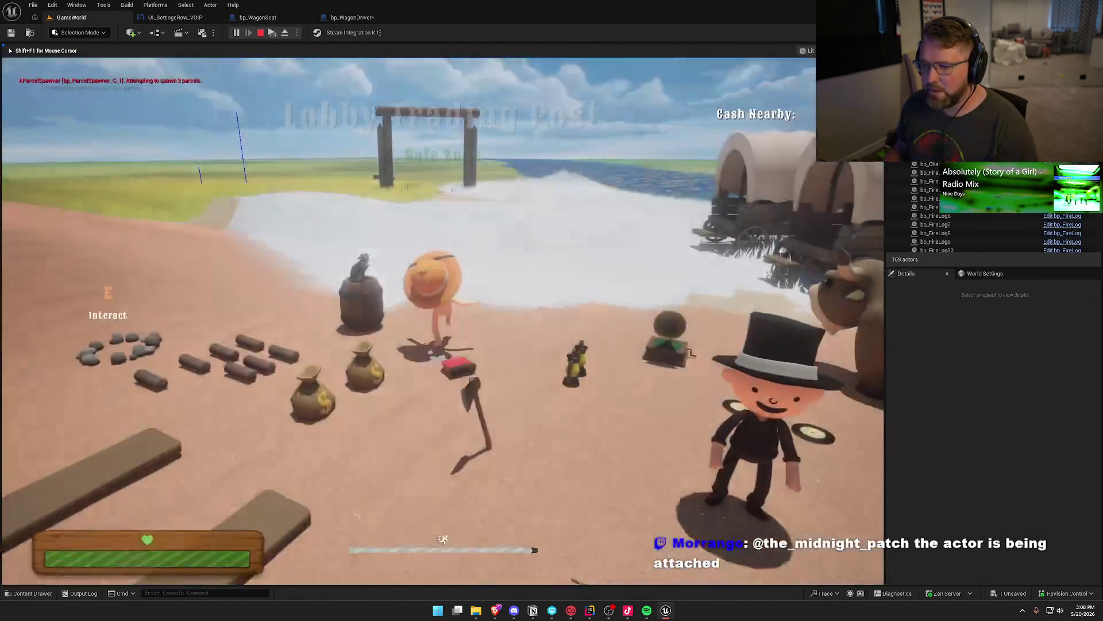
key("super")
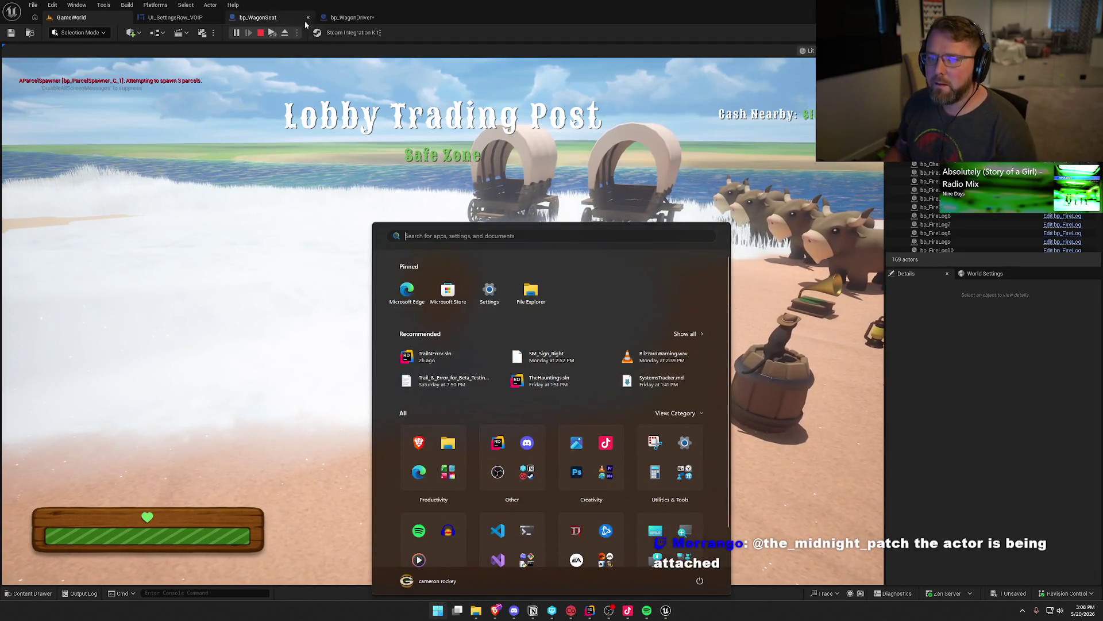
left_click(259, 197)
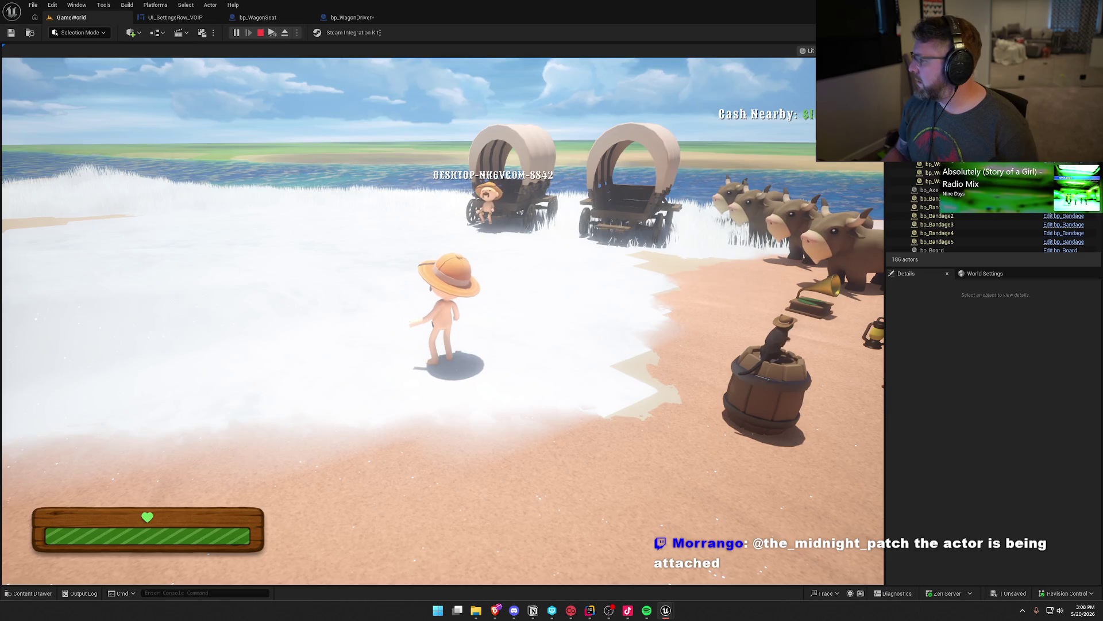
key("super")
left_click(442, 322)
Step: Walk the client character to the oxen, mount one, and hitch it to the front wagon
key("w")
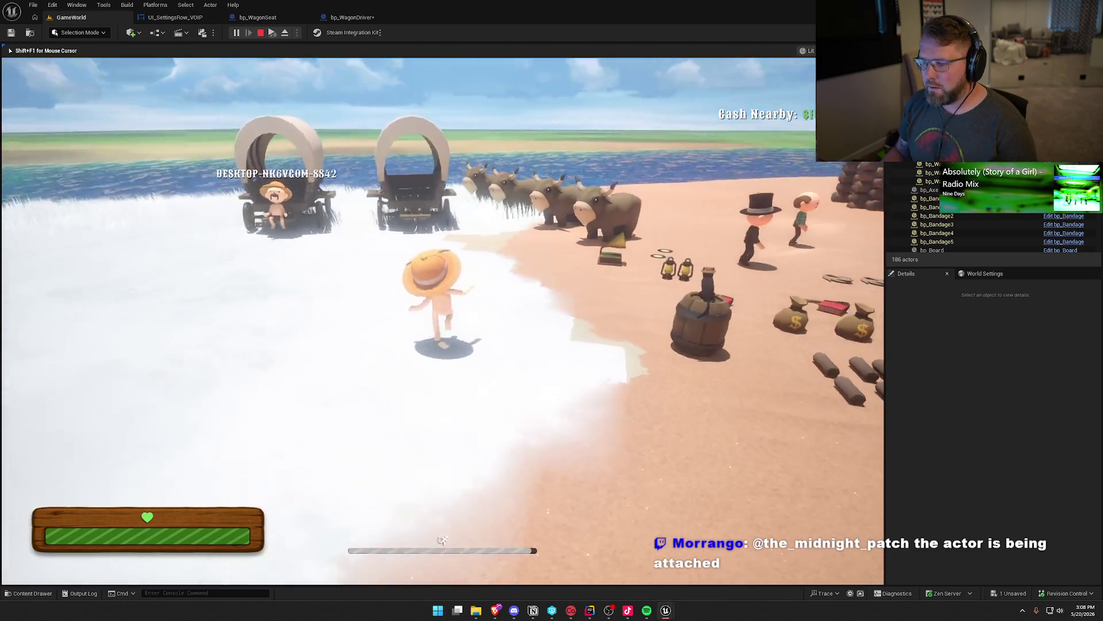
key("w")
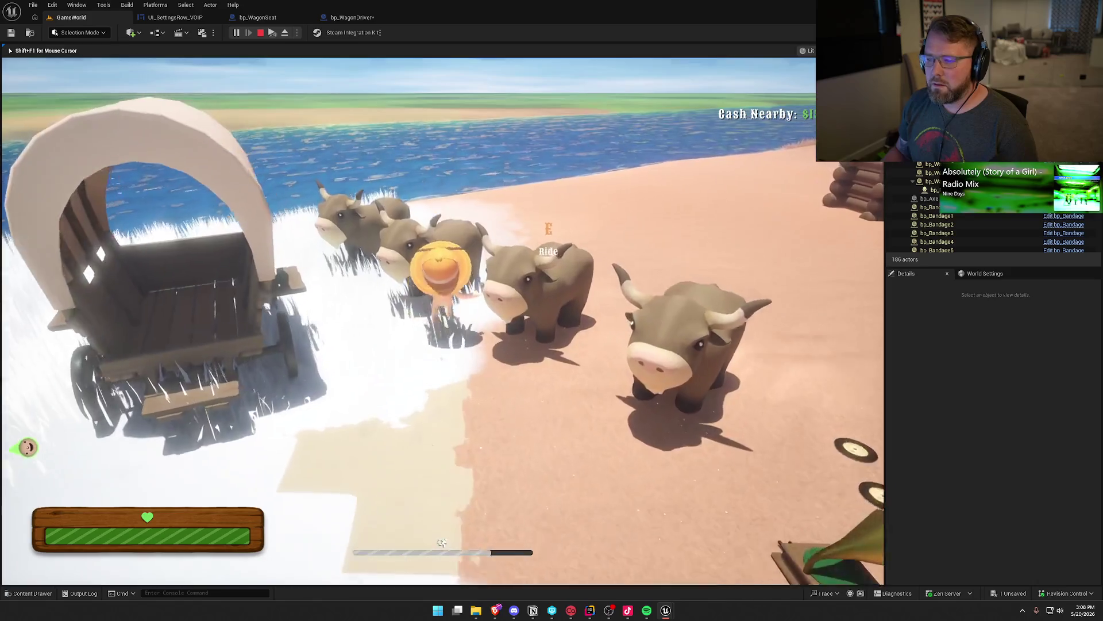
key("e")
key("w")
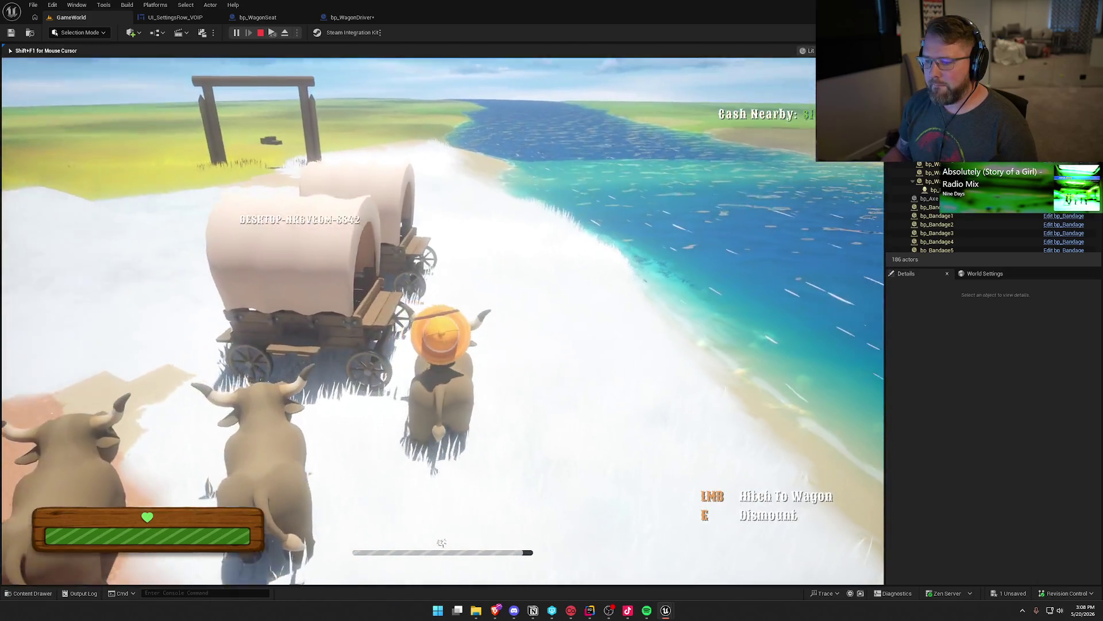
key("s")
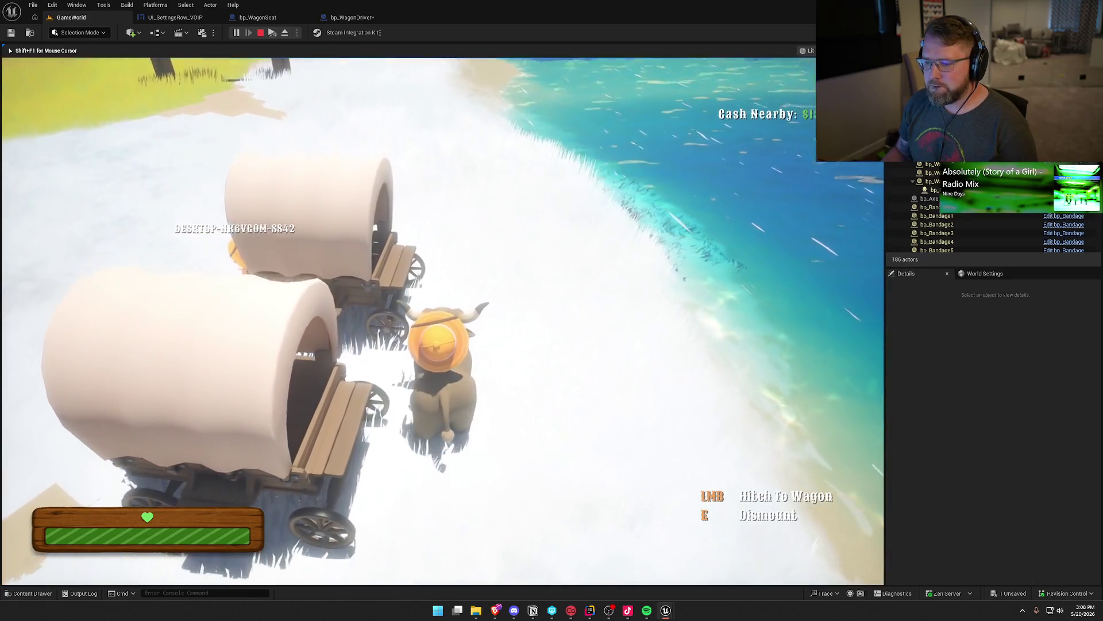
key("w")
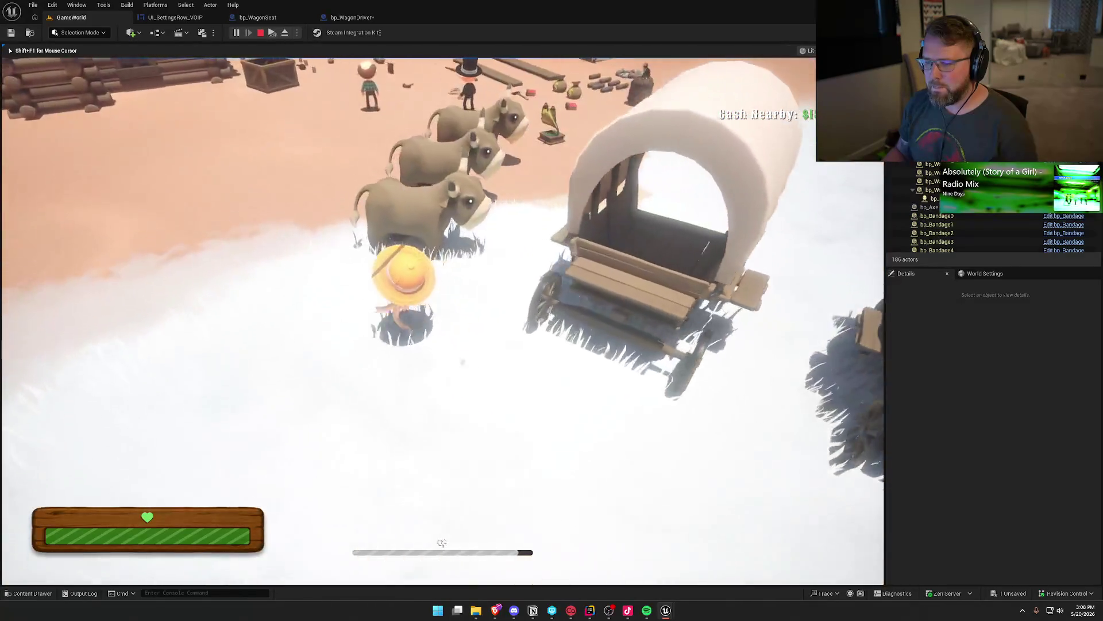
key("w")
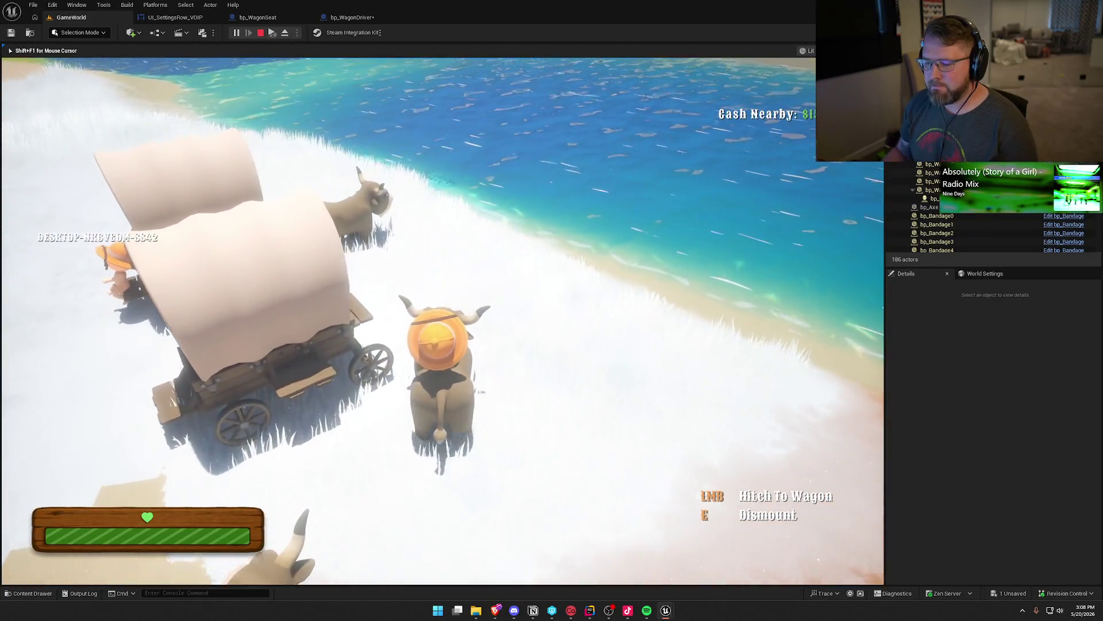
key("a")
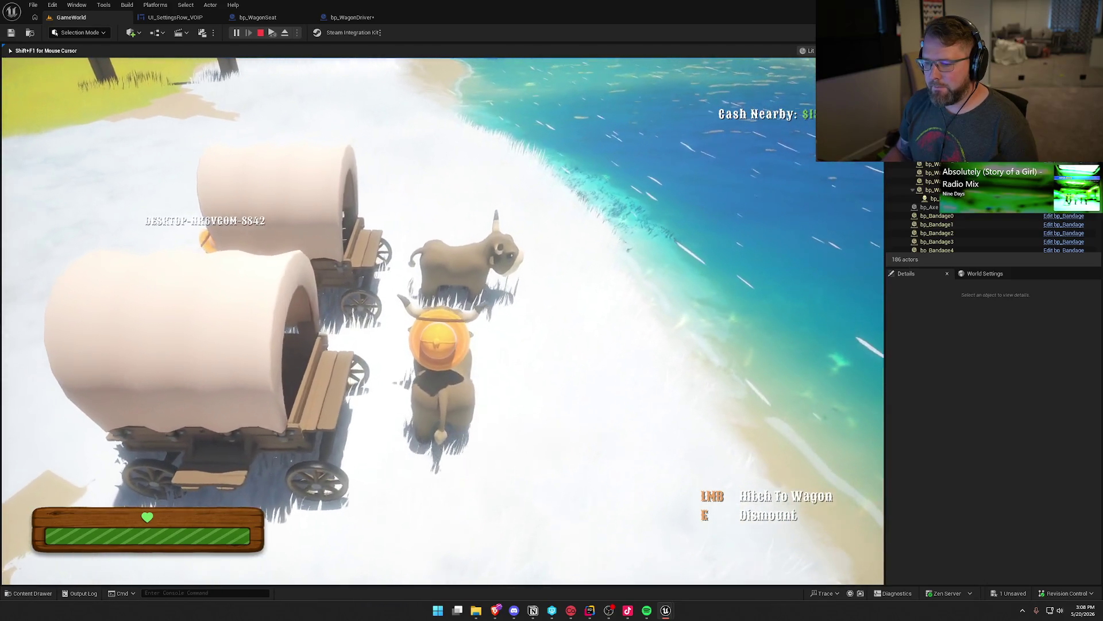
left_click(442, 321)
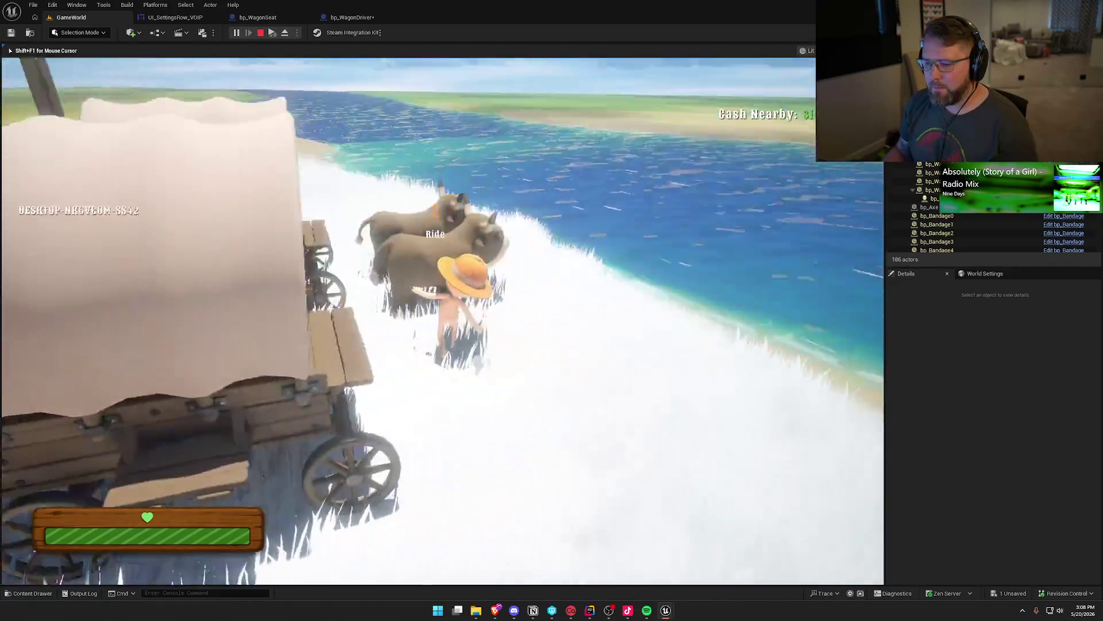
Step: Take the wagon's driving seat and drive past the trading post along the shore
key("e")
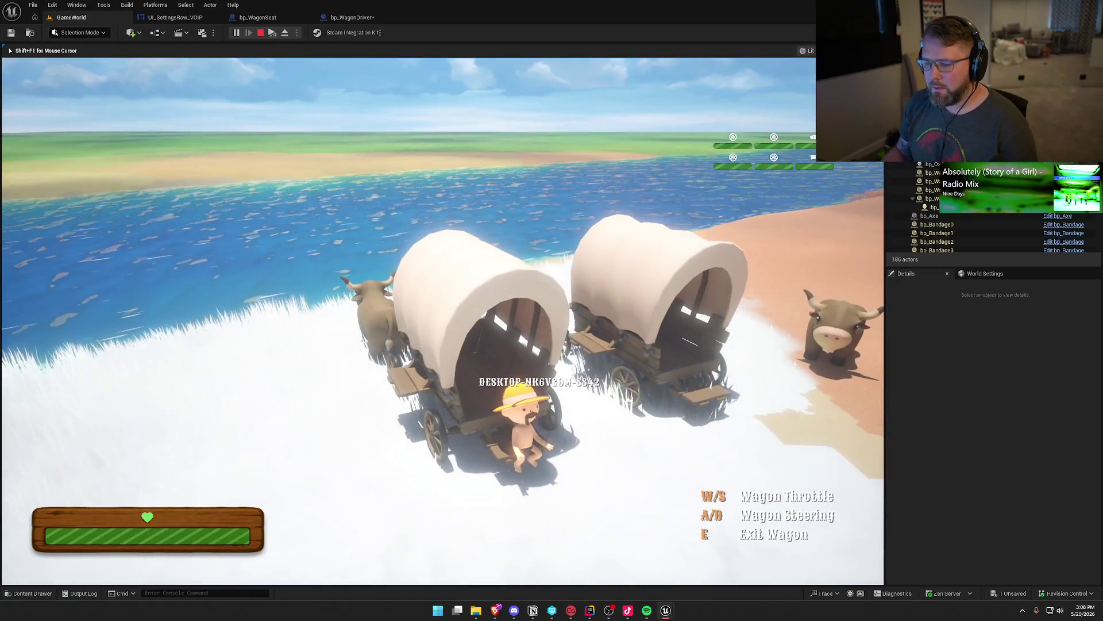
key("w")
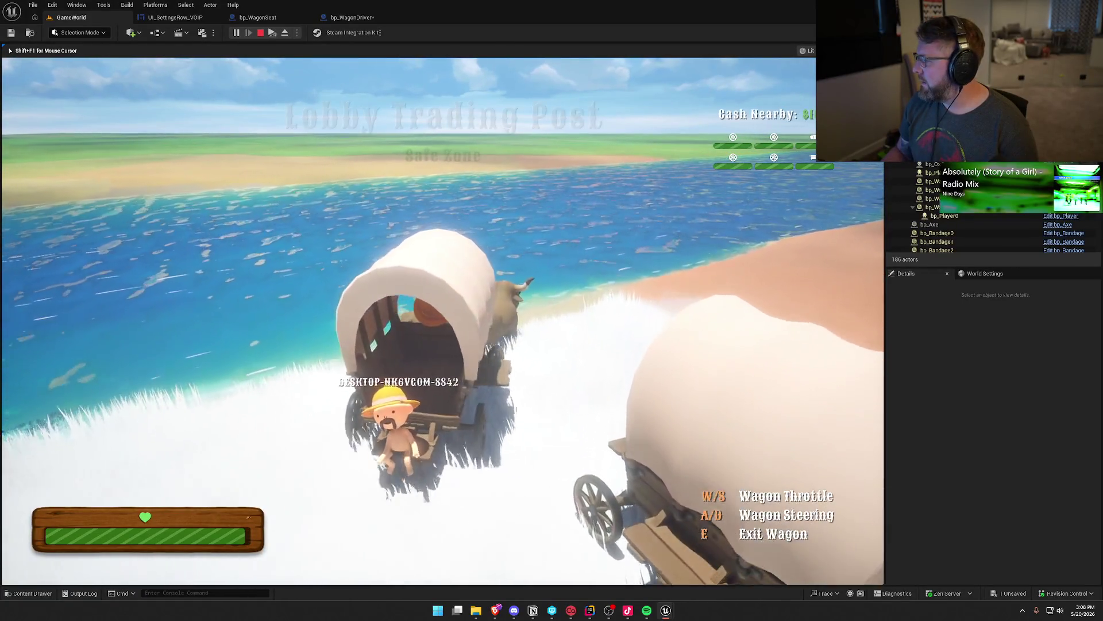
key("d")
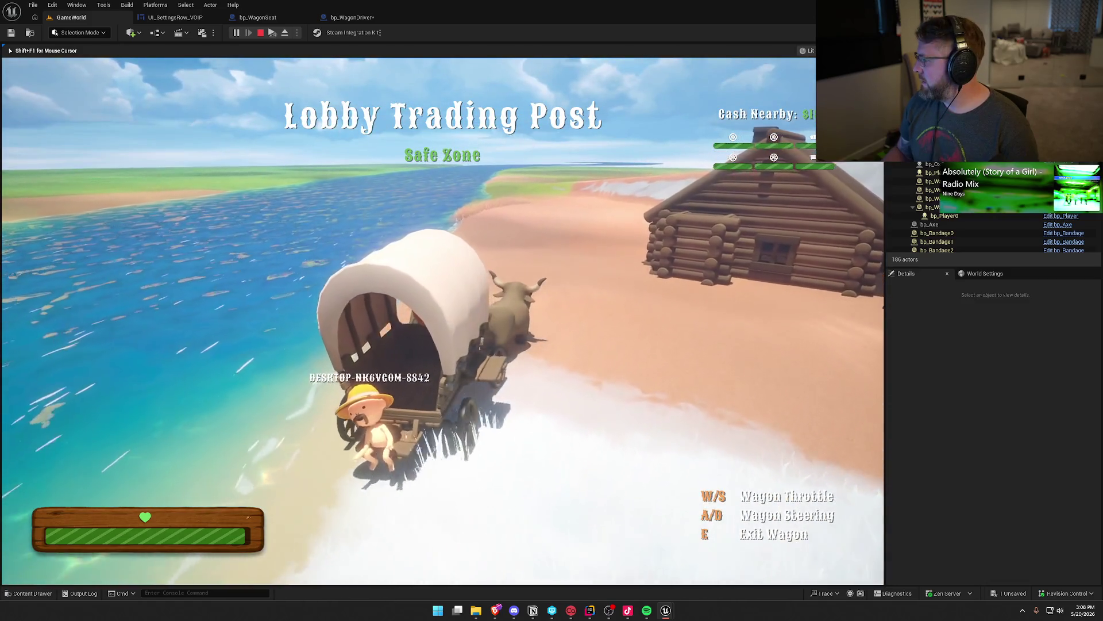
key("w")
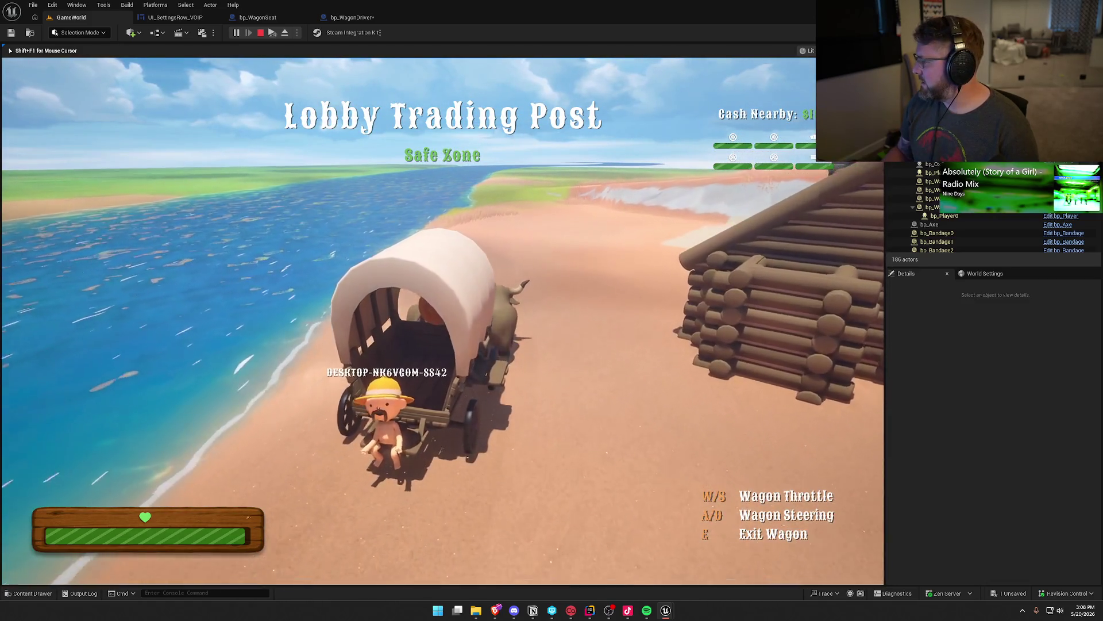
key("w")
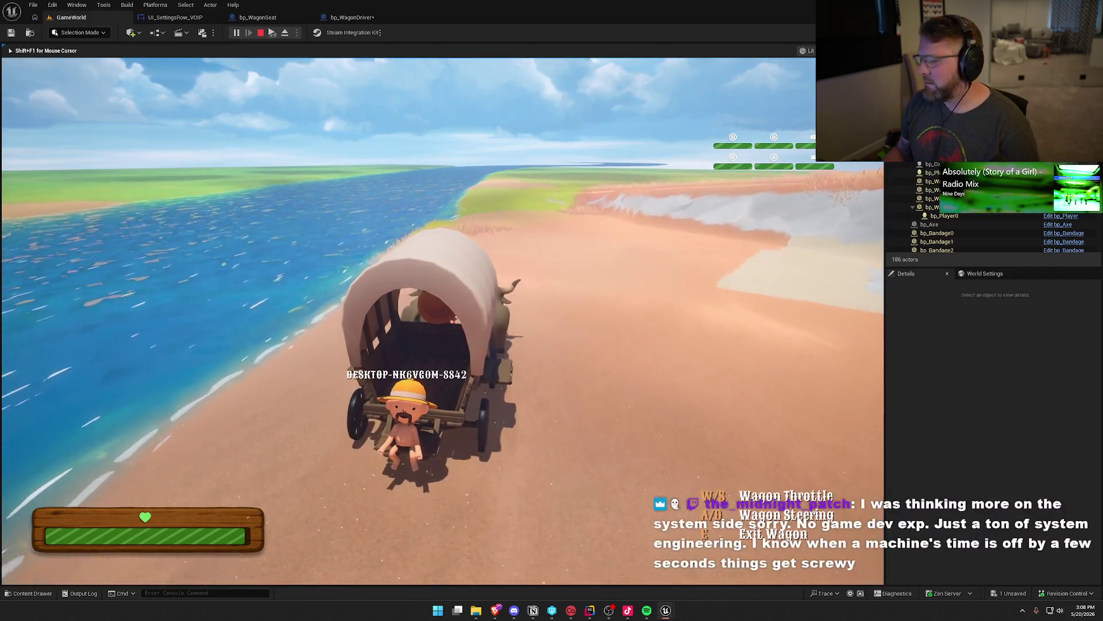
key("w")
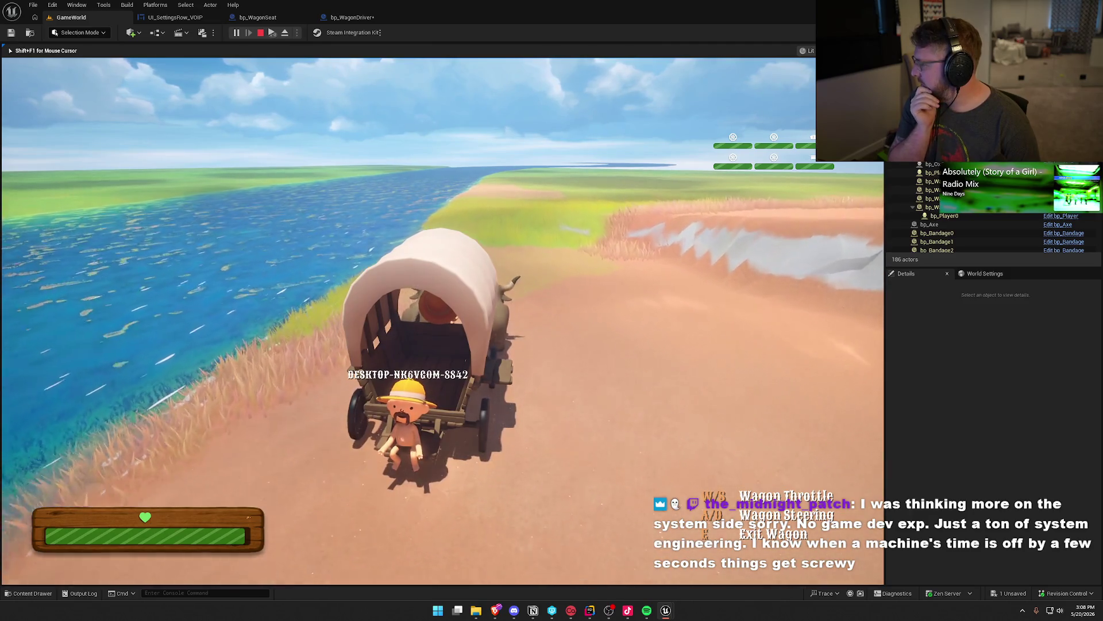
key("w")
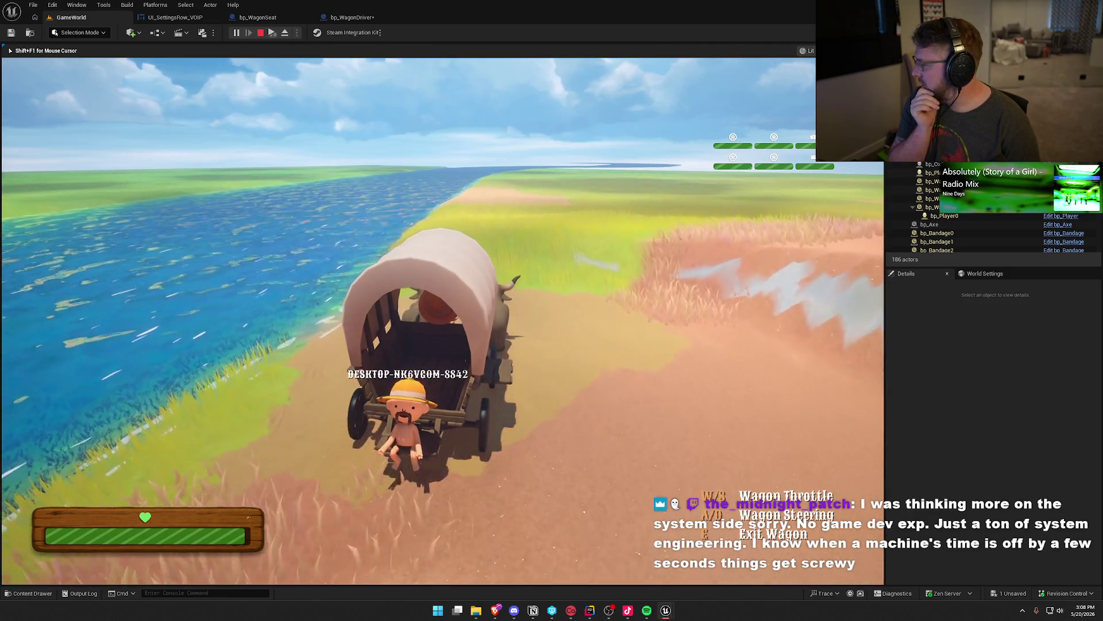
key("w")
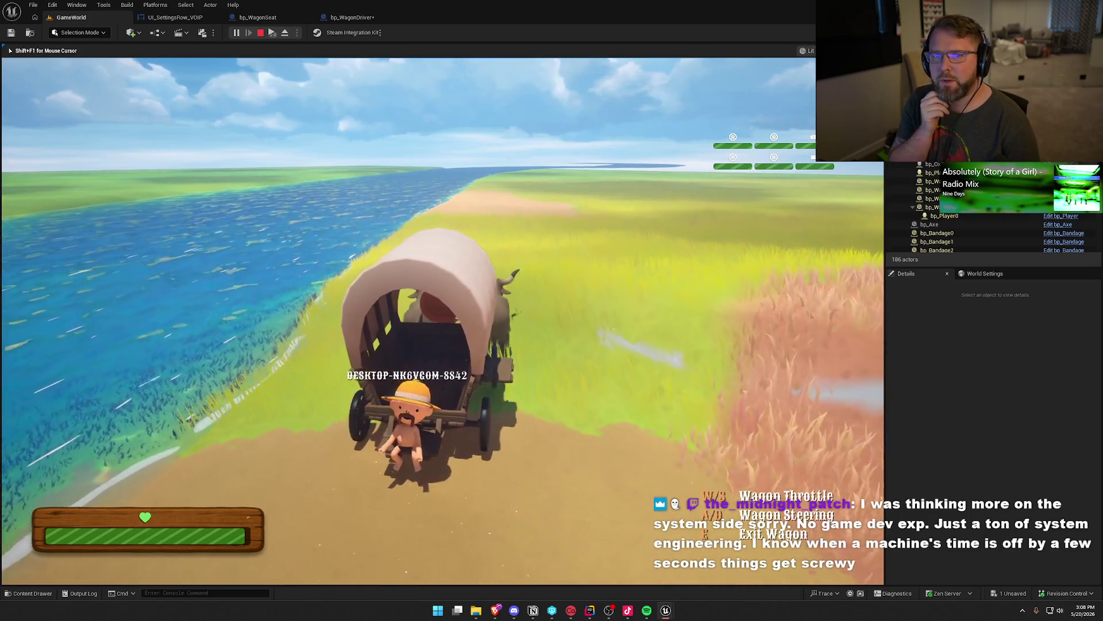
Step: Steer the wagon into the field, then free the mouse and stop the play session
key("d")
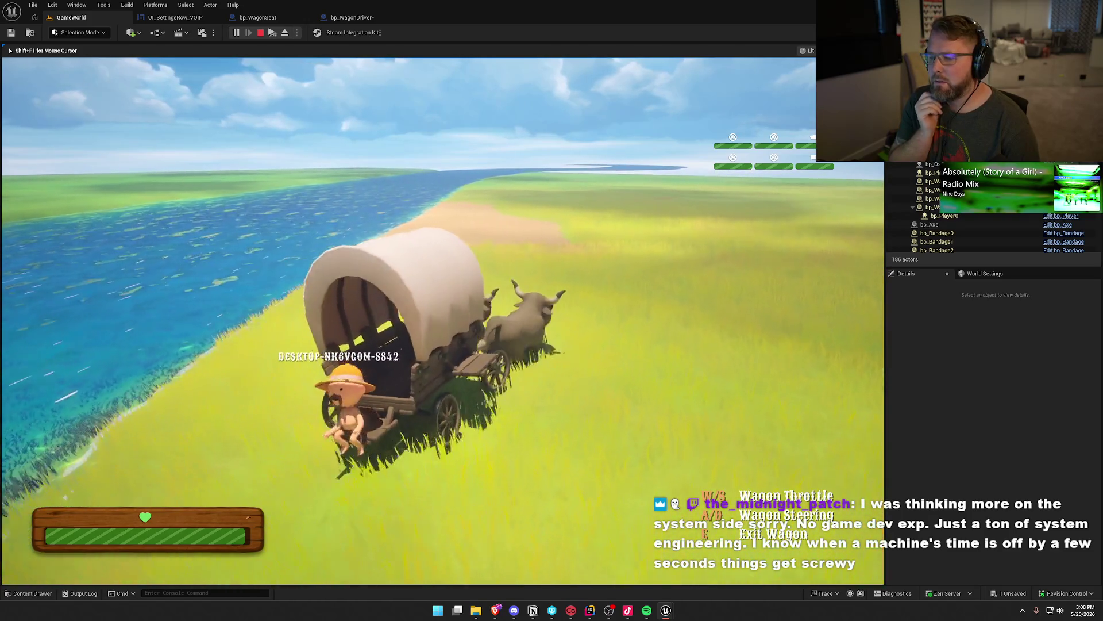
key("d")
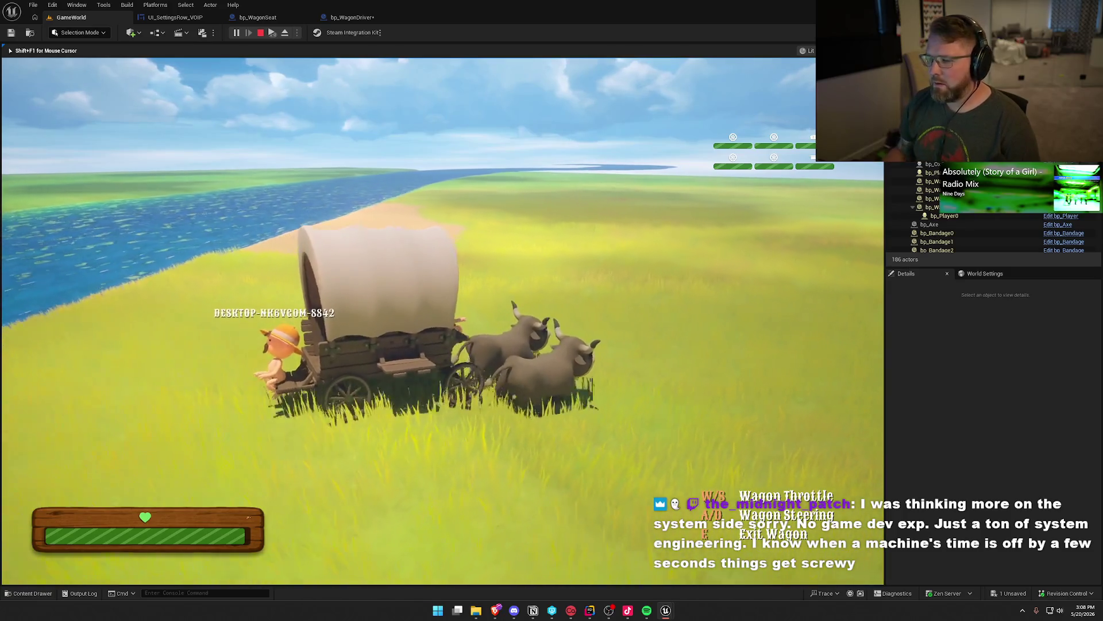
key("a")
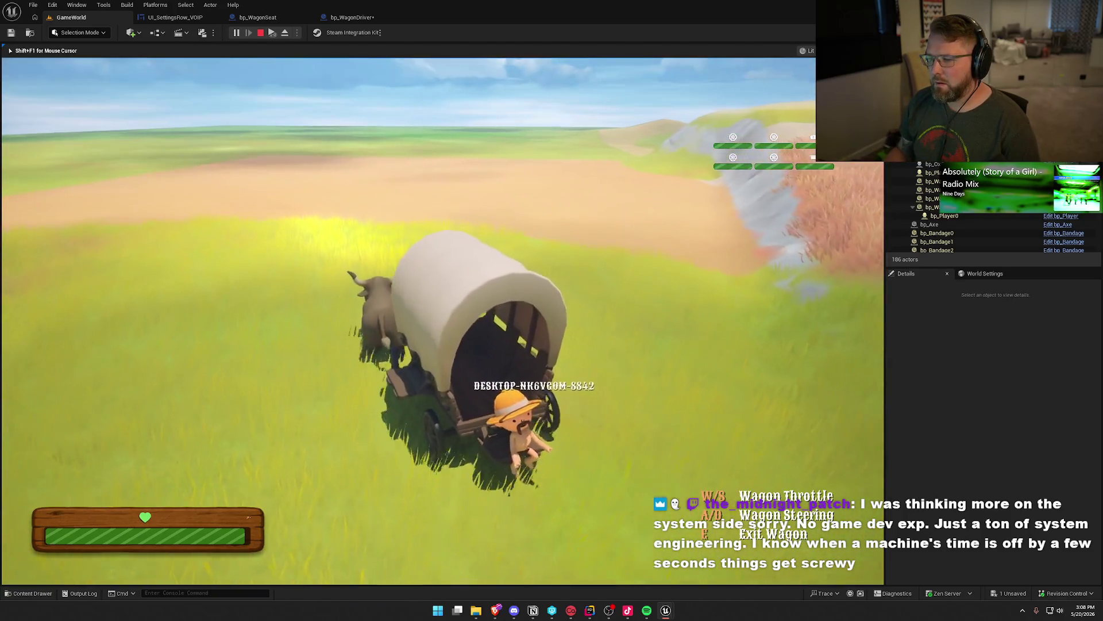
key("d")
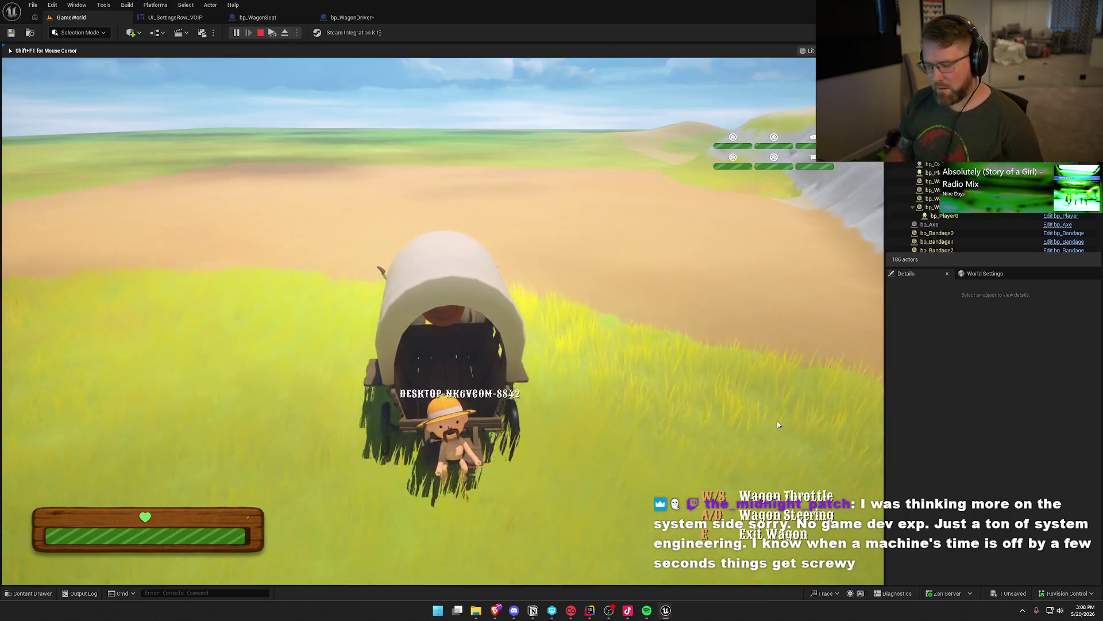
key("super")
key("super")
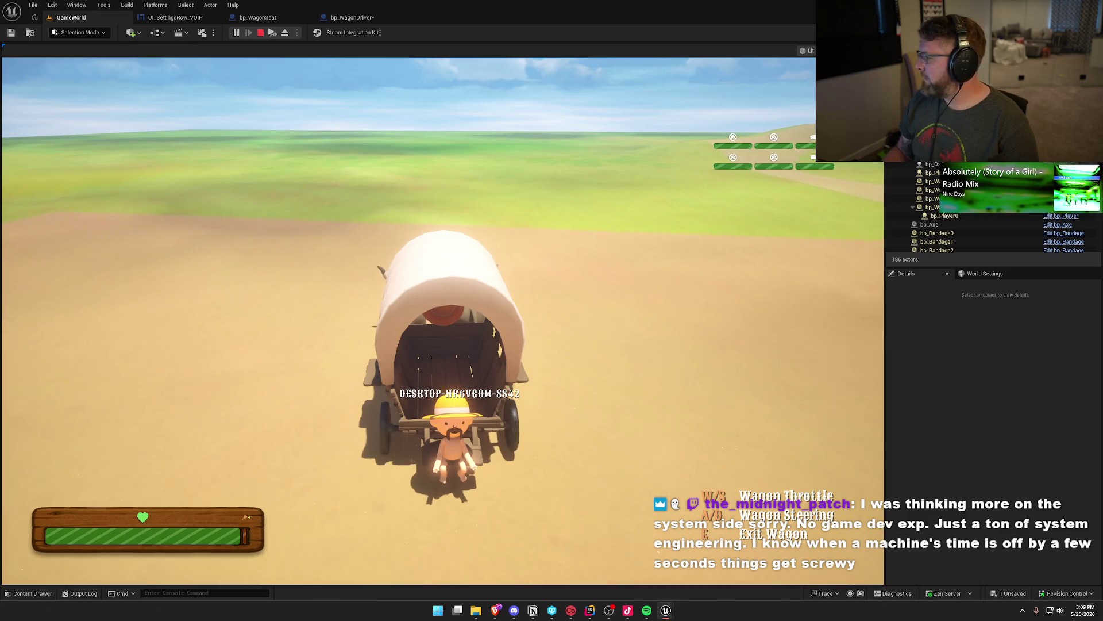
key("Escape")
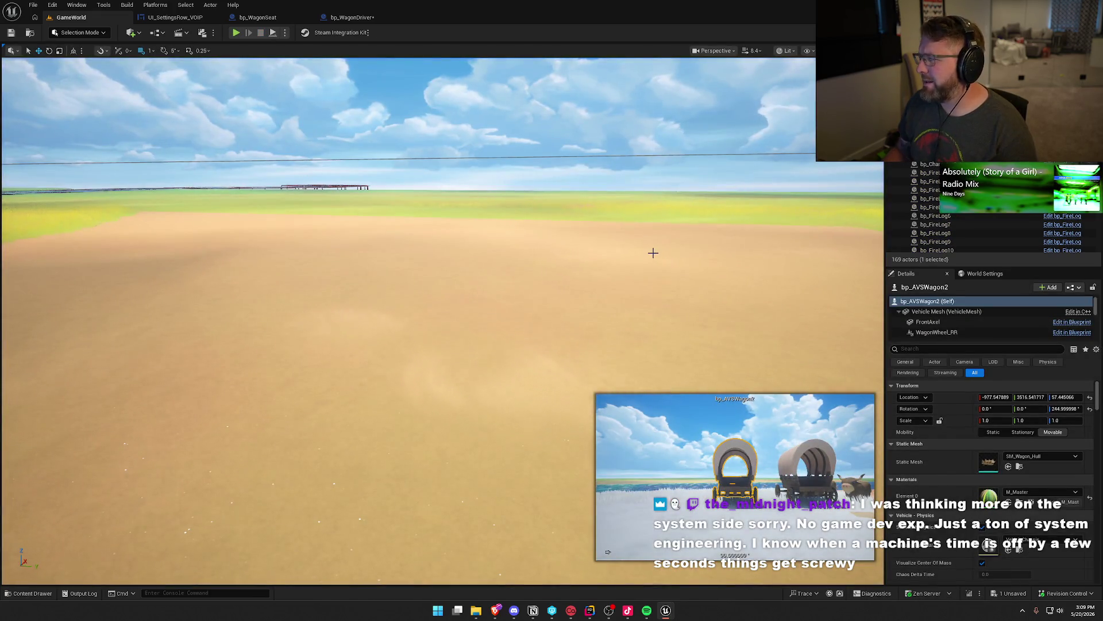
Step: Compile bp_WagonDriver and check out its file for editing
left_click(352, 17)
left_click(415, 51)
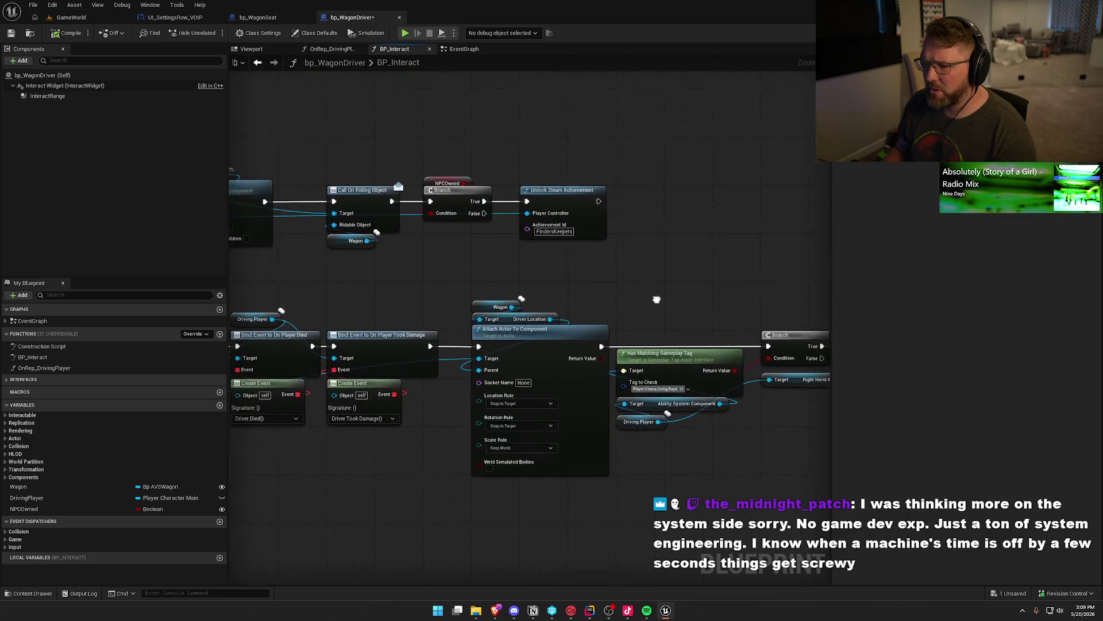
left_click(66, 33)
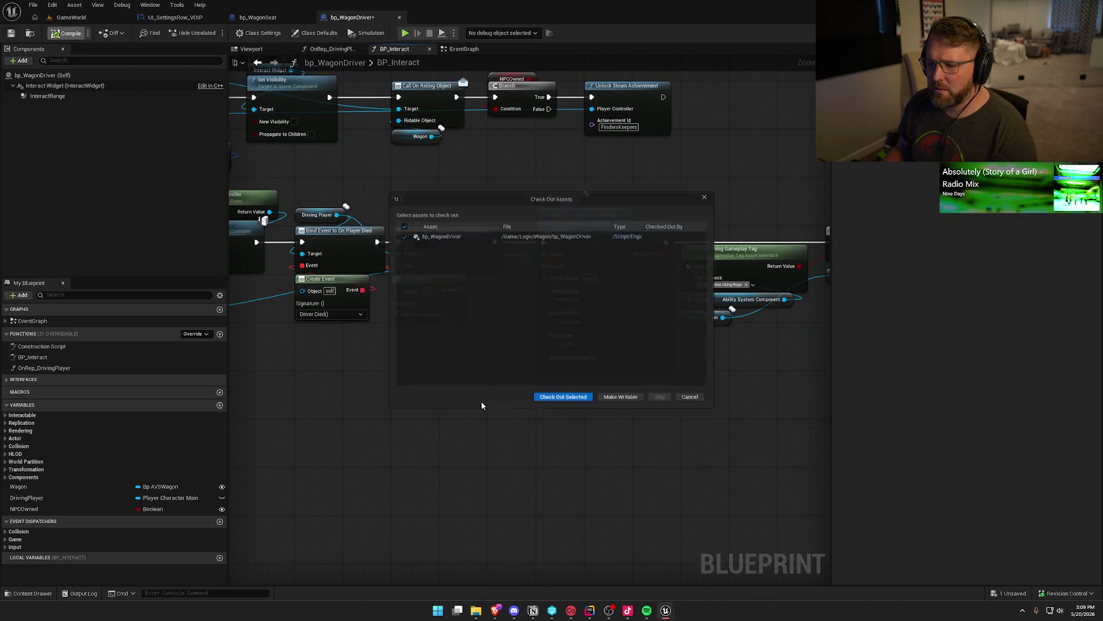
left_click(556, 402)
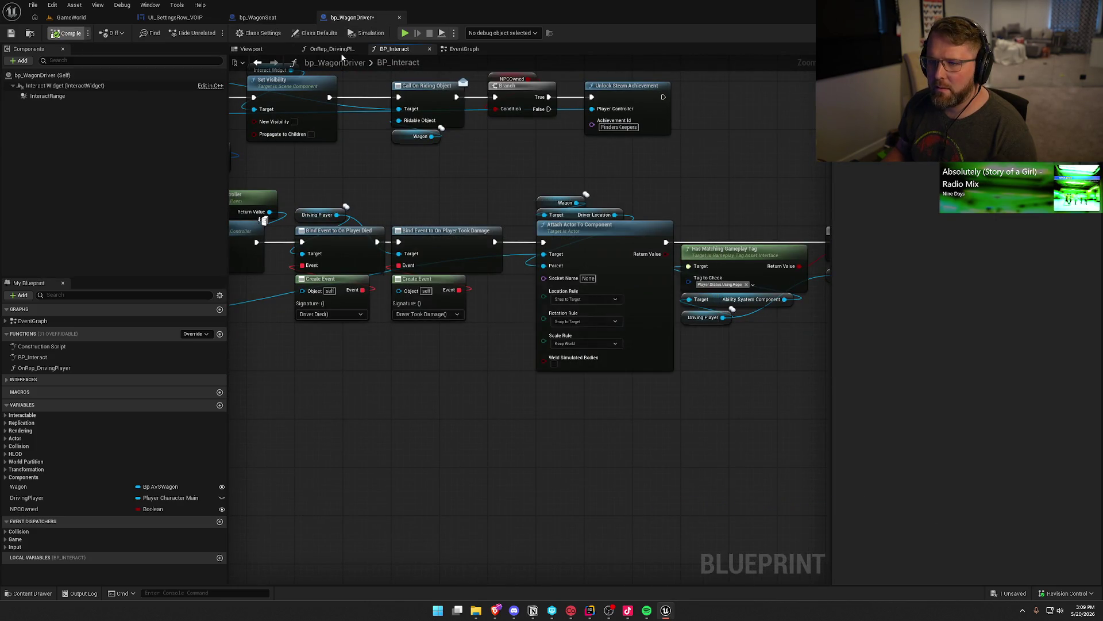
Step: Delete the upper Set Movement Mode node in bp_WagonSeat's BP_Interact and recompile
left_click(263, 17)
left_click(513, 131)
key("Delete")
left_click_drag(605, 208, 713, 222)
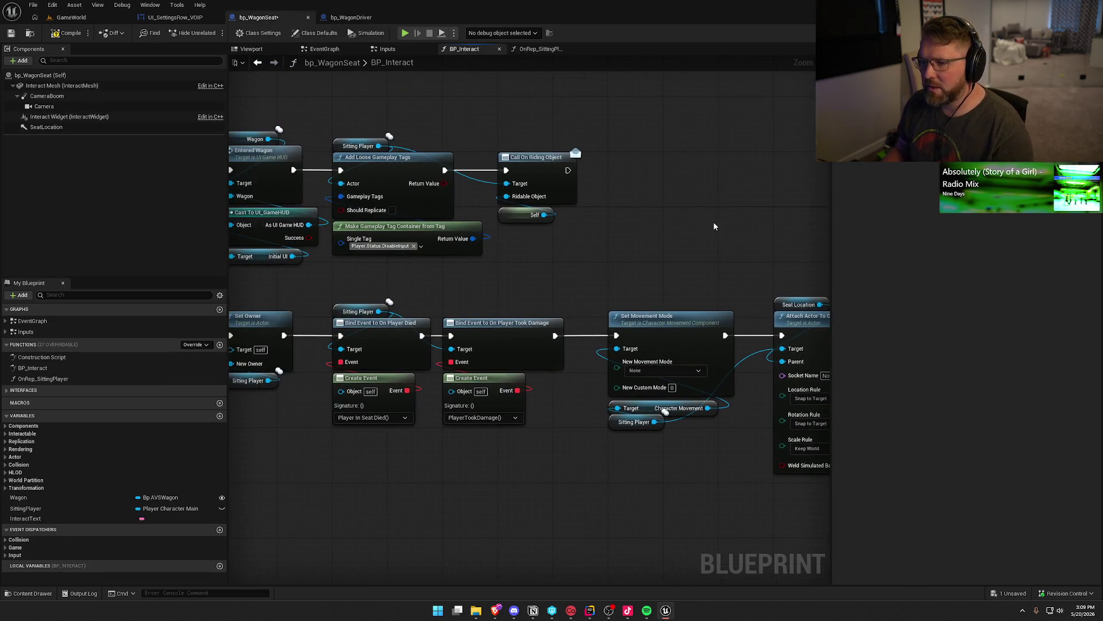
left_click(66, 33)
left_click_drag(442, 107, 577, 117)
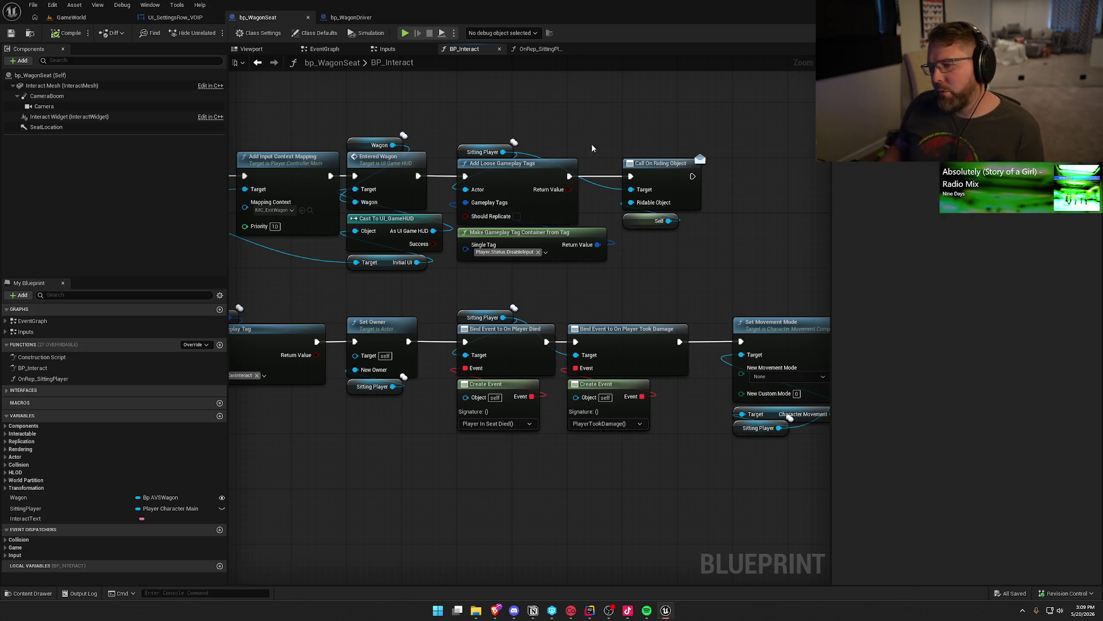
mouse_move(755, 306)
left_mouse_down()
mouse_move(747, 294)
mouse_move(396, 201)
left_mouse_up()
left_click_drag(534, 156, 652, 447)
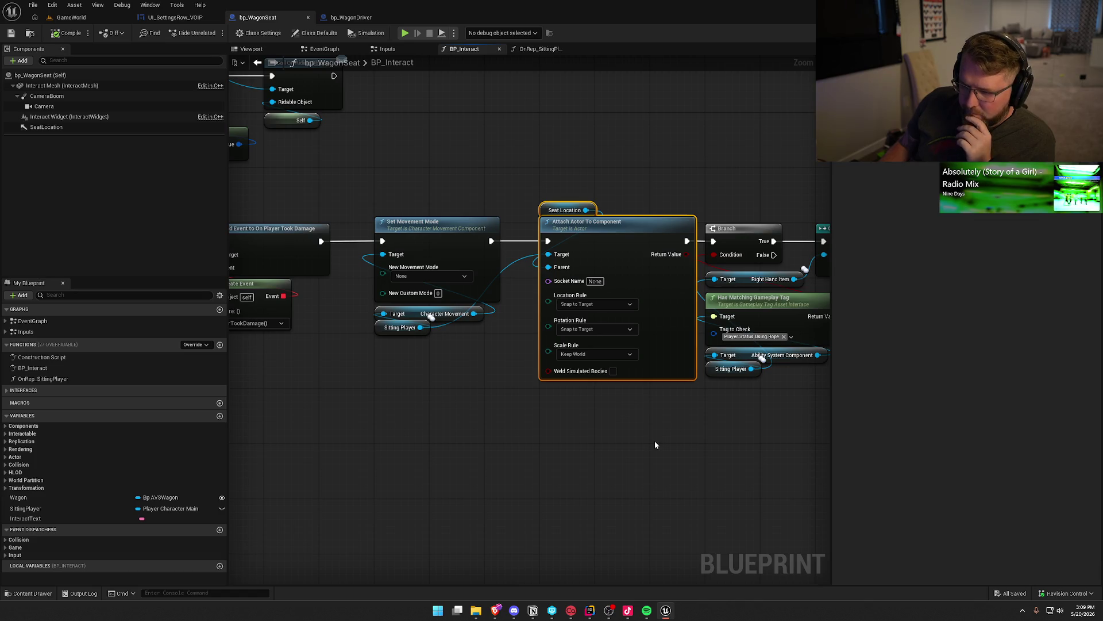
mouse_move(484, 412)
left_mouse_down()
mouse_move(505, 381)
mouse_move(545, 368)
left_mouse_up()
left_click(545, 369)
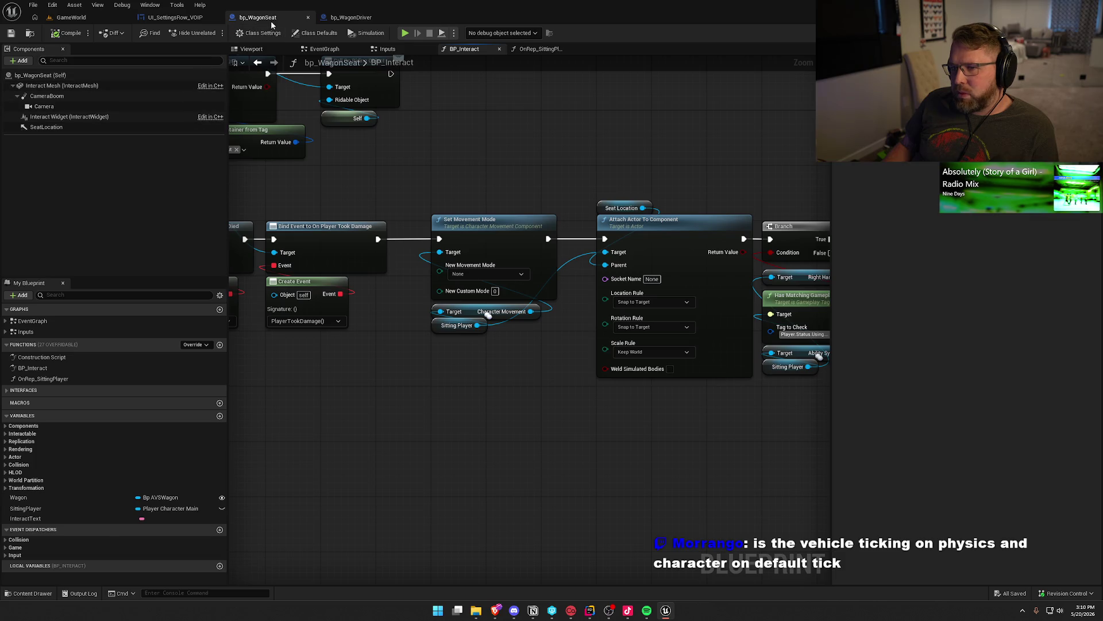
Step: Open bp_Player from Logic > Player, scroll Details to Component Tick, then browse to the Wagon folder
left_click(30, 593)
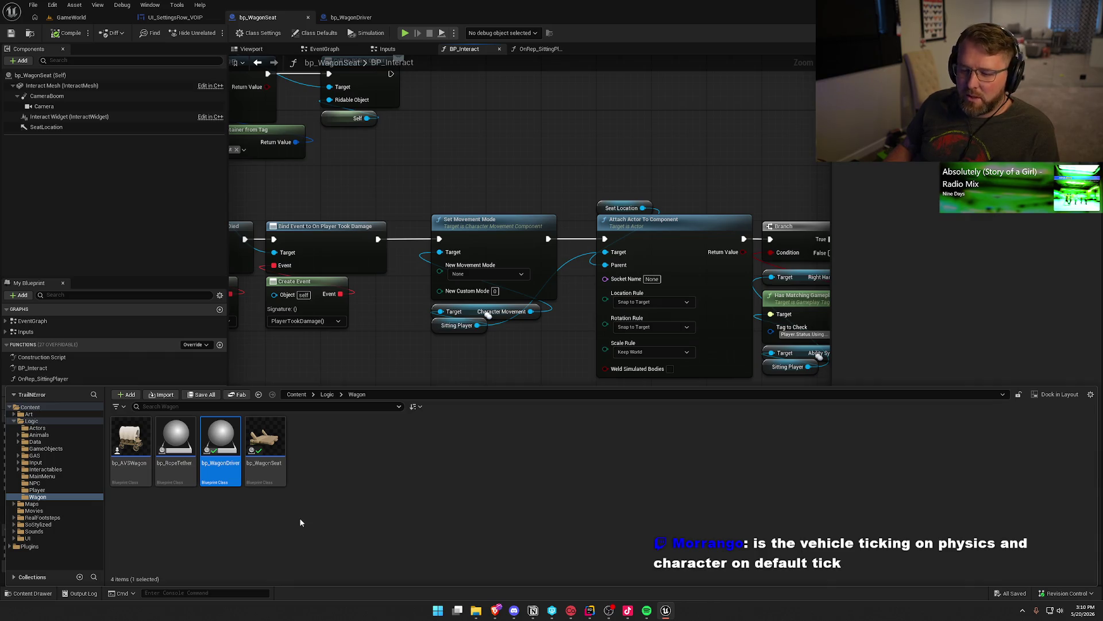
left_click(38, 428)
left_click(37, 489)
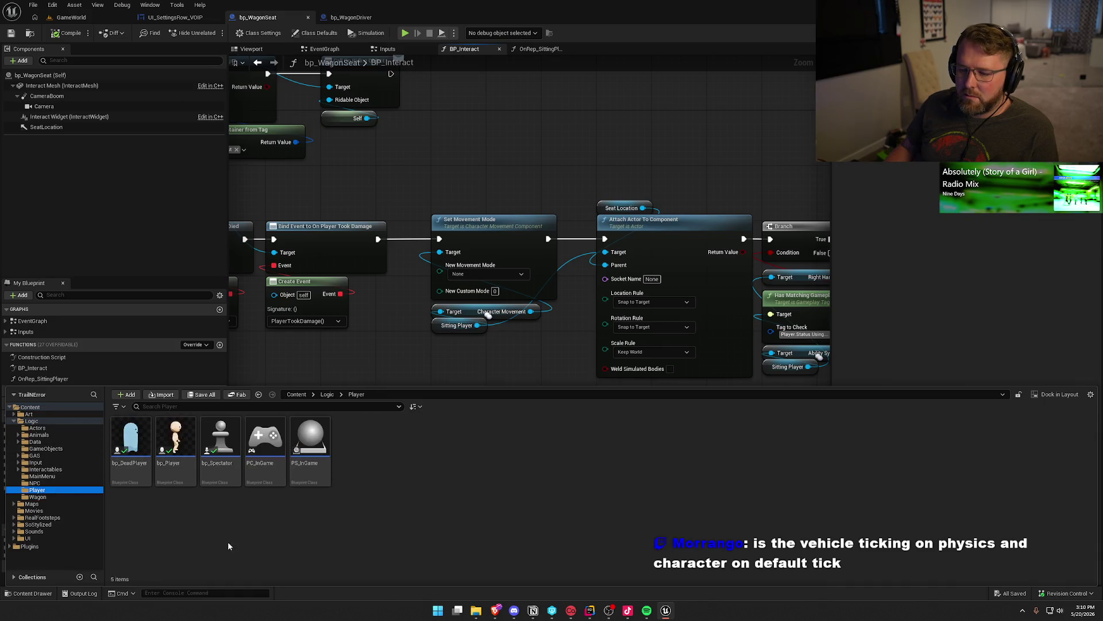
double_click(184, 446)
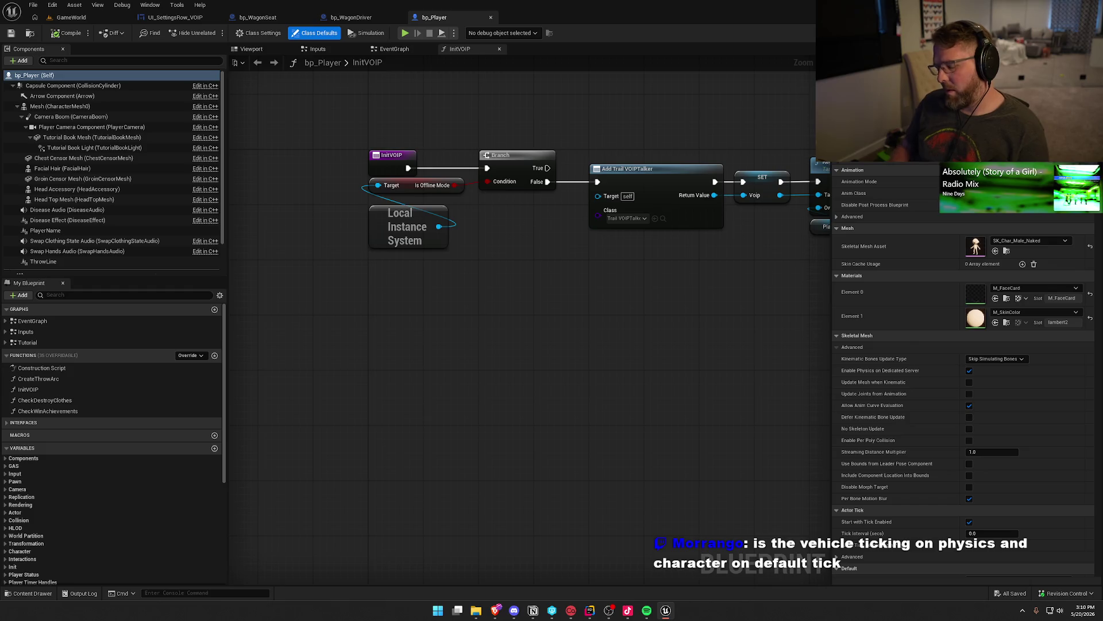
left_click(852, 216)
scroll(966, 344, "down", 10)
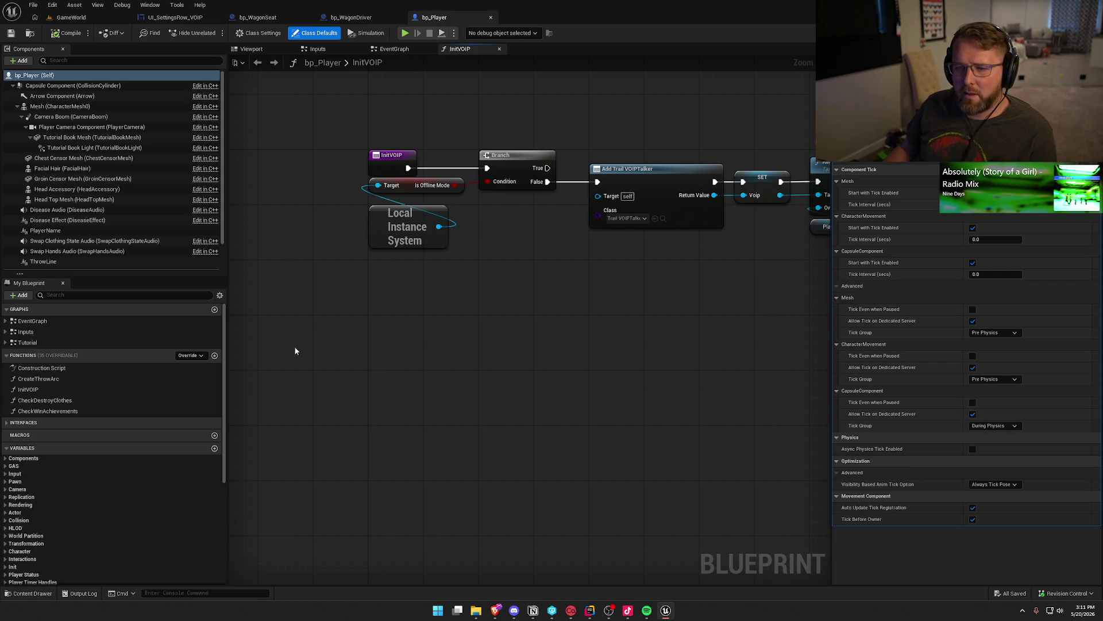
key("ctrl+space")
left_click(100, 497)
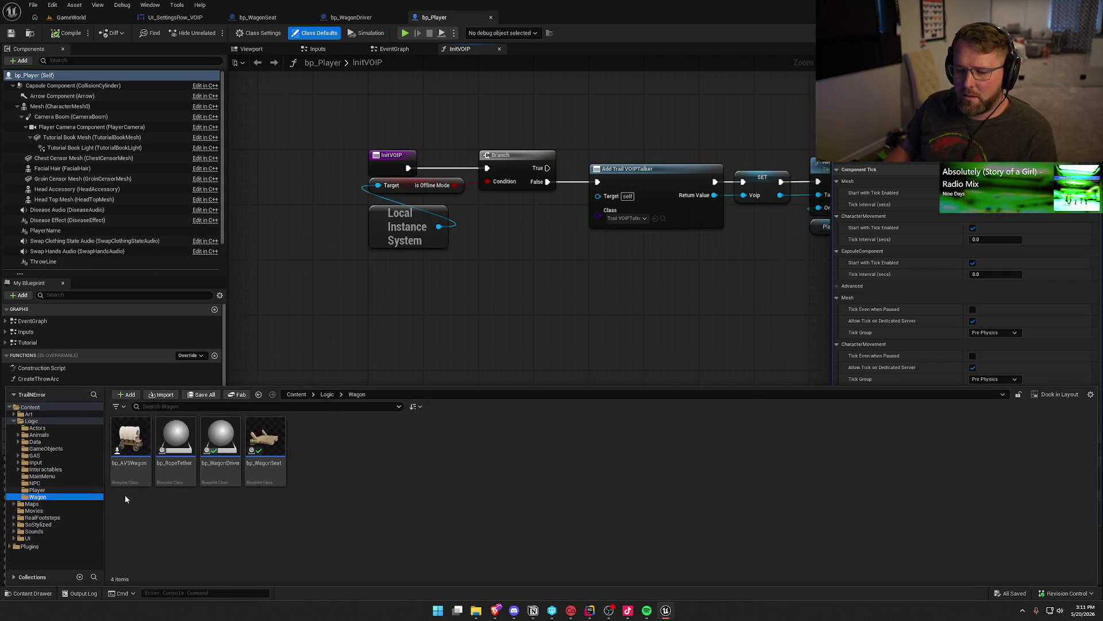
Step: Open bp_AVSWagon, filter its Details for 'tick', then revisit the bp_Player and bp_WagonSeat tabs
double_click(130, 440)
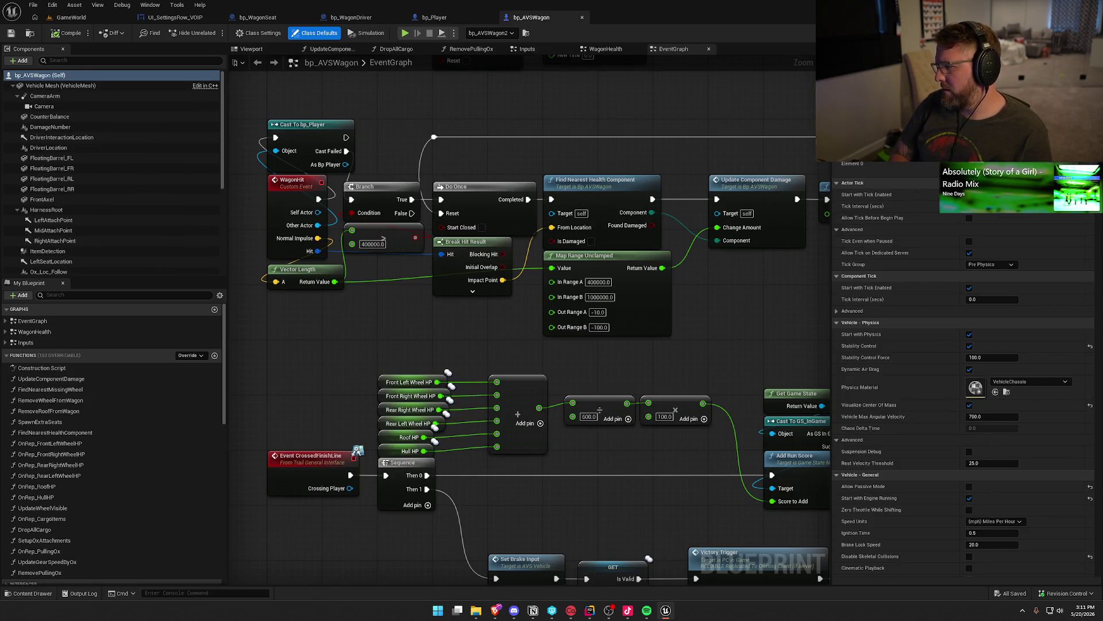
type("tick")
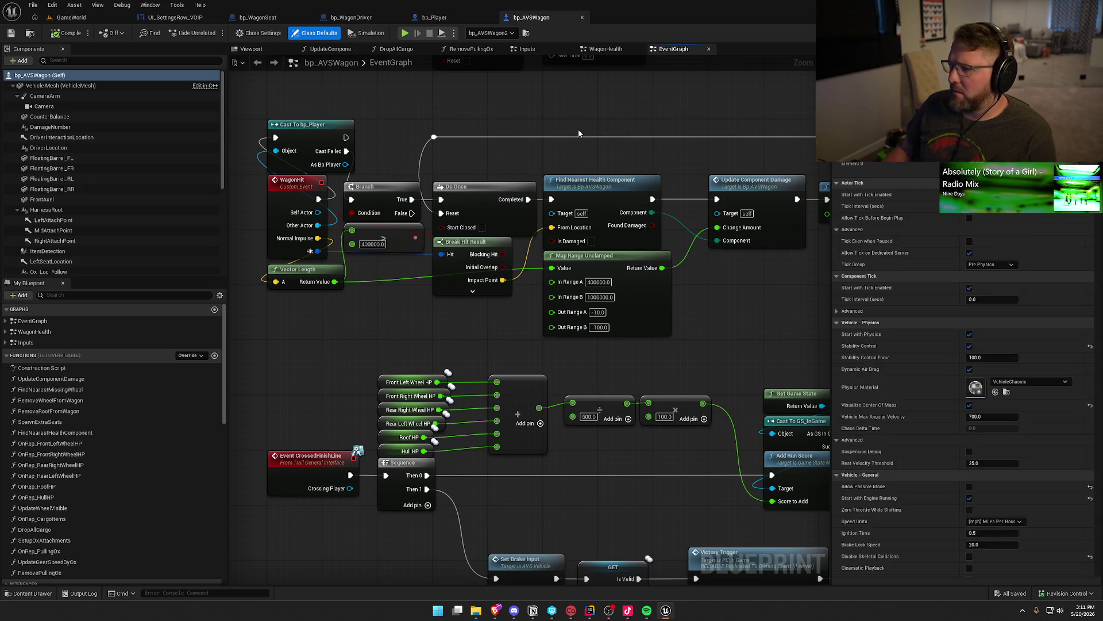
left_click(434, 17)
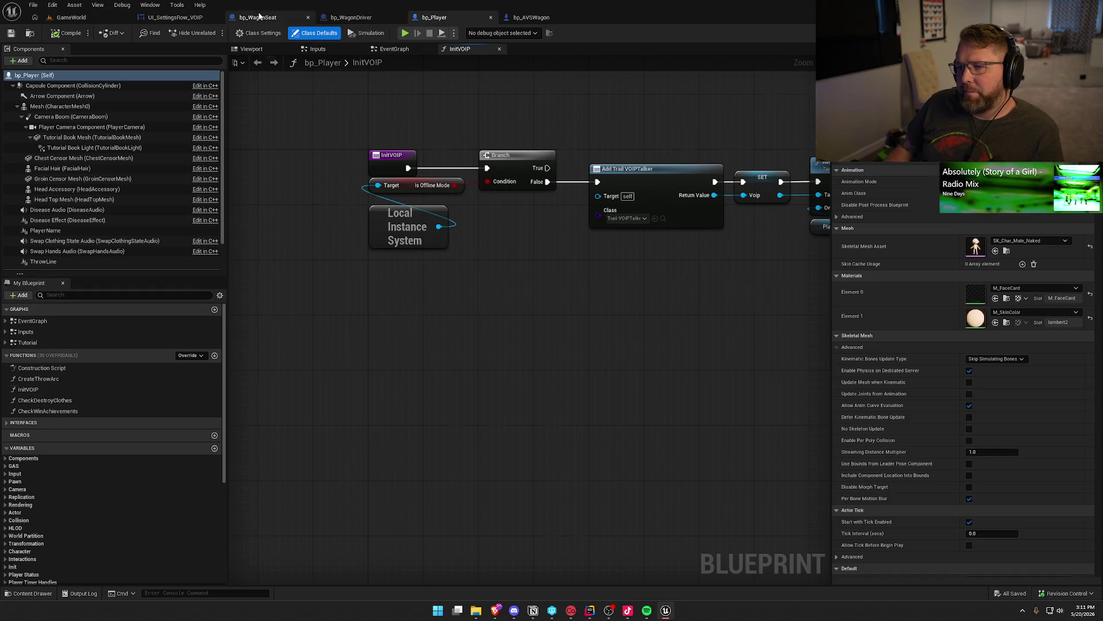
left_click(258, 18)
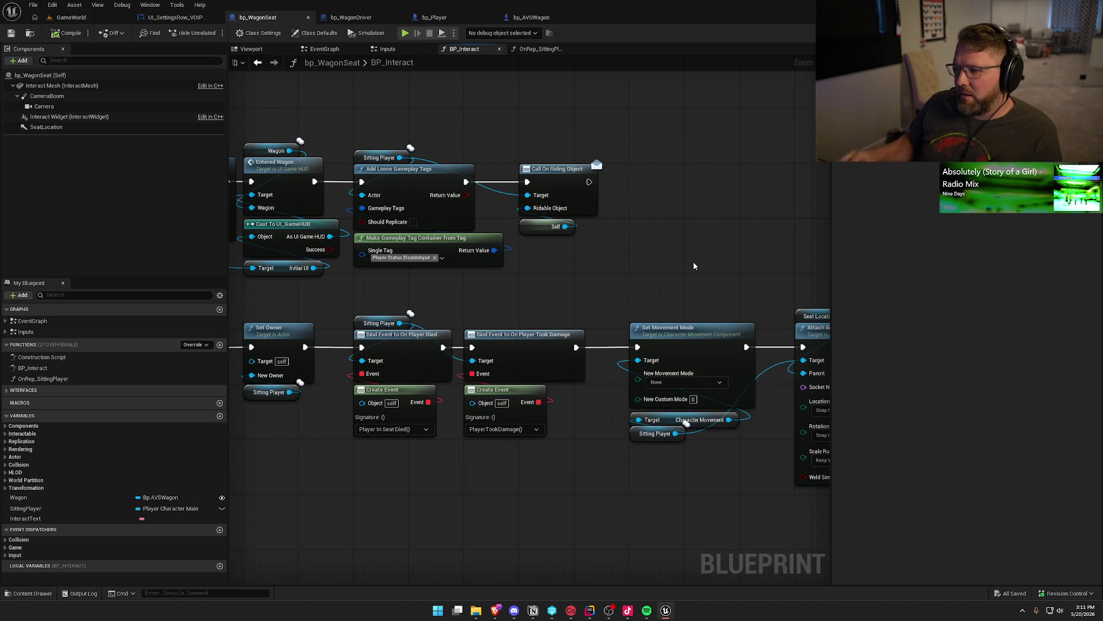
mouse_move(669, 247)
left_mouse_down()
mouse_move(540, 206)
mouse_move(469, 162)
left_mouse_up()
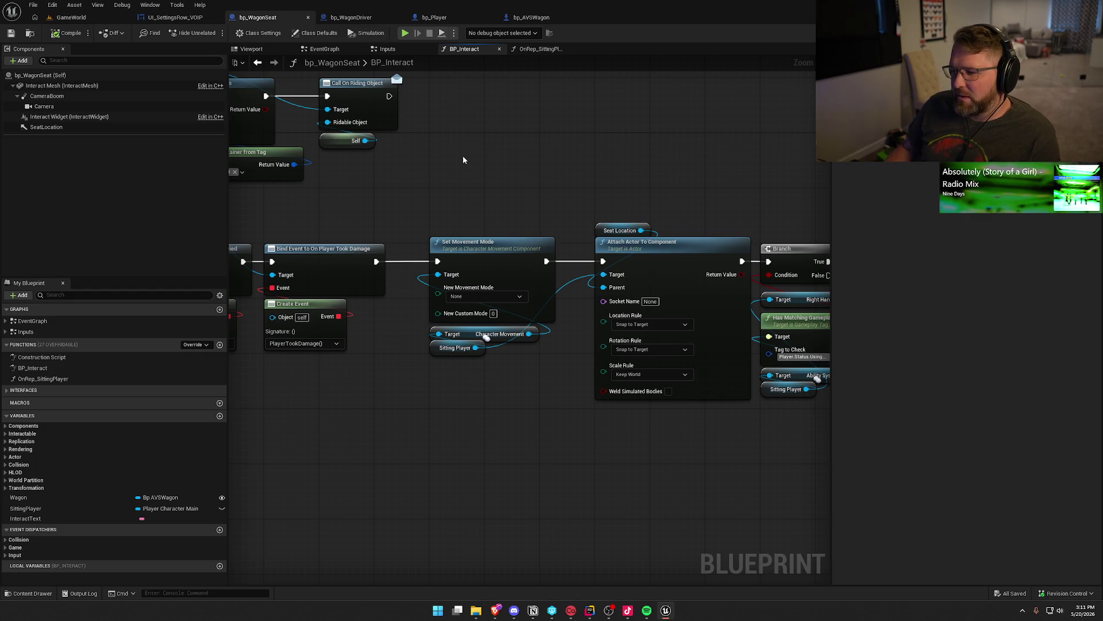
left_click_drag(463, 156, 422, 156)
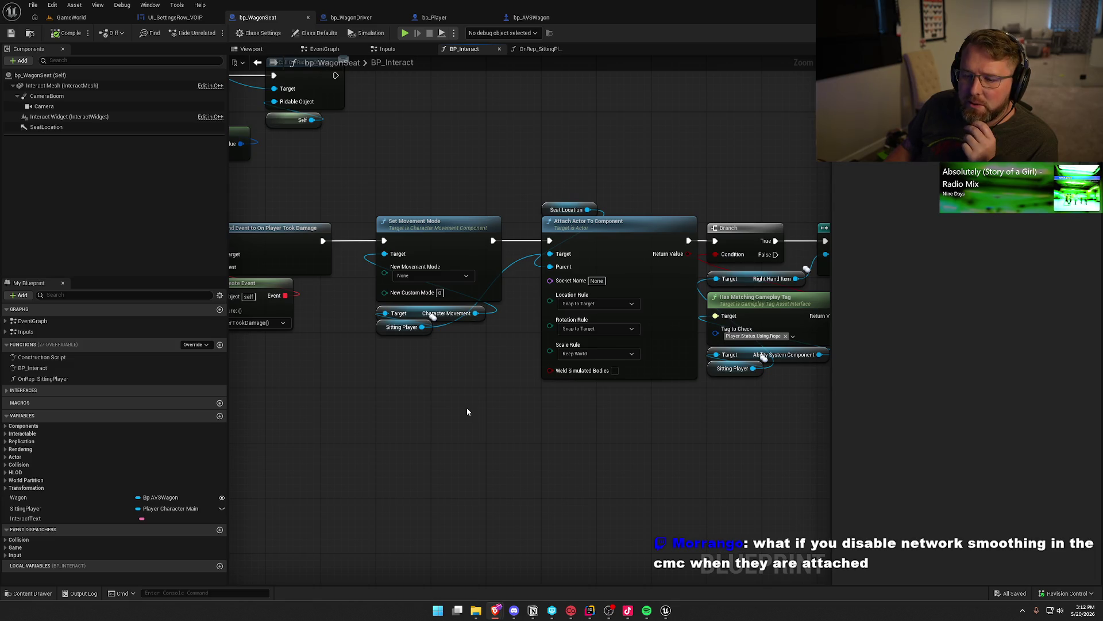
left_click_drag(474, 409, 529, 426)
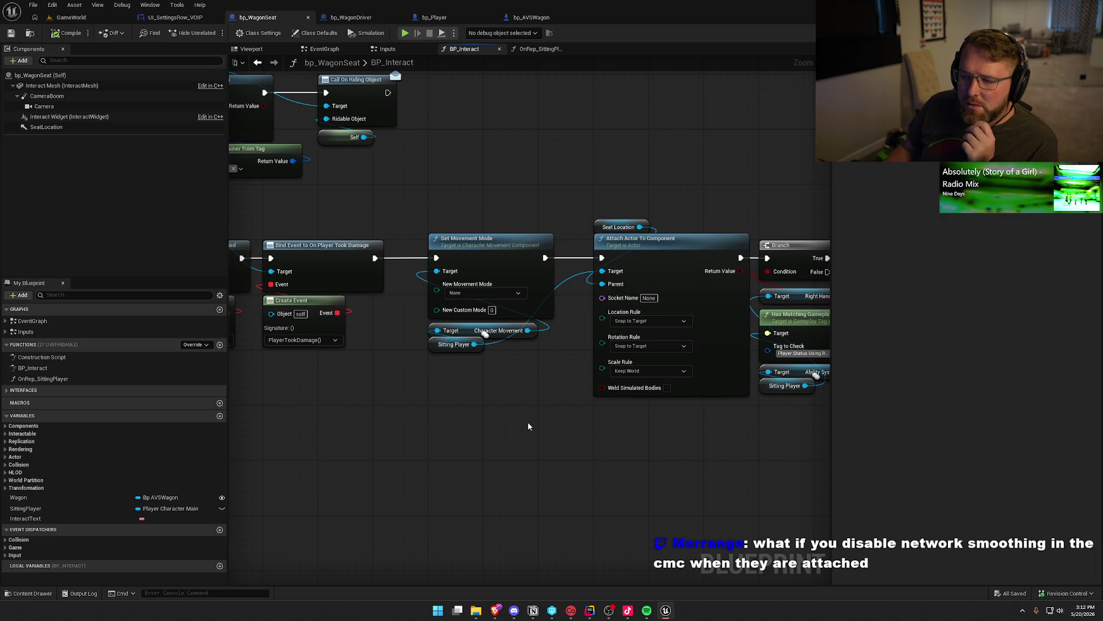
Step: Inspect bp_Player's Character Movement (CharMoveComp) details, then return to bp_WagonSeat's BP_Interact graph
left_click(442, 18)
scroll(86, 230, "down", 3)
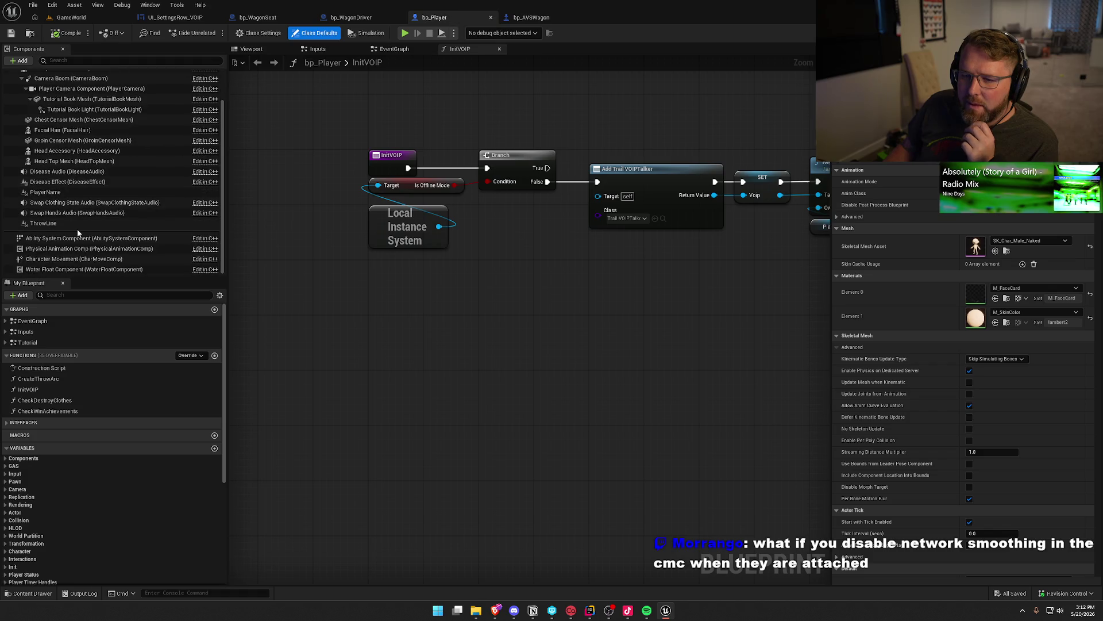
left_click(74, 258)
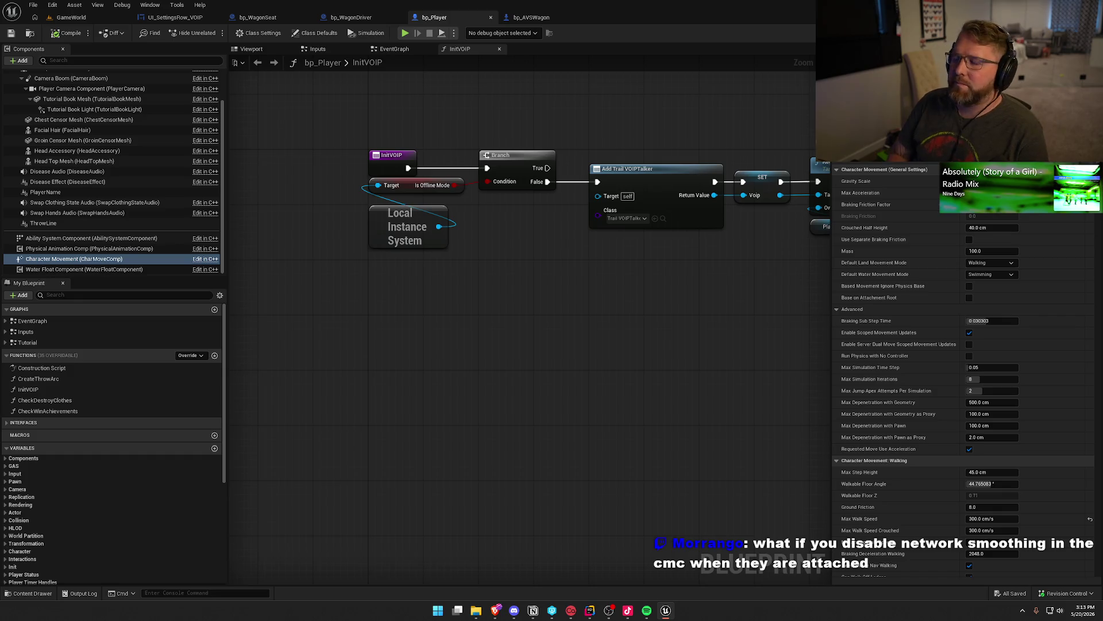
scroll(966, 374, "down", 15)
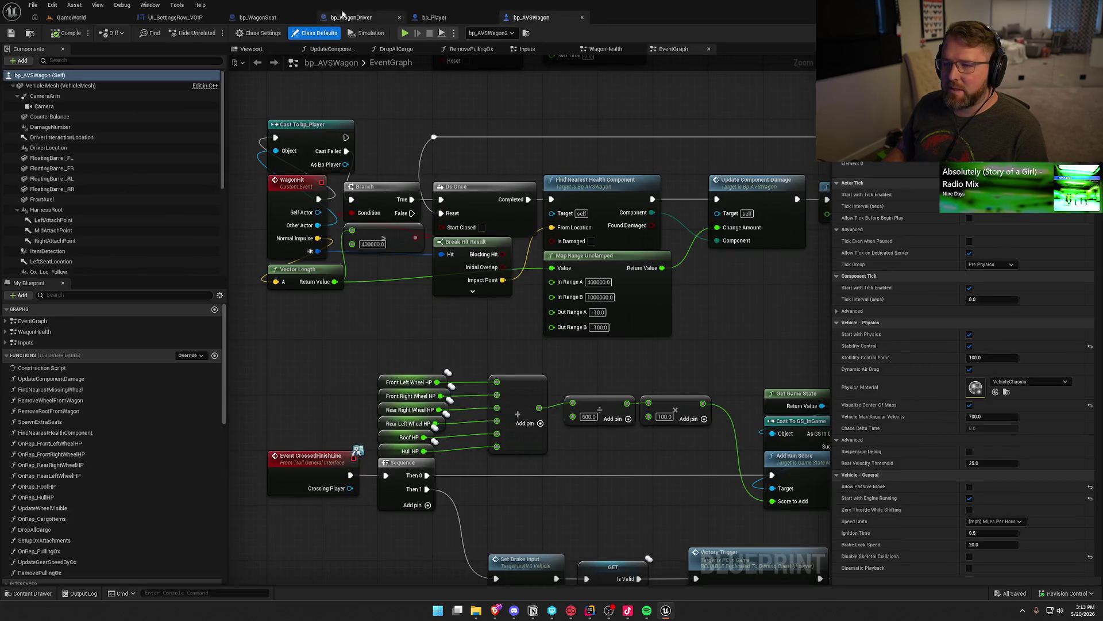
left_click(267, 21)
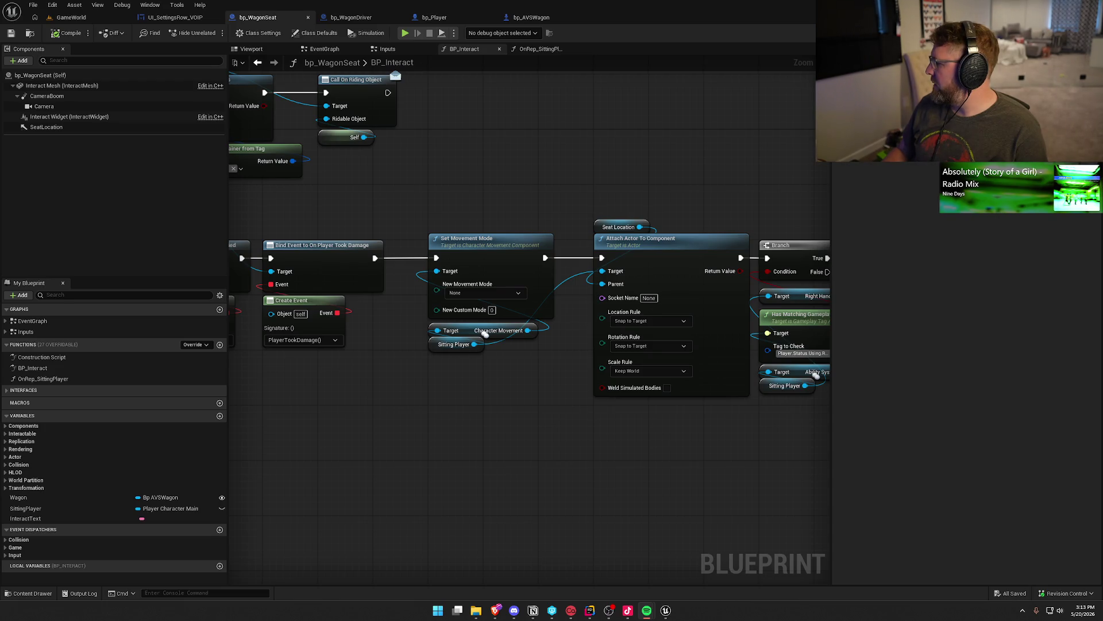
Step: Pan through BP_Interact from the Enable Input node to the Attach Actor To Component section
left_click_drag(465, 457, 556, 470)
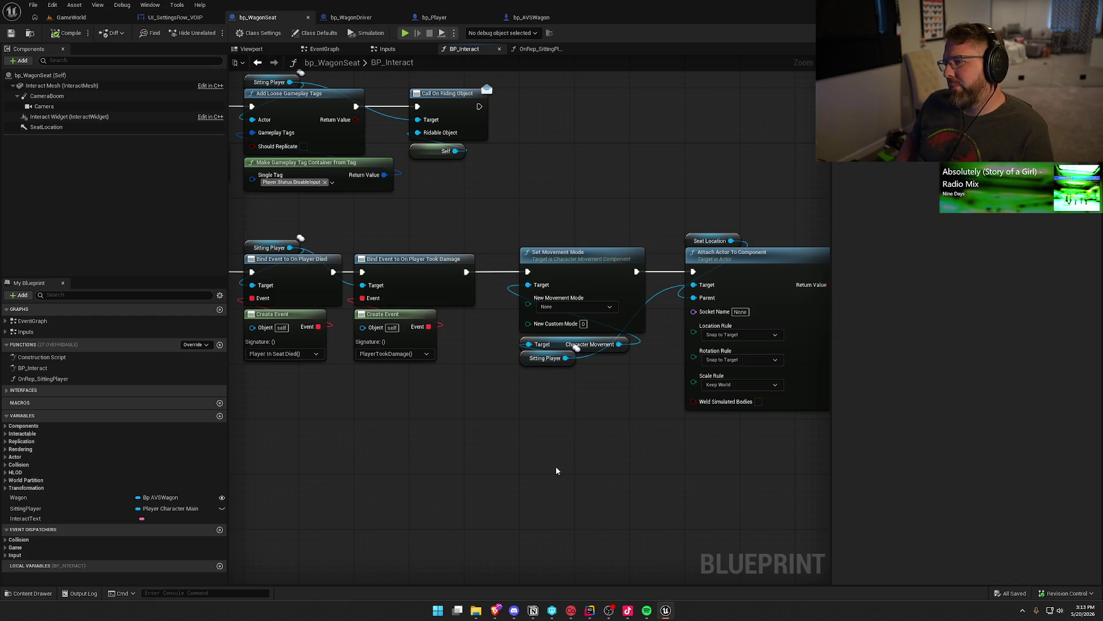
scroll(495, 323, "down", 1)
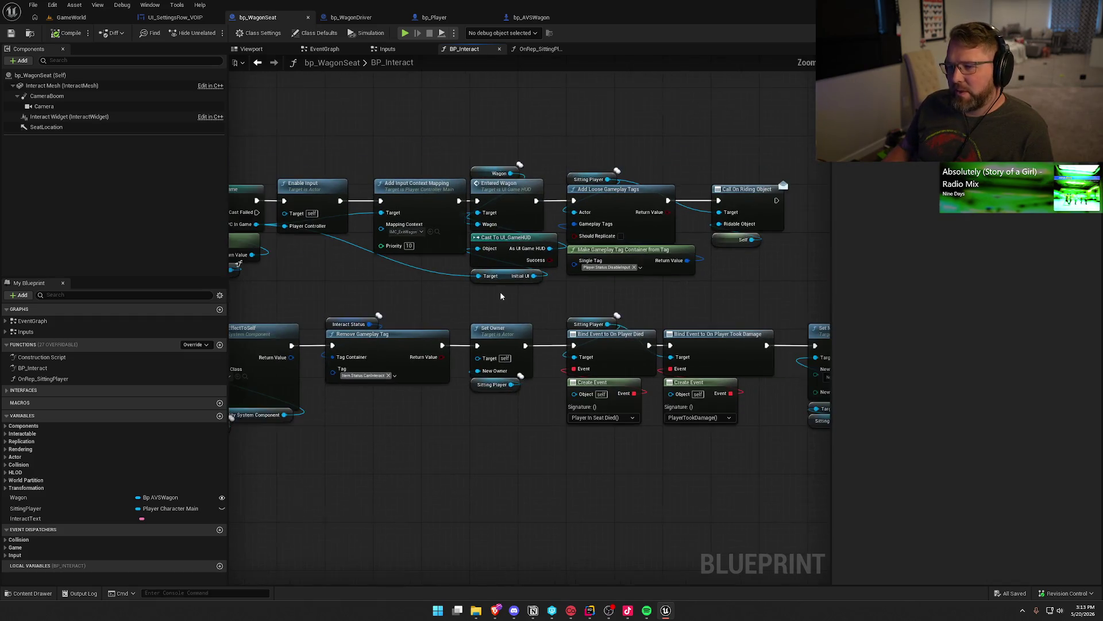
left_click_drag(501, 292, 585, 254)
scroll(585, 254, "down", 2)
mouse_move(297, 120)
left_mouse_down()
mouse_move(621, 251)
mouse_move(784, 255)
left_mouse_up()
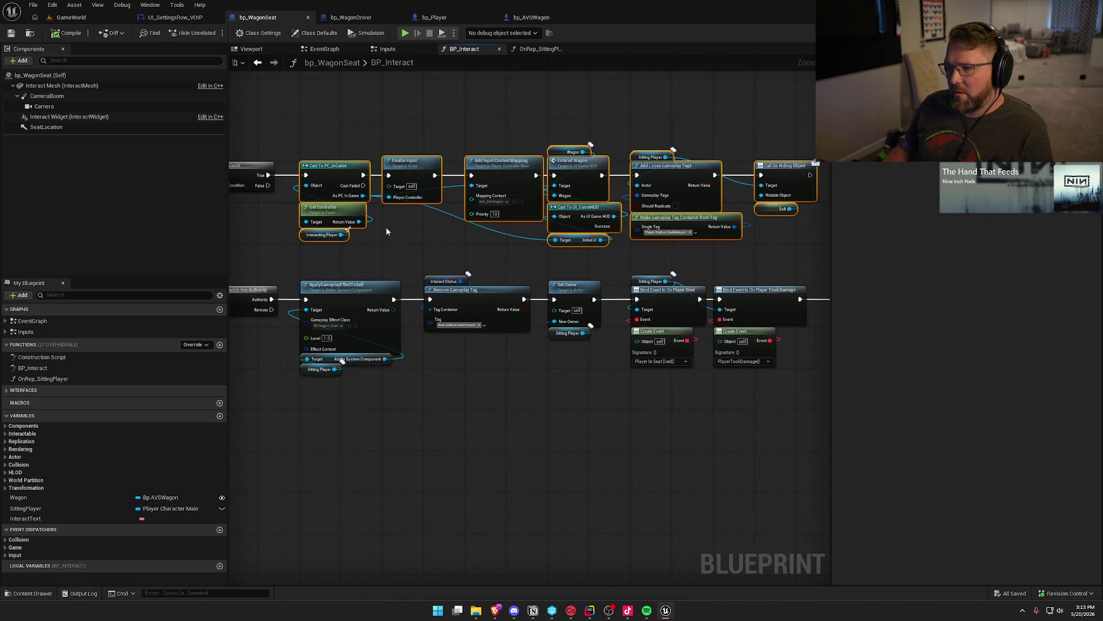
left_click(414, 231)
left_click_drag(381, 150, 426, 234)
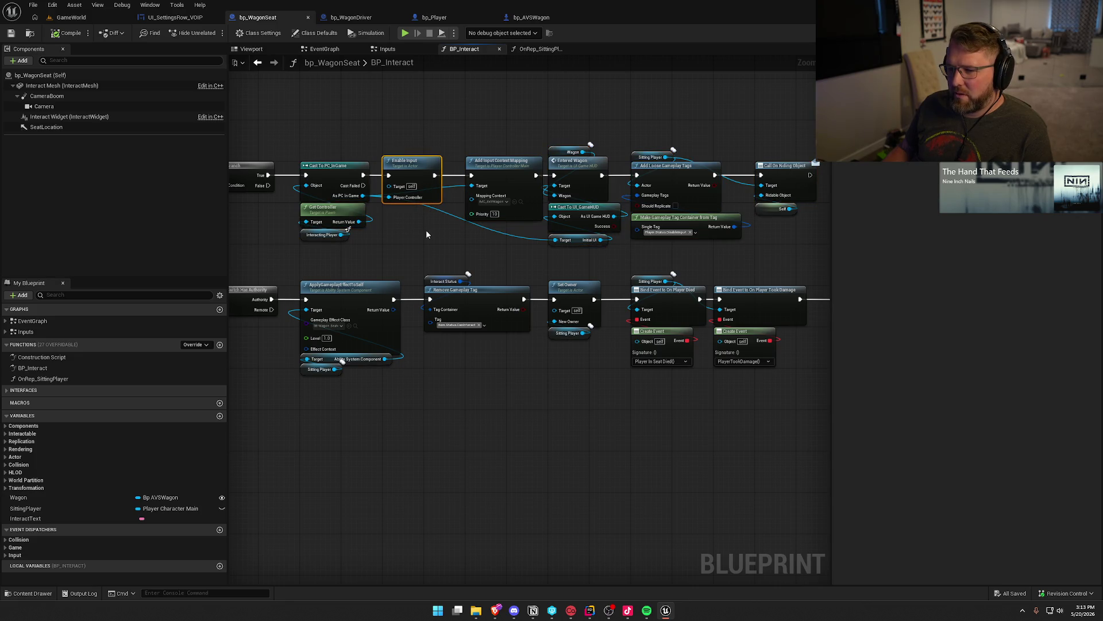
left_click(426, 231)
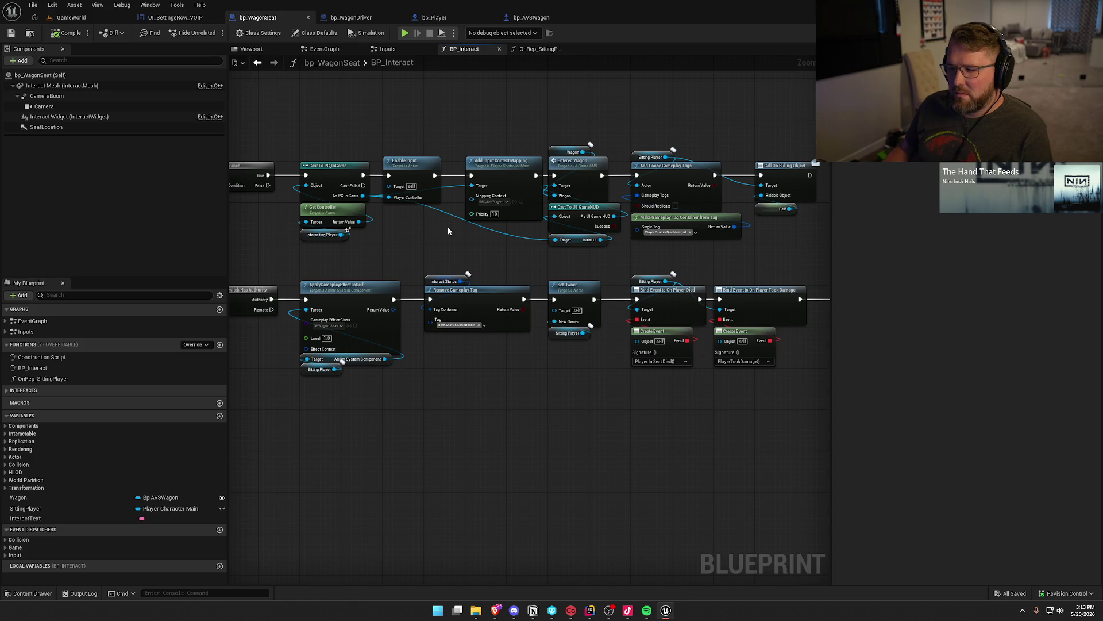
left_click_drag(447, 227, 395, 246)
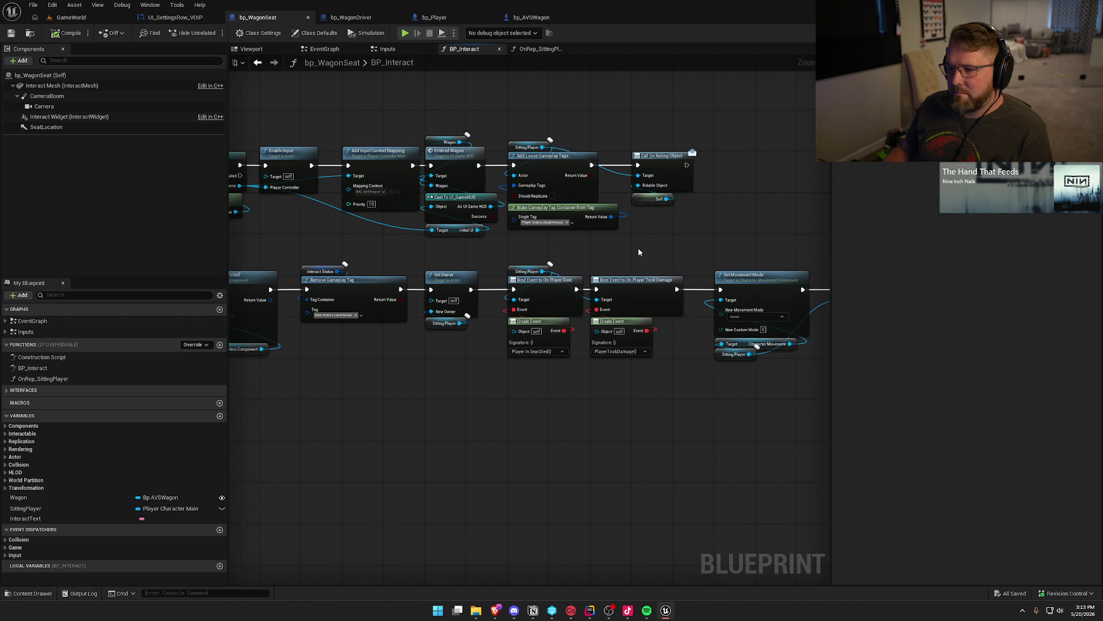
left_click_drag(719, 239, 496, 197)
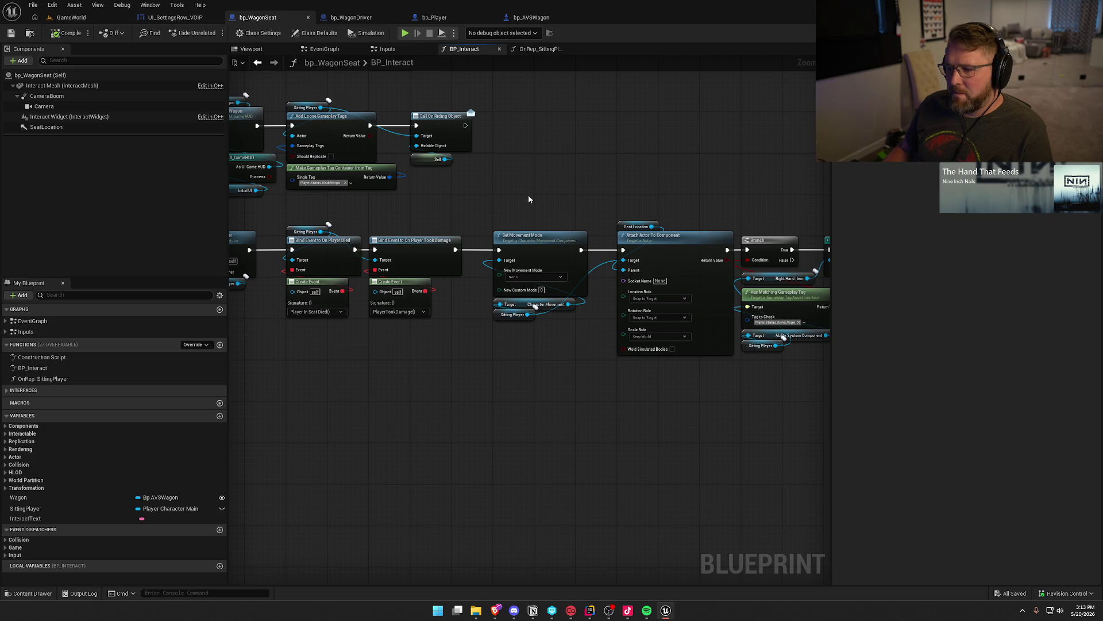
mouse_move(547, 195)
left_mouse_down()
mouse_move(377, 194)
mouse_move(528, 217)
left_mouse_up()
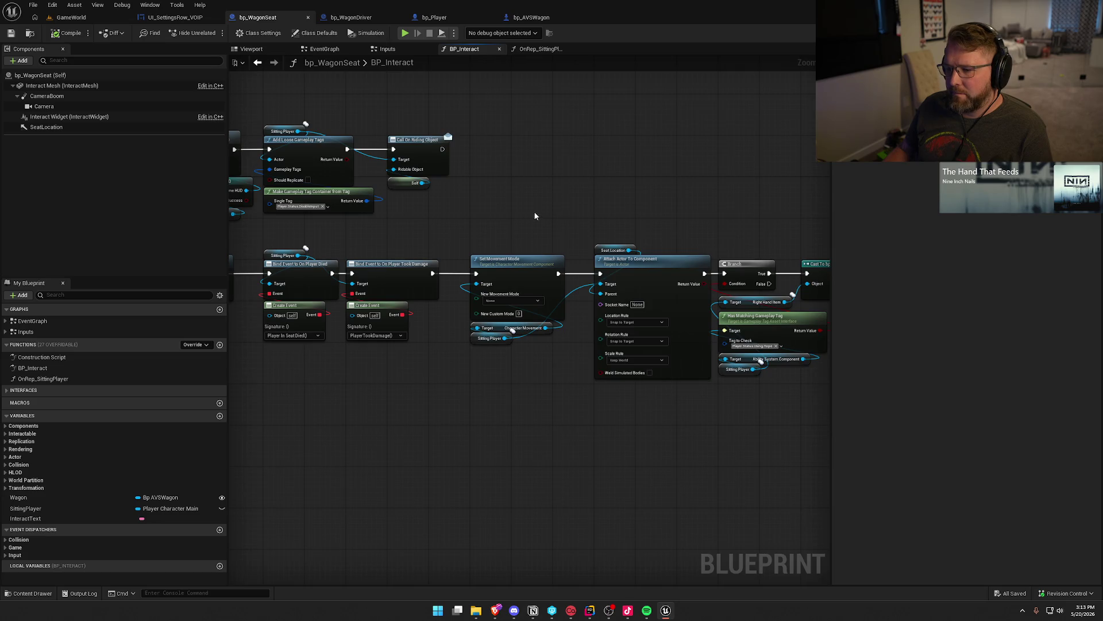
Step: Copy Seat Location and Attach Actor To Component, place the copy above the original, and compile
left_click_drag(594, 233, 629, 268)
key("ctrl+c")
key("ctrl+v")
mouse_move(545, 180)
left_mouse_down()
mouse_move(493, 118)
mouse_move(298, 132)
left_mouse_up()
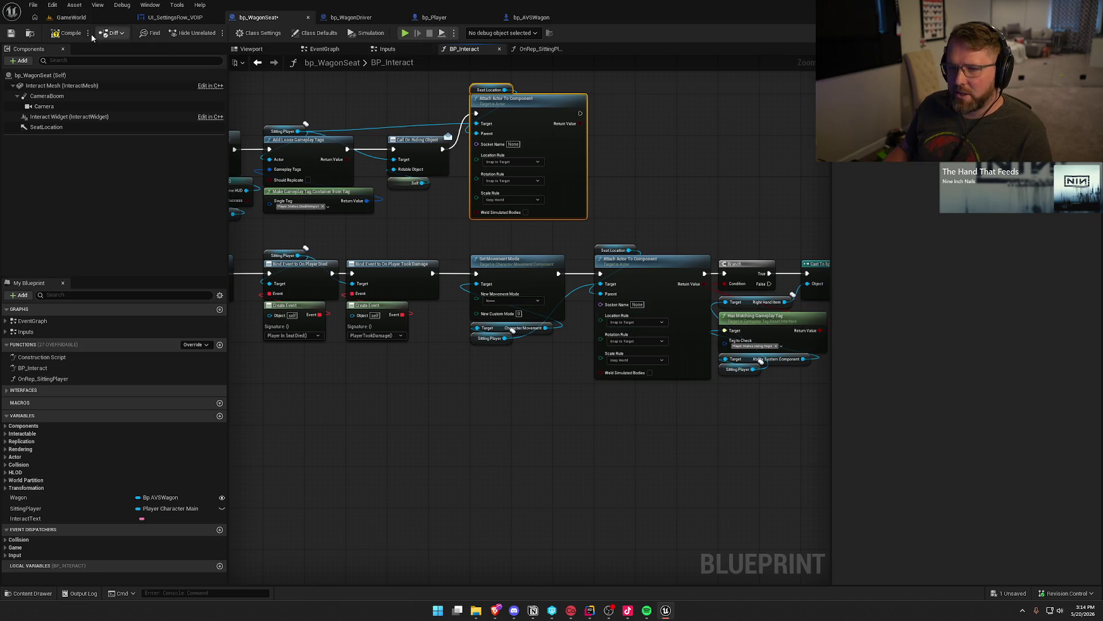
left_click(68, 32)
Step: Start a Play In Editor session on the GameWorld level and regain control of the game
left_click(71, 17)
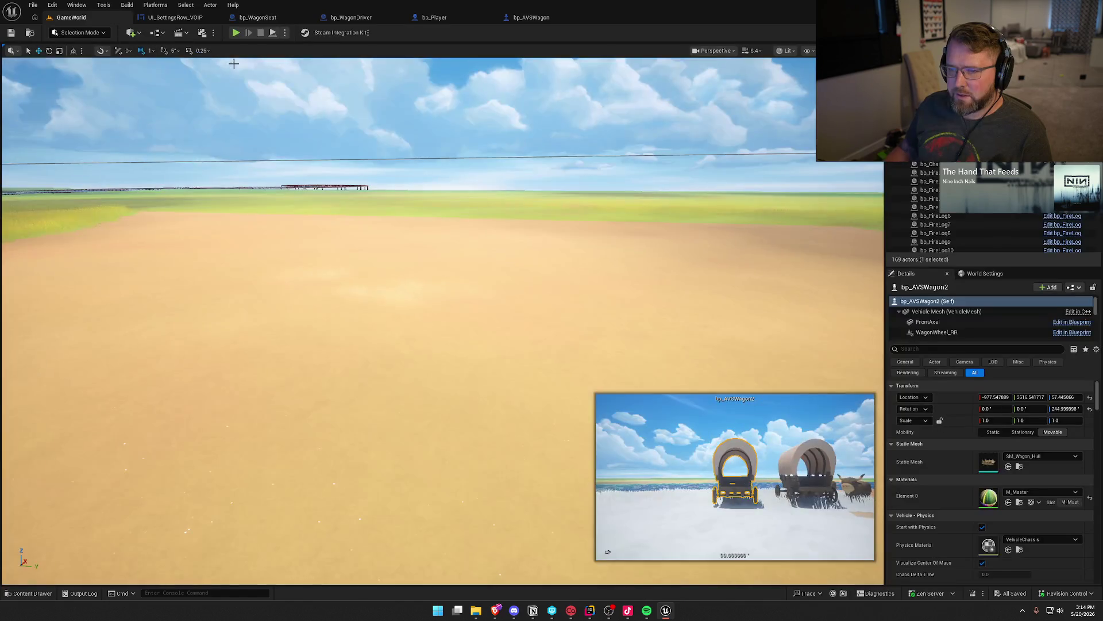
key("alt+p")
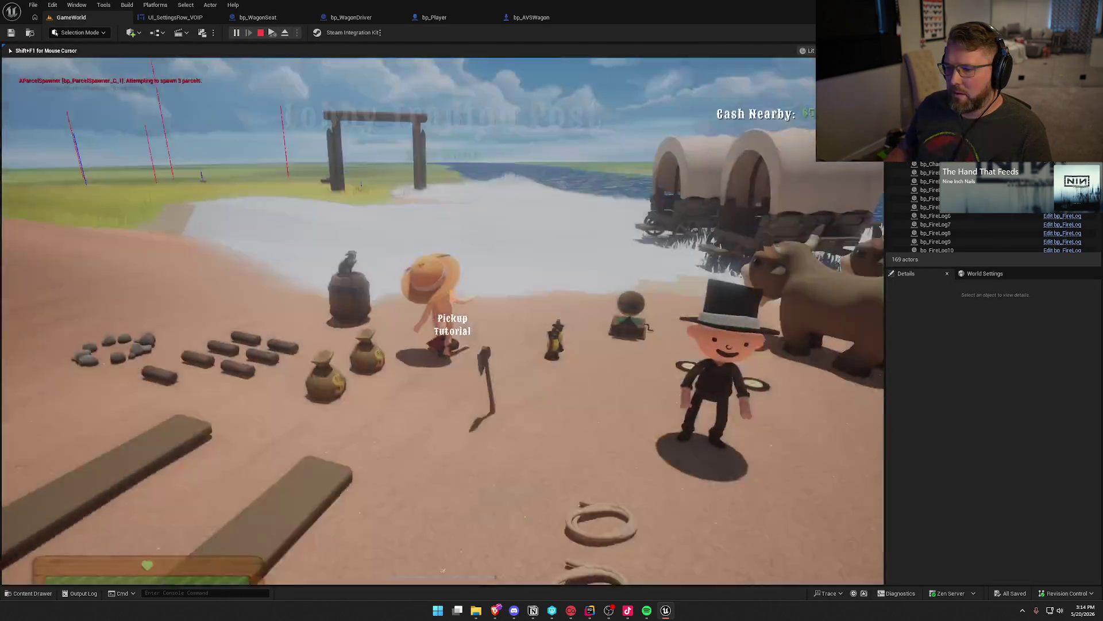
key("super")
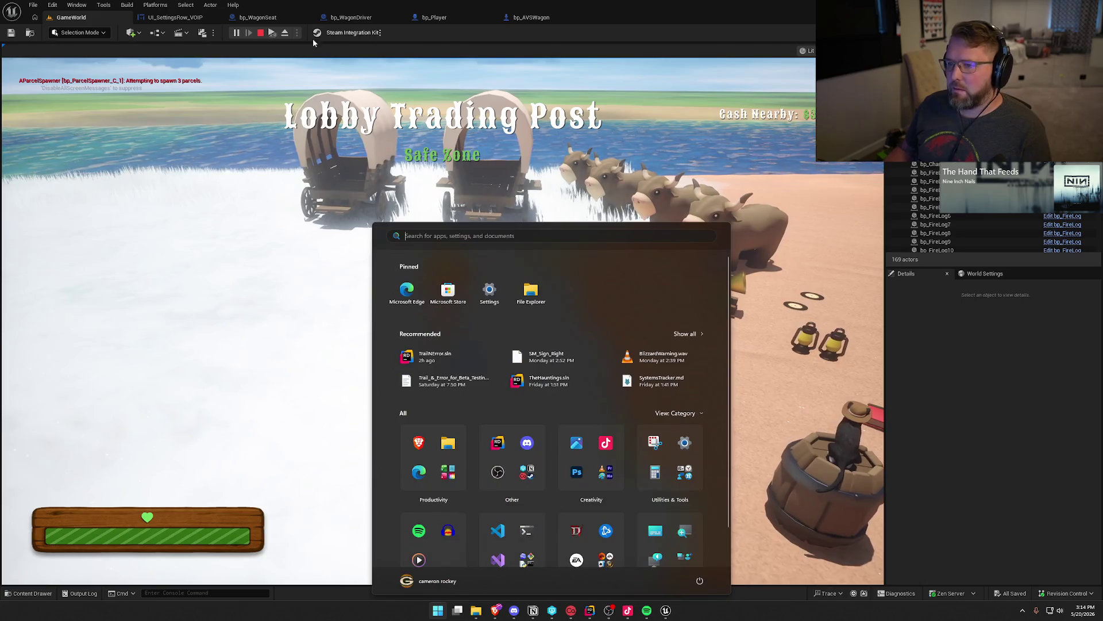
key("super")
left_click(756, 274)
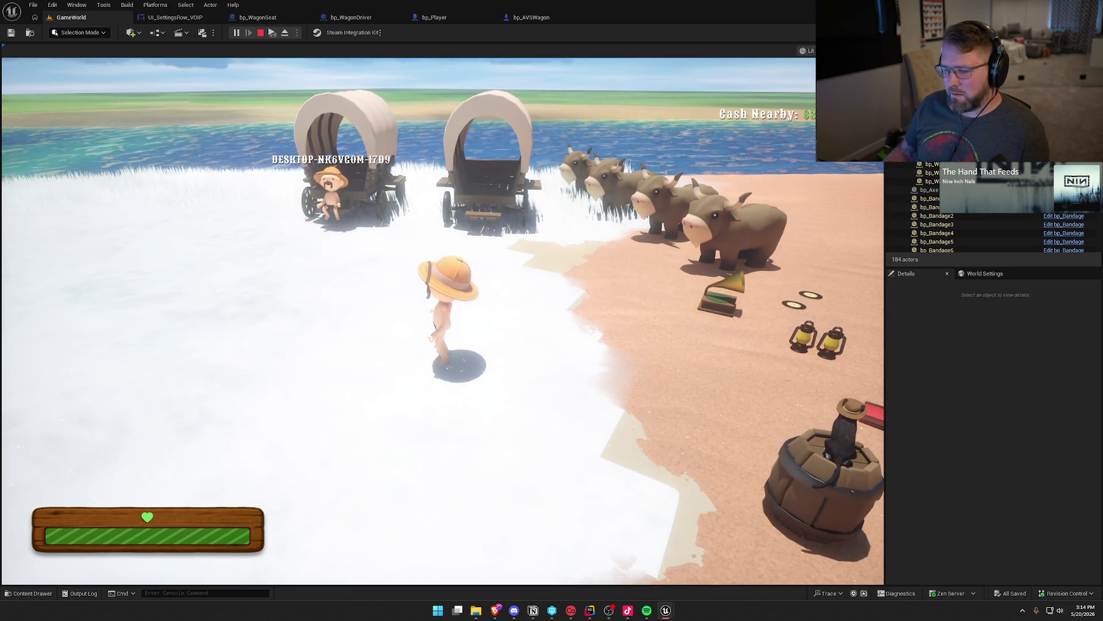
key("super")
key("super")
Step: Ride the ox over to the wagons and dismount beside them
key("w")
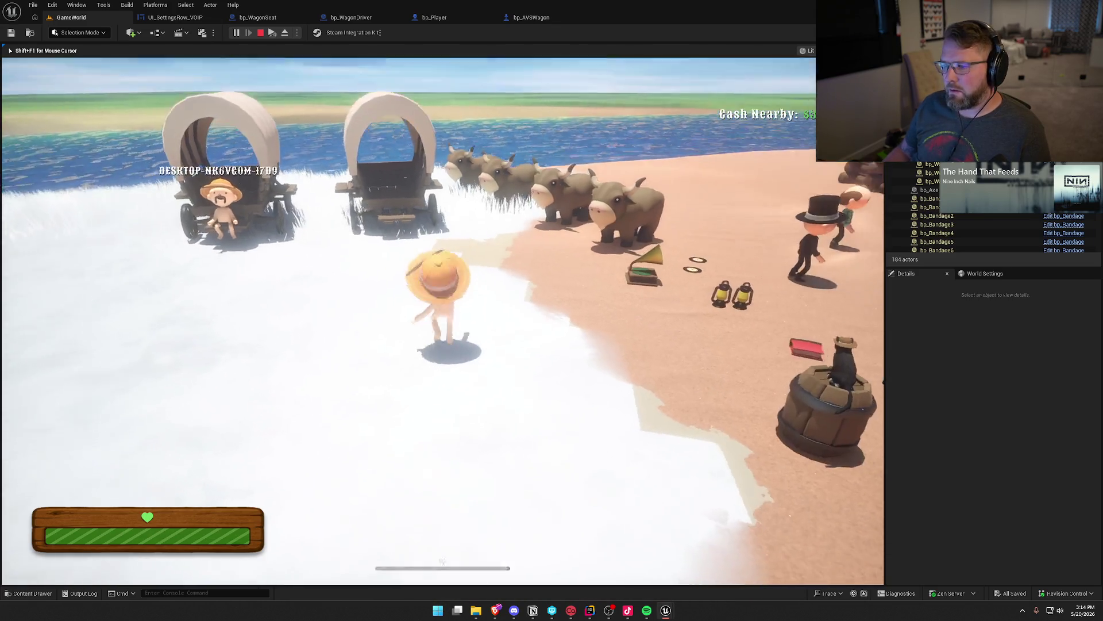
key("e")
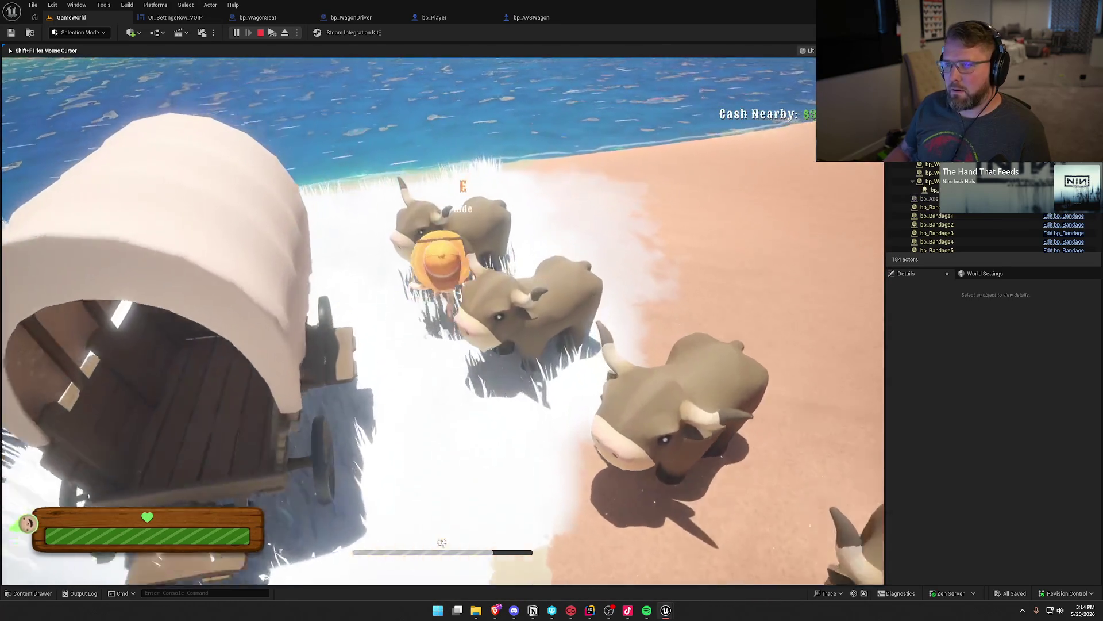
key("w")
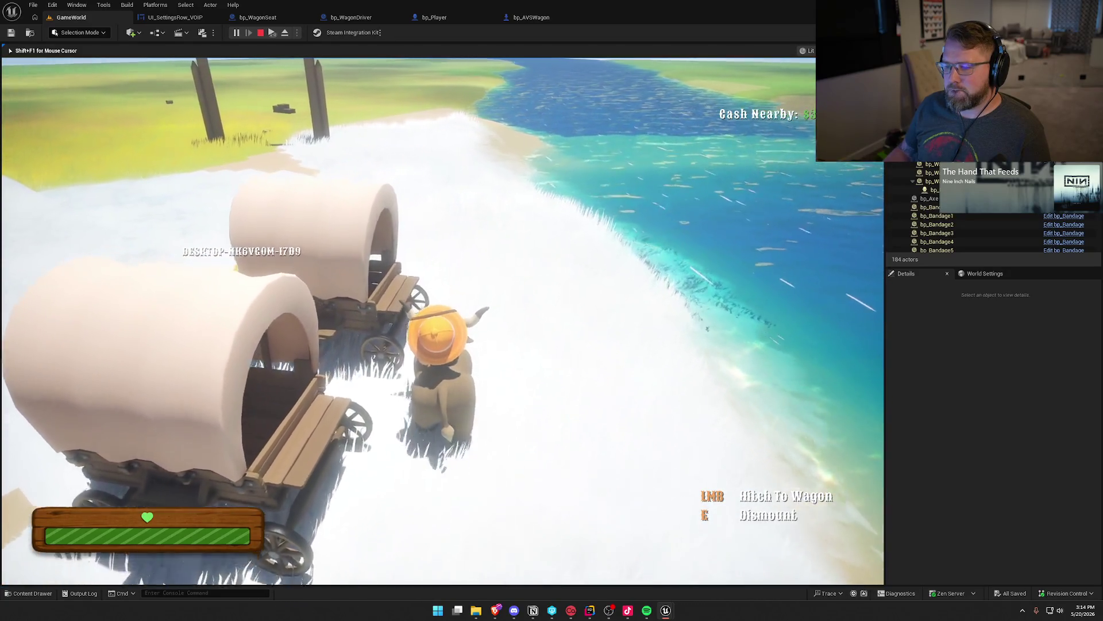
key("e")
key("e")
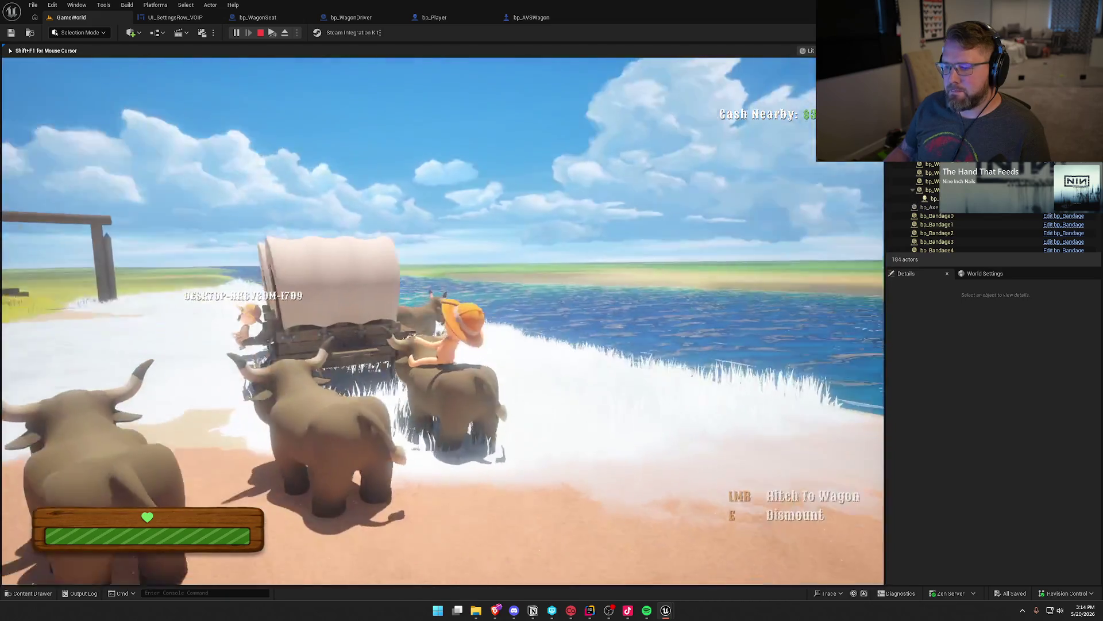
key("a")
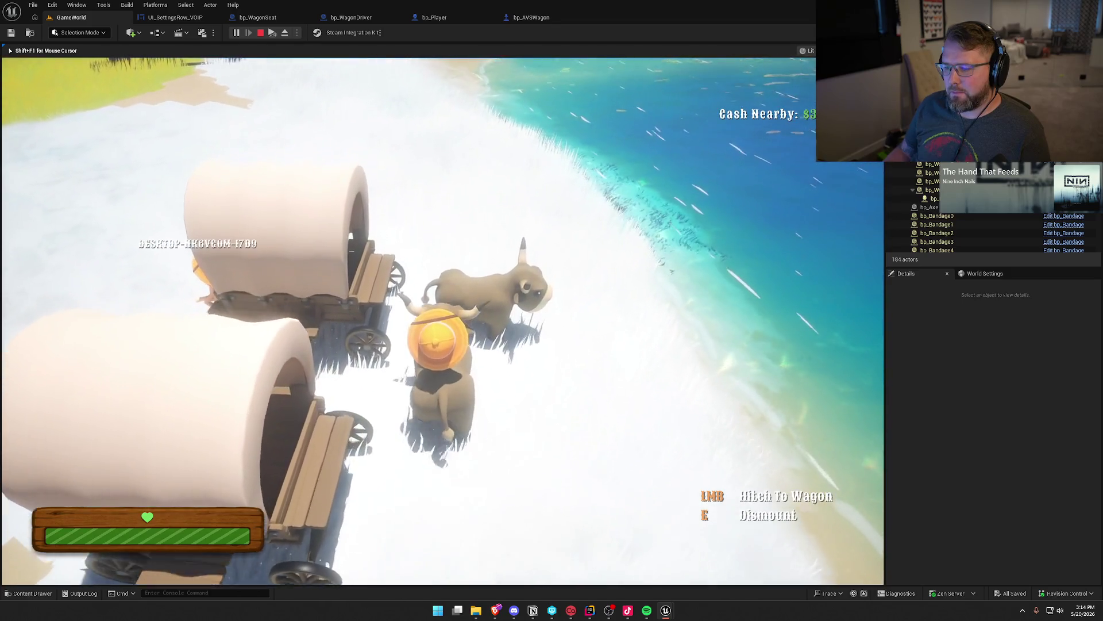
key("e")
key("e")
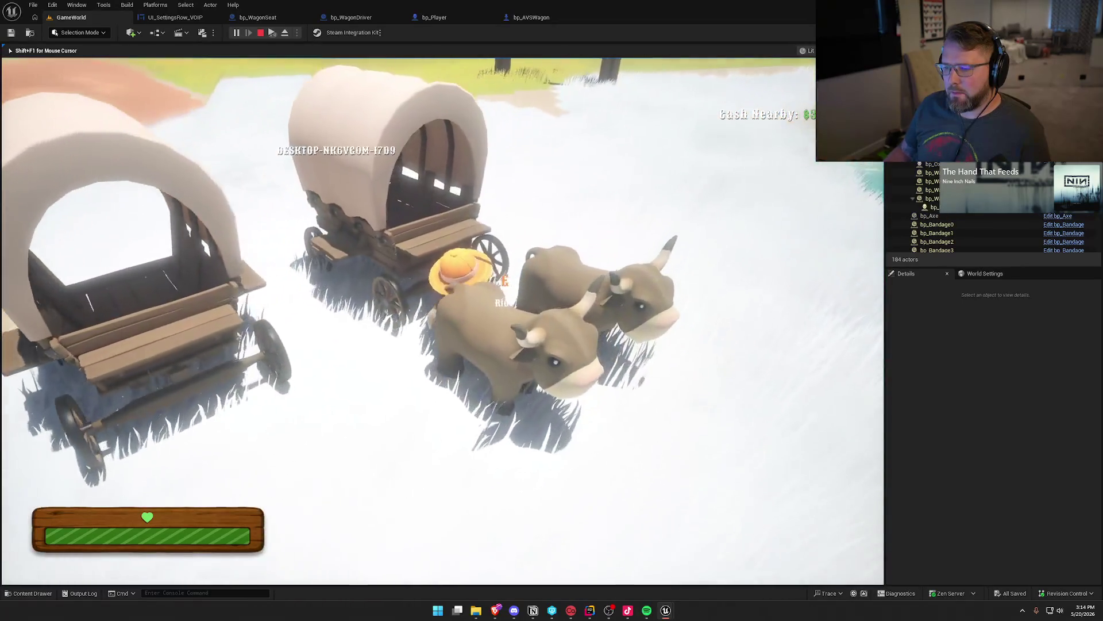
Step: Take the driver's seat, drive along the beach and turn inland, then end the session
key("w")
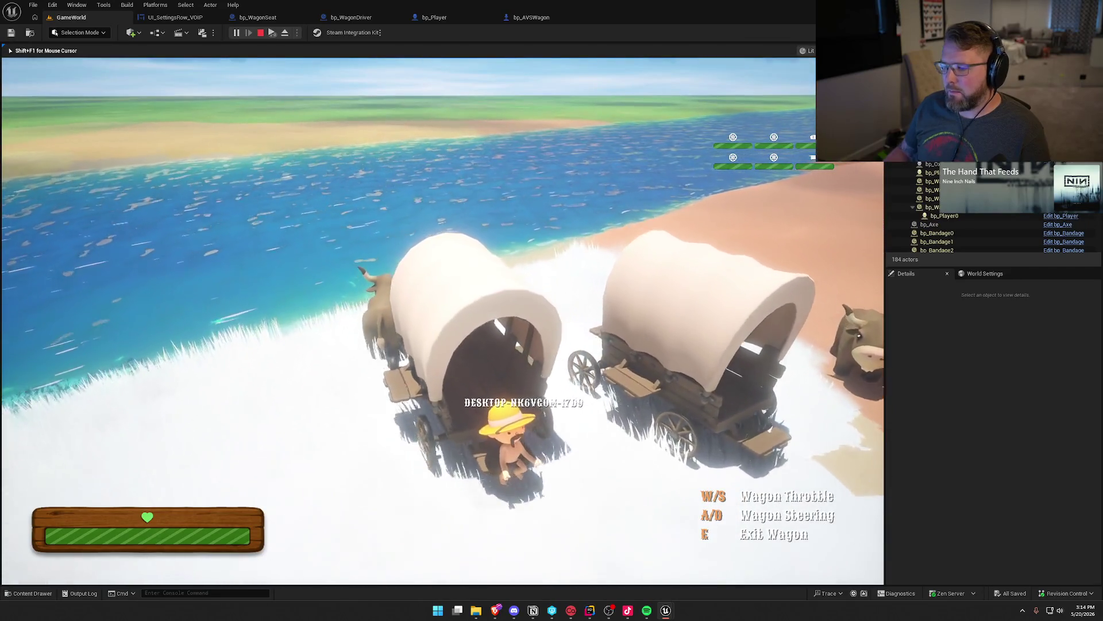
key("d")
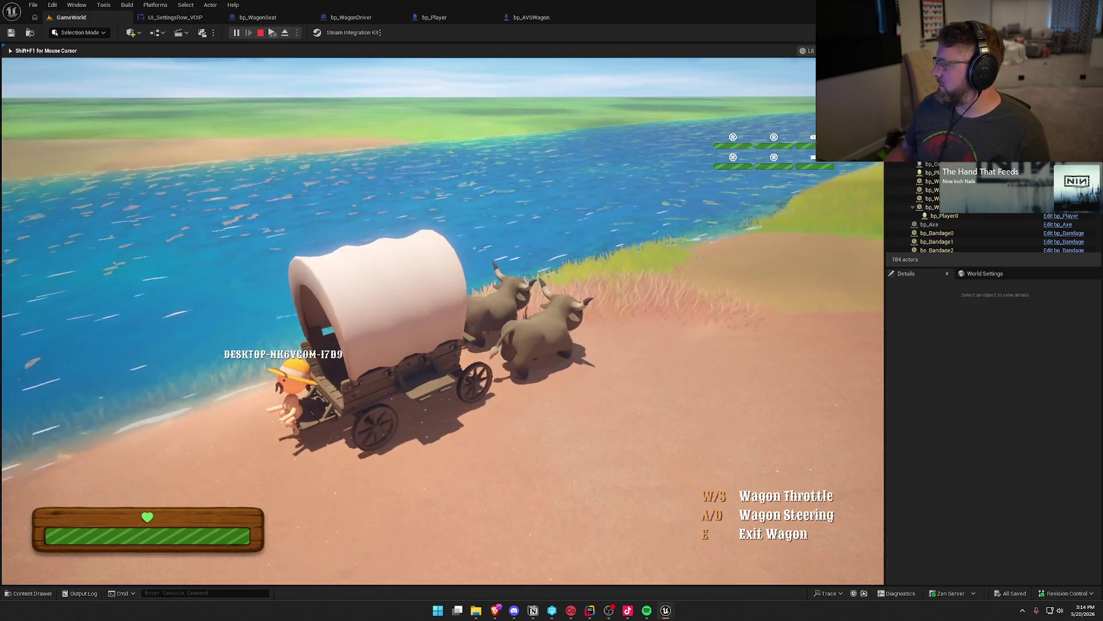
key("d")
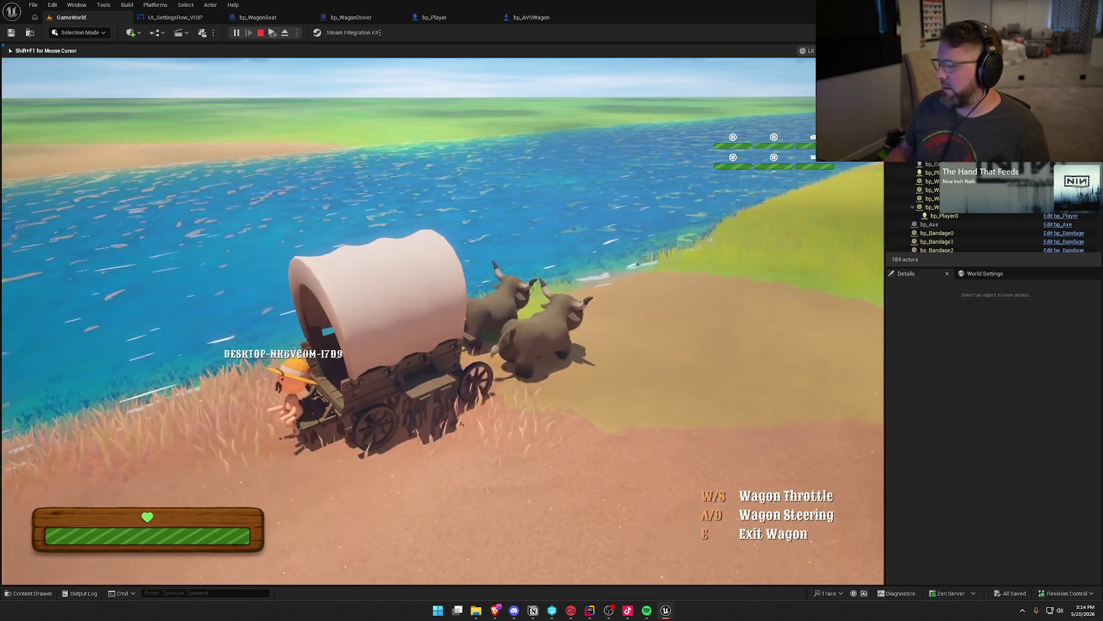
key("d")
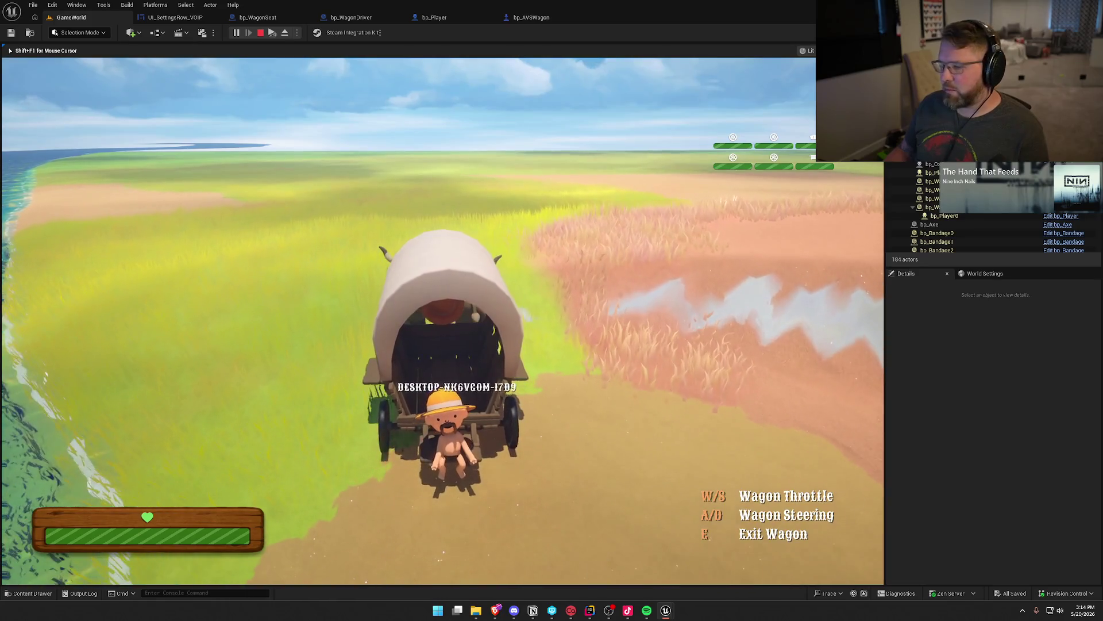
key("Escape")
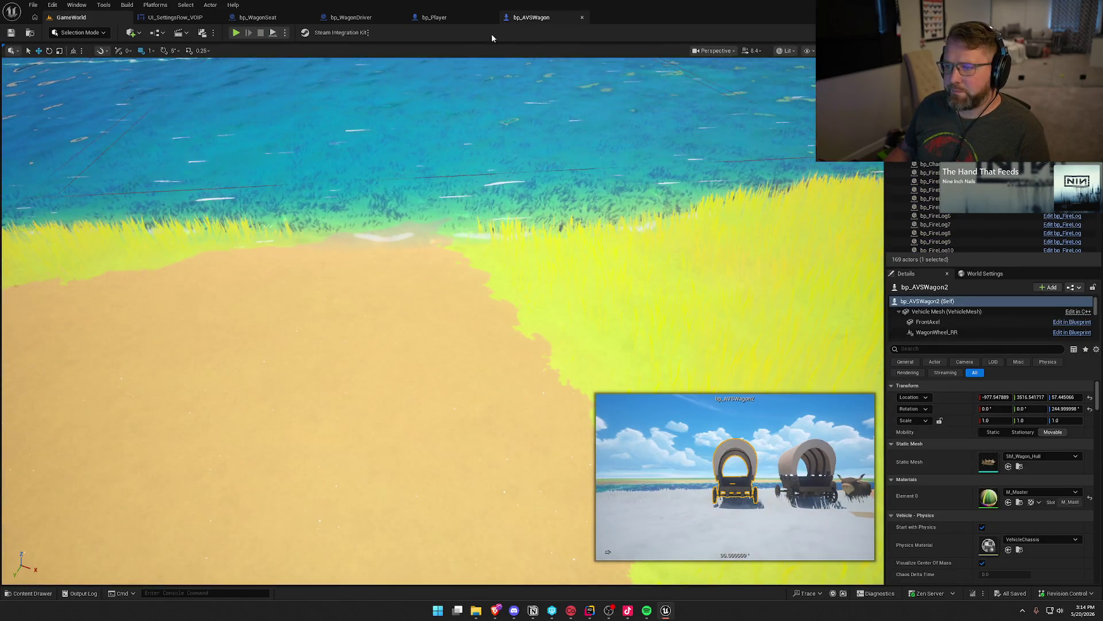
Step: Delete the Attach Actor To Component node in bp_WagonSeat's BP_Interact graph and save
left_click(343, 19)
left_click(258, 17)
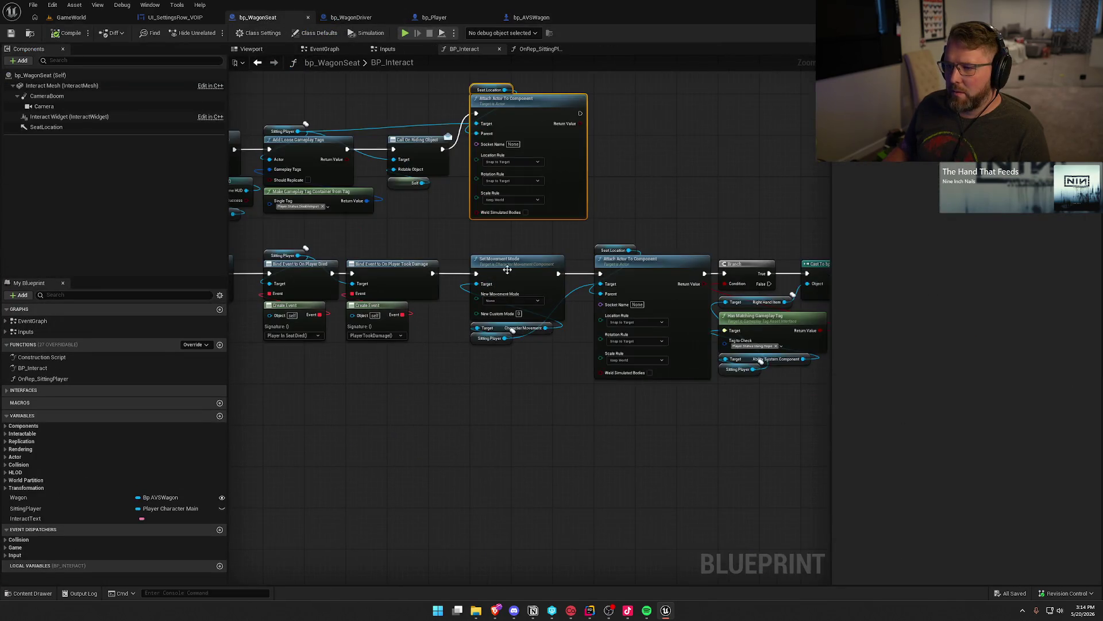
key("Delete")
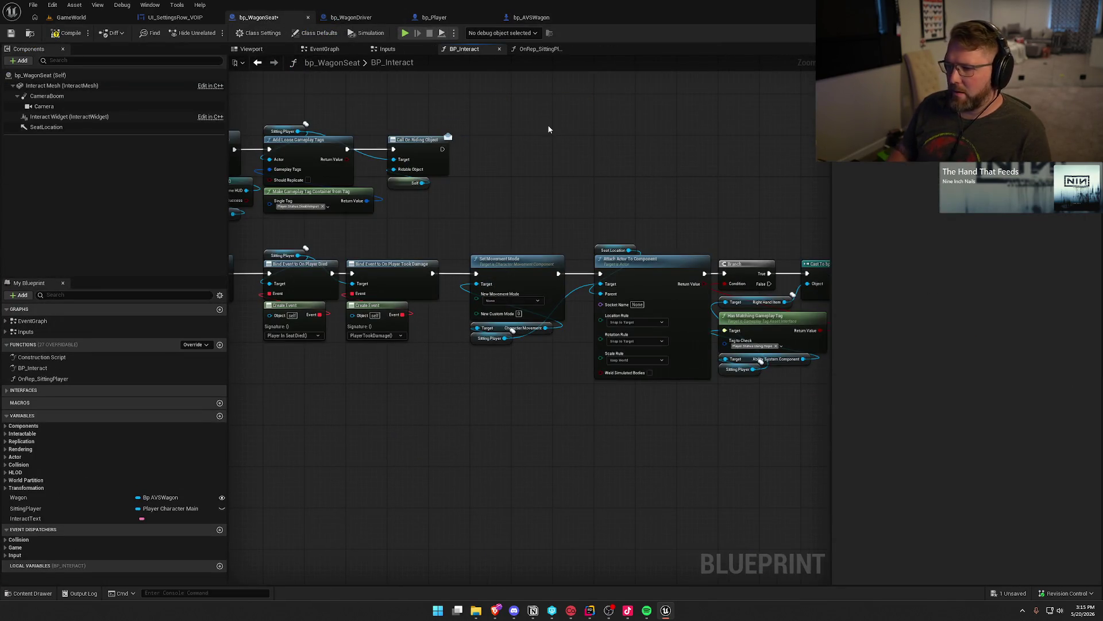
key("ctrl+s")
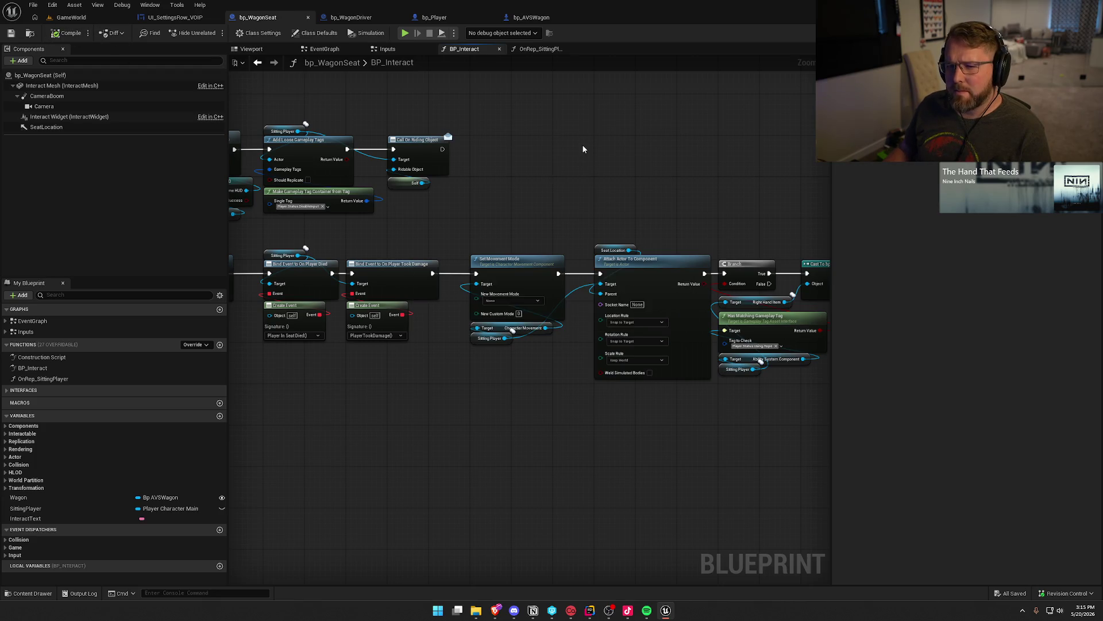
Step: Pan through the Set Movement Mode, Branch and Cast nodes, then return to GameWorld
left_click_drag(582, 144, 743, 162)
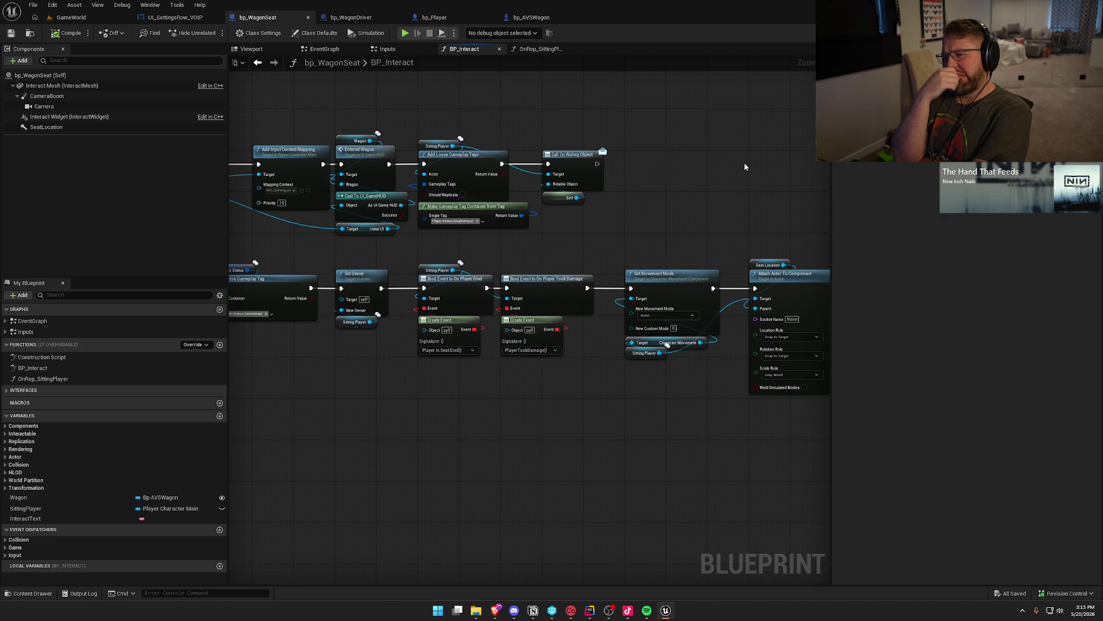
mouse_move(396, 244)
left_mouse_down()
mouse_move(692, 257)
mouse_move(440, 238)
left_mouse_up()
left_click_drag(617, 234, 362, 214)
mouse_move(544, 198)
left_mouse_down()
mouse_move(204, 188)
mouse_move(710, 184)
left_mouse_up()
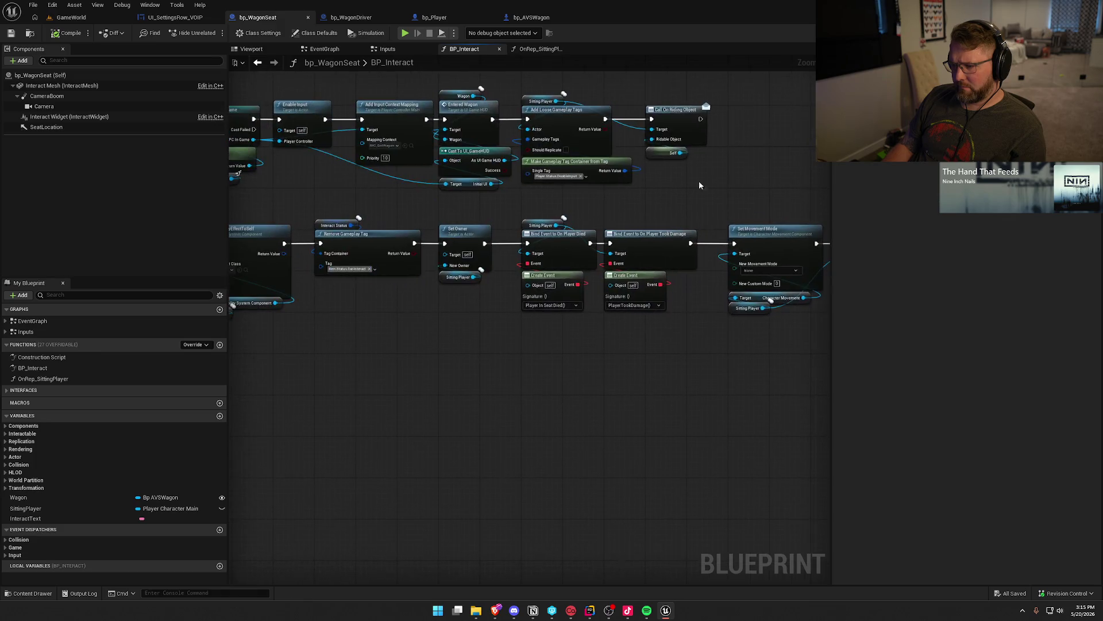
mouse_move(586, 199)
left_mouse_down()
mouse_move(646, 182)
mouse_move(646, 197)
left_mouse_up()
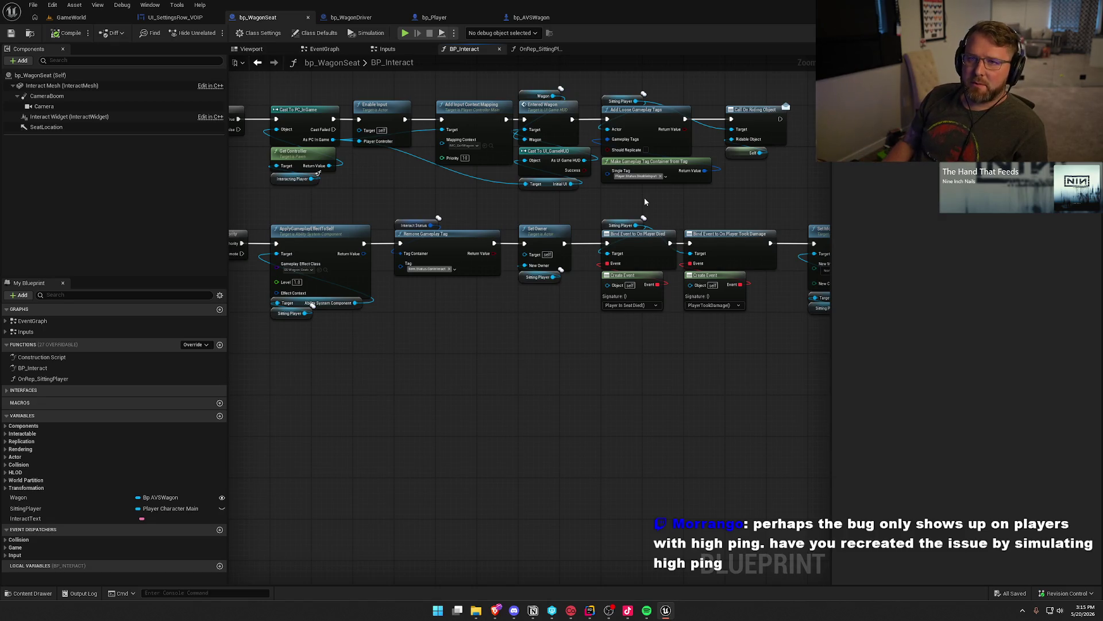
mouse_move(478, 378)
left_mouse_down()
mouse_move(528, 390)
mouse_move(574, 449)
left_mouse_up()
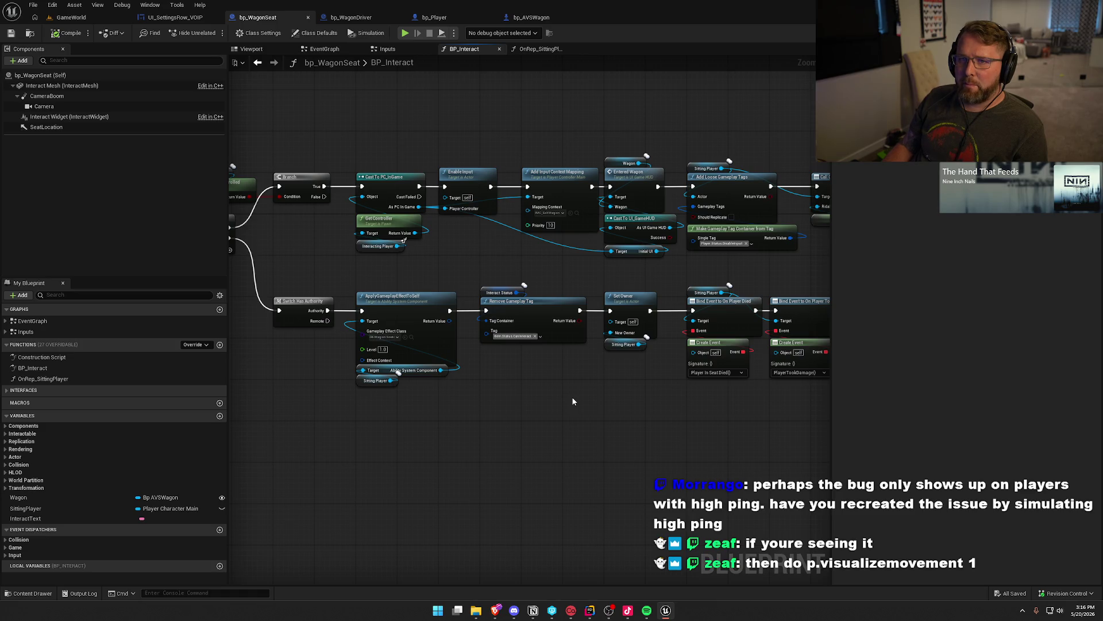
left_click(71, 17)
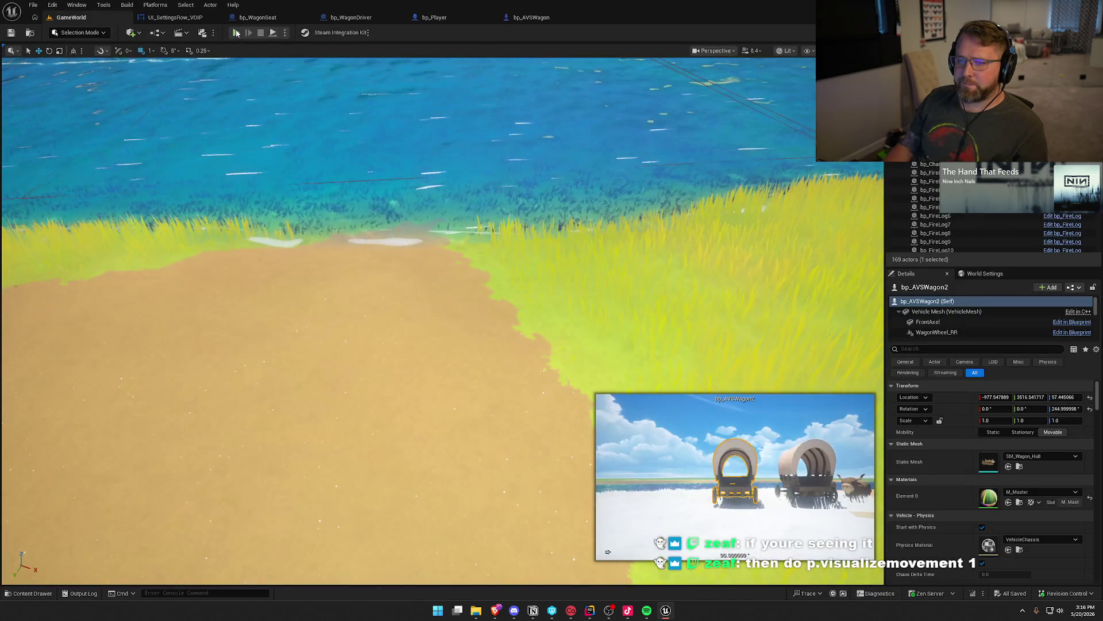
Step: Start a new play session, then mount and dismount the ox twice, ending beside the wagon
left_click(236, 33)
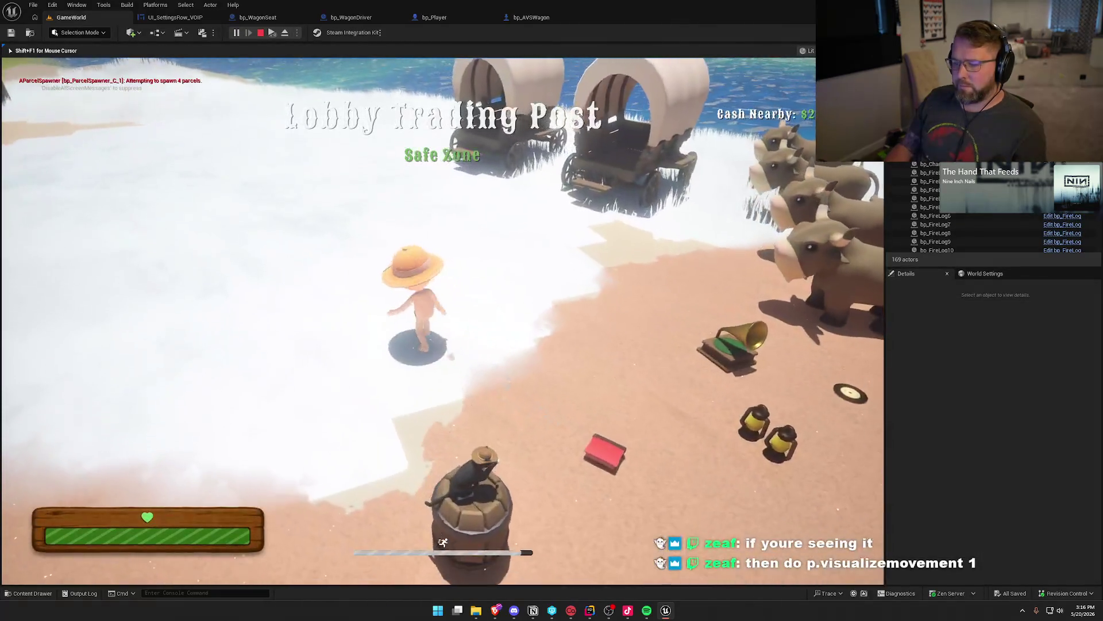
key("super")
key("super")
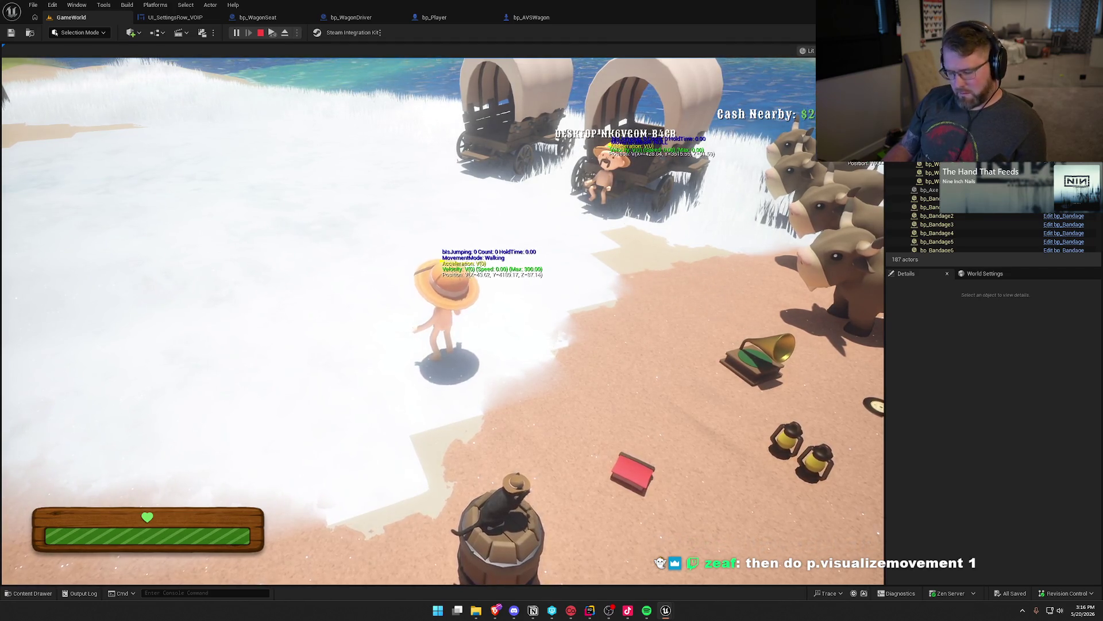
key("super")
key("super")
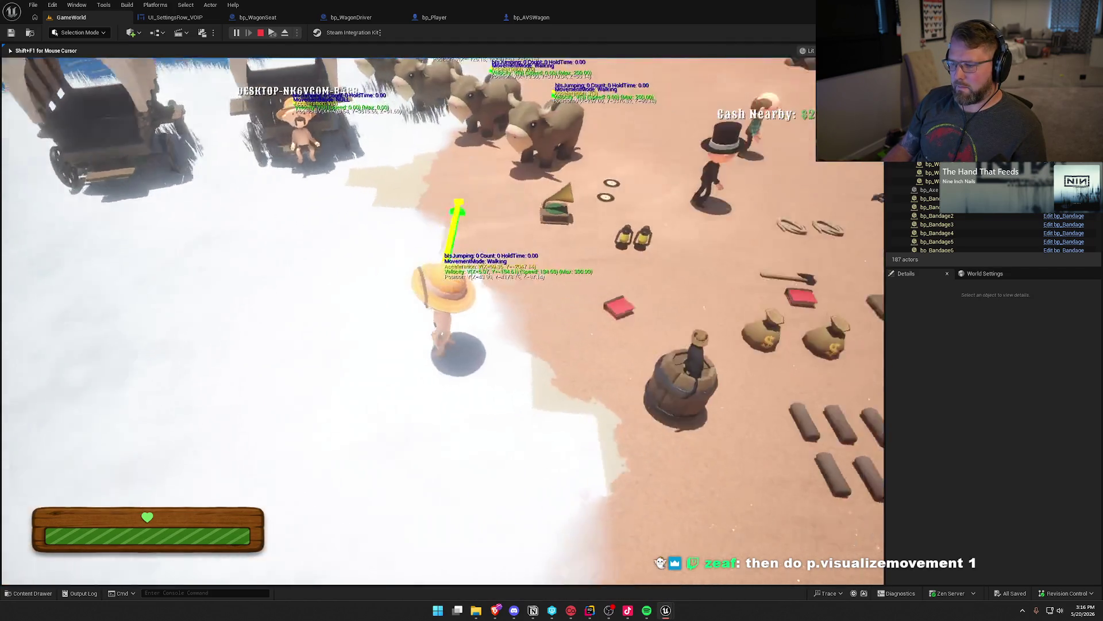
key("e")
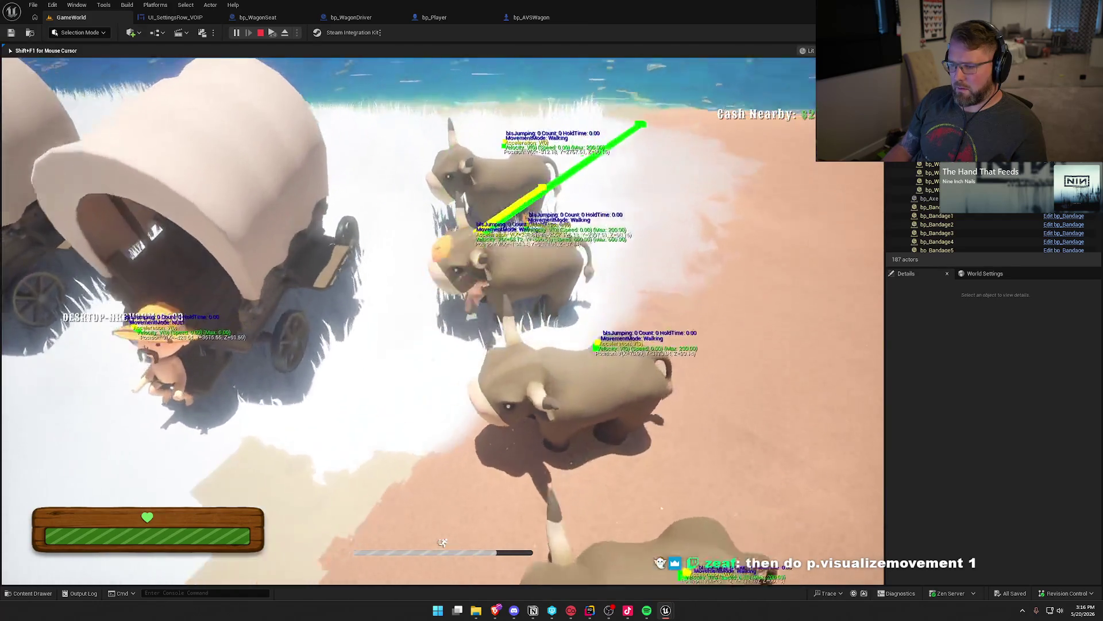
key("e")
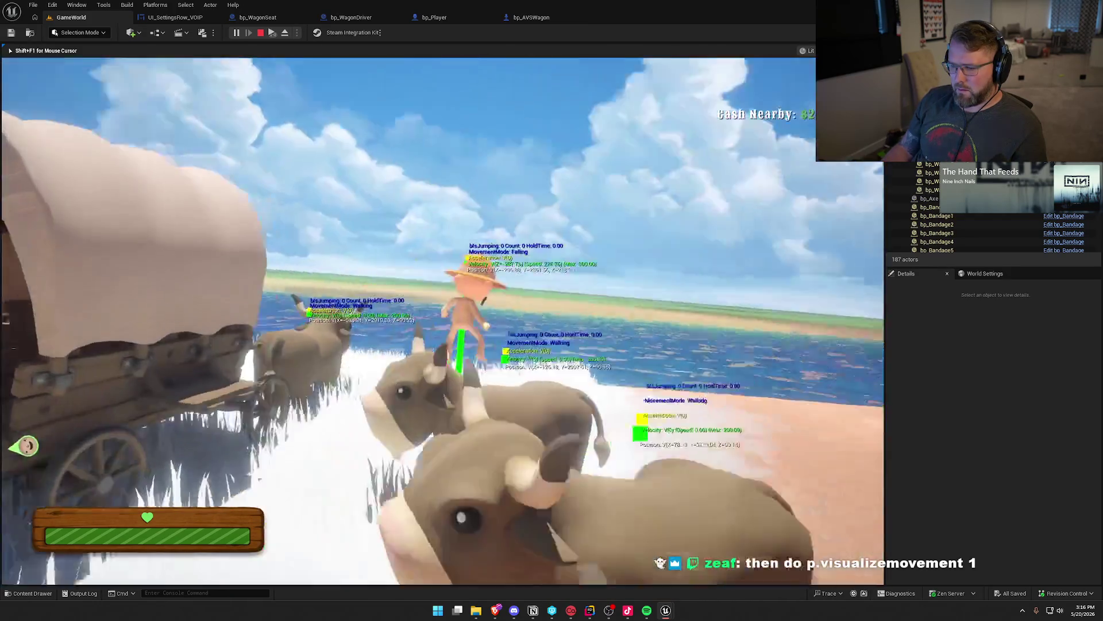
key("e")
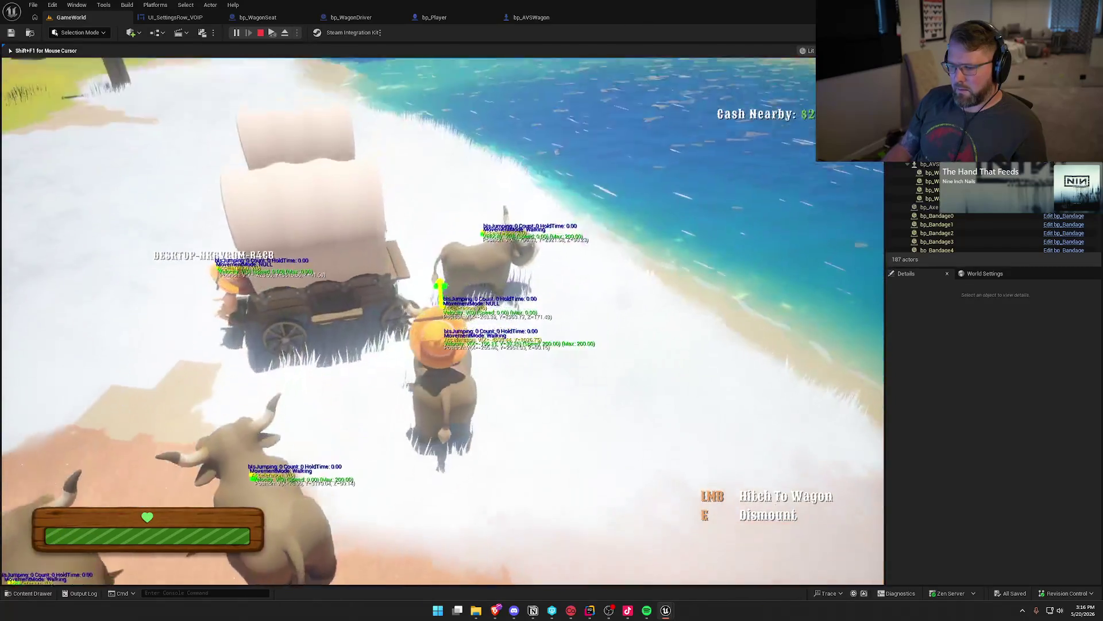
key("e")
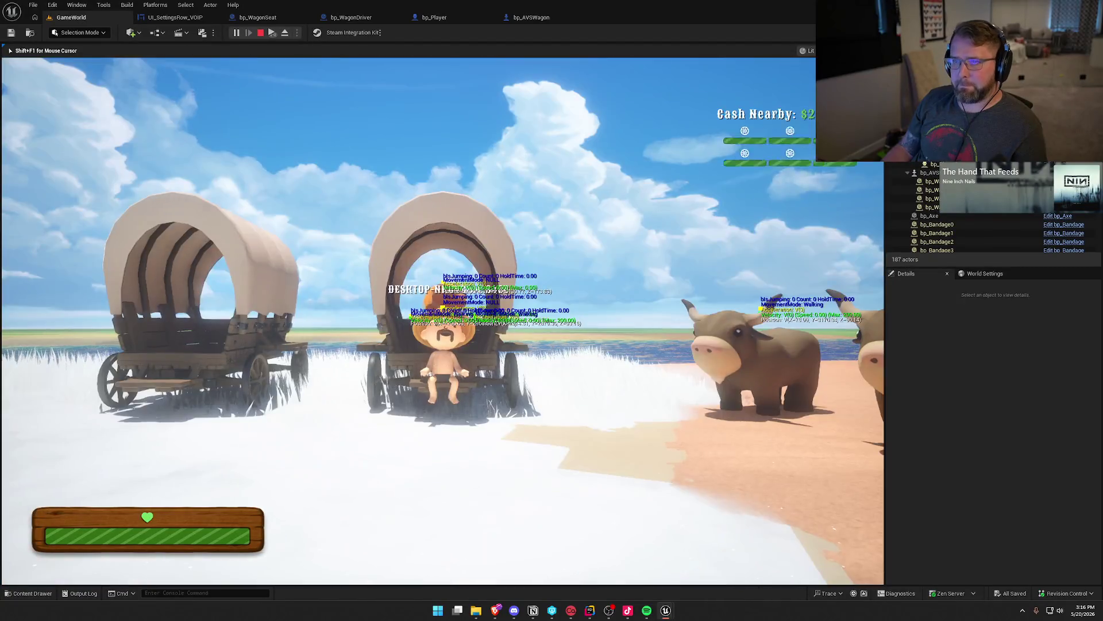
Step: Sit in the driver's seat and drive the wagon along the shore and across the grass
key("e")
key("d")
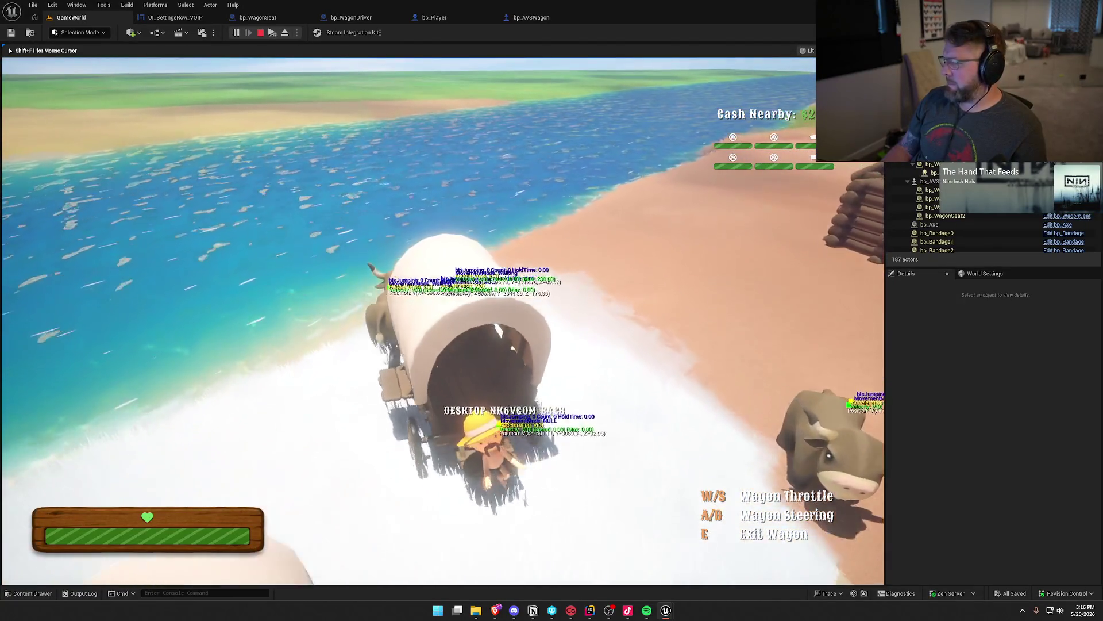
key("w")
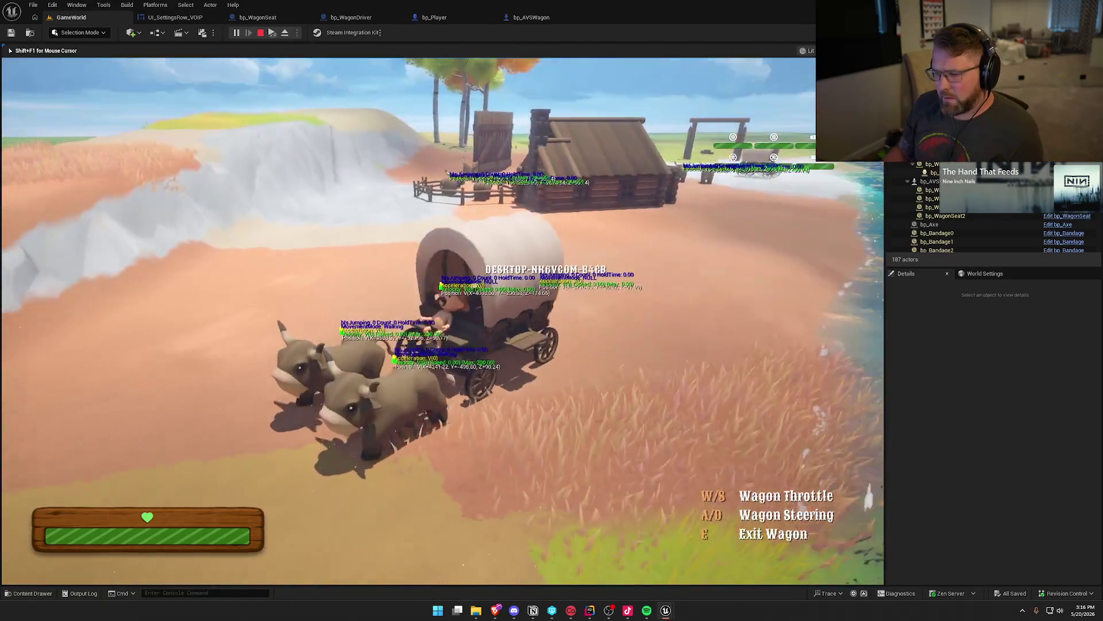
key("w")
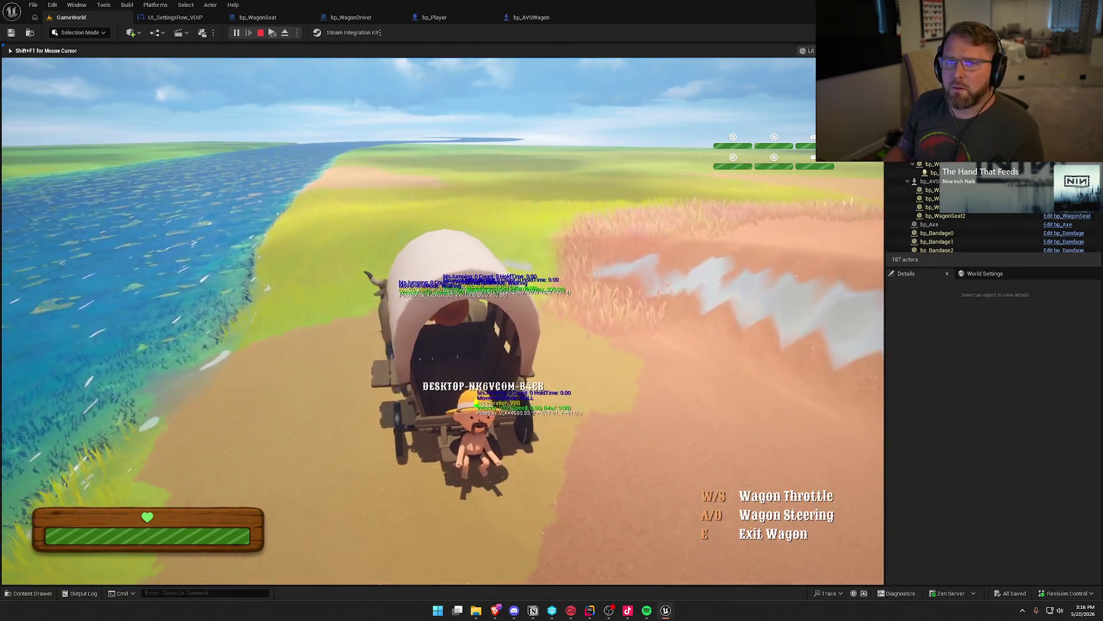
key("w")
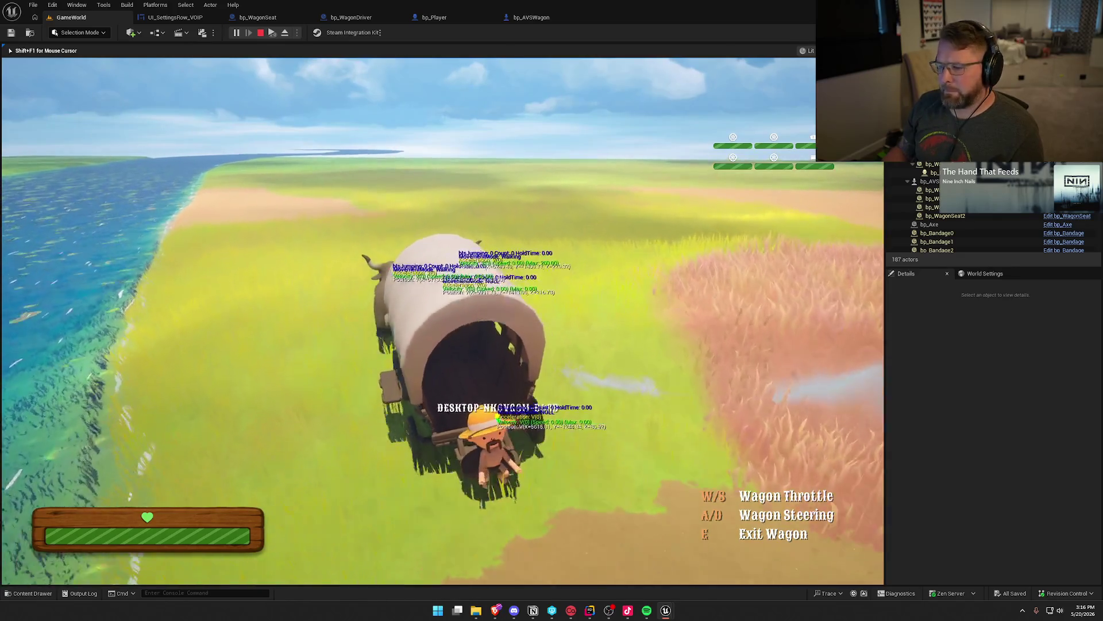
key("w")
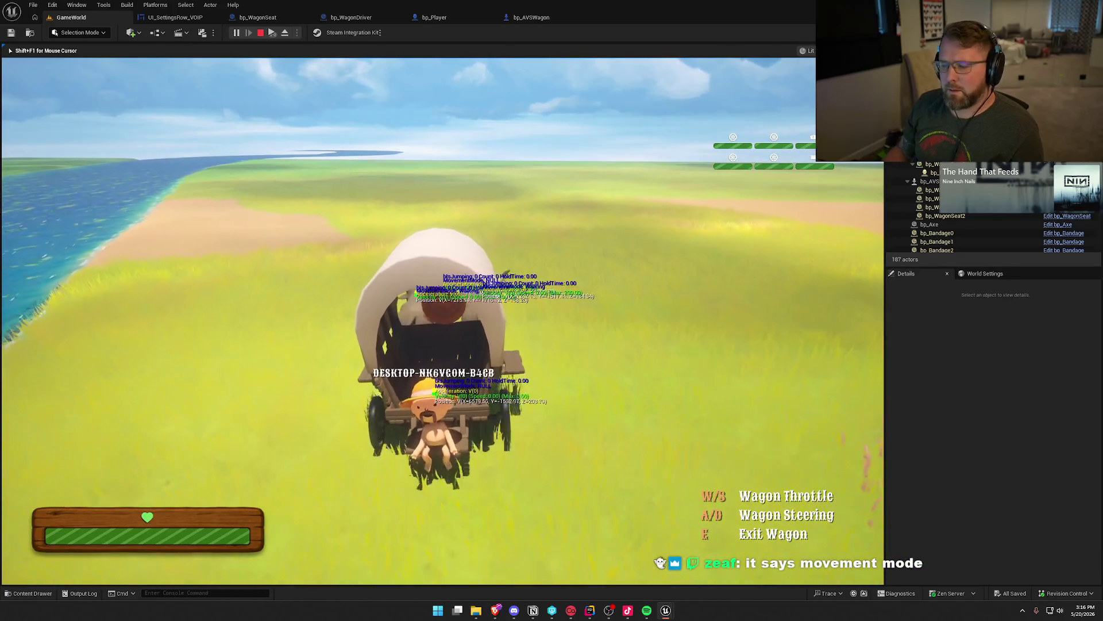
key("w")
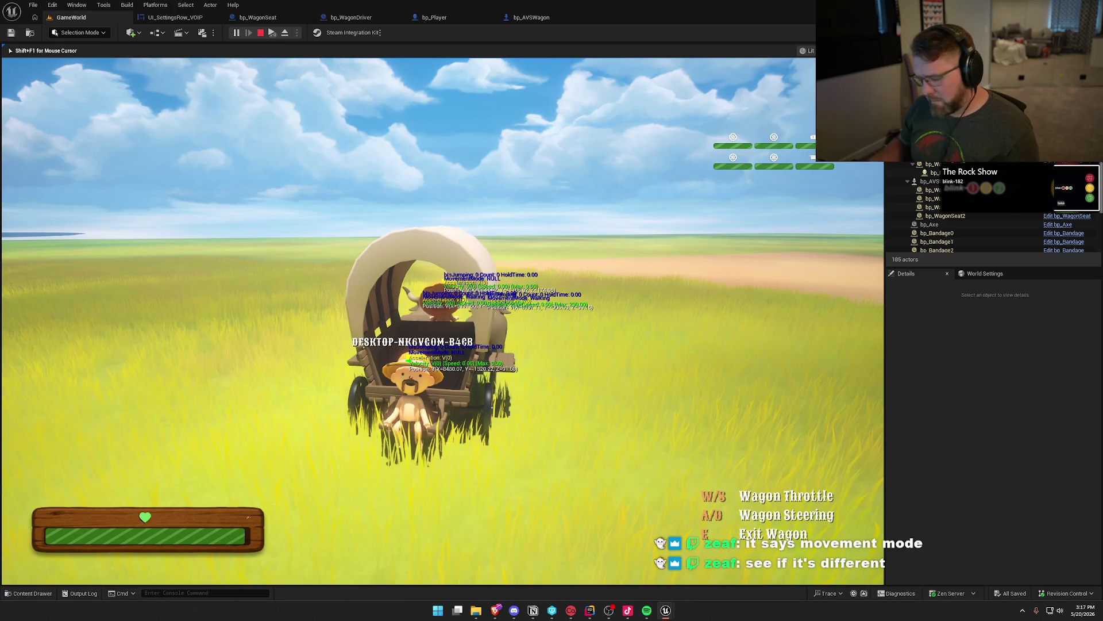
Step: Walk the character off the wagon and back to the seat, then free the mouse
key("super")
left_click(646, 483)
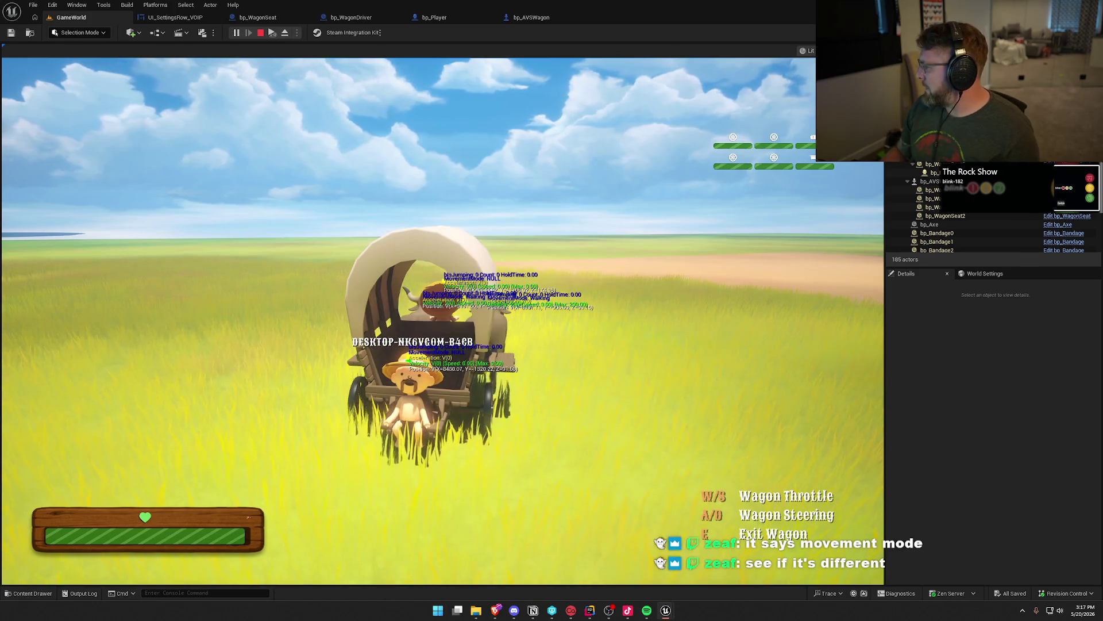
key("s")
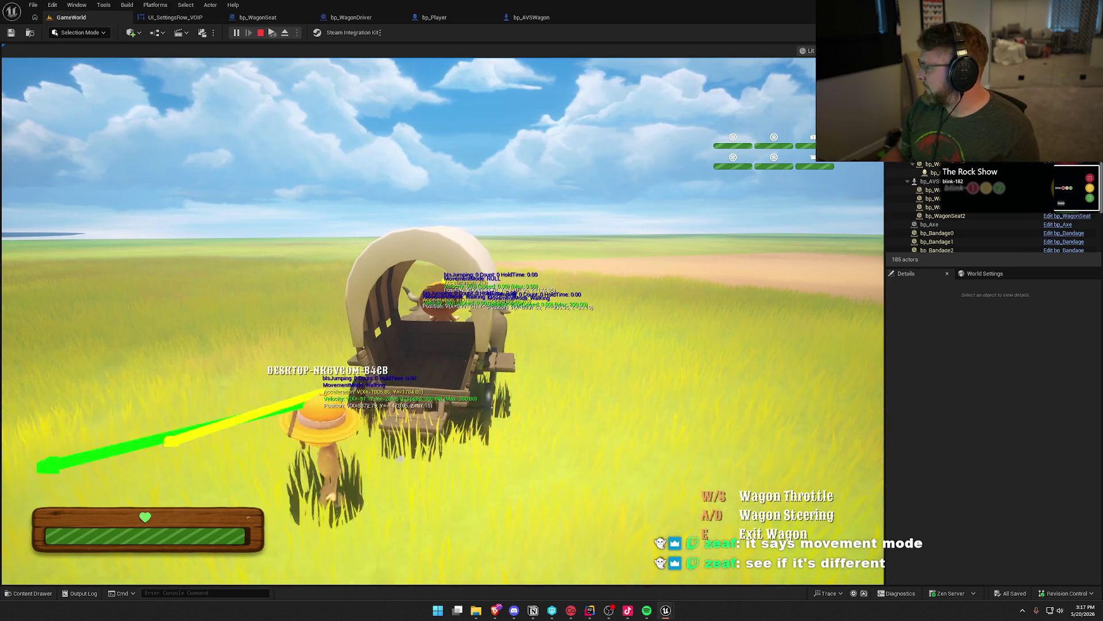
key("w")
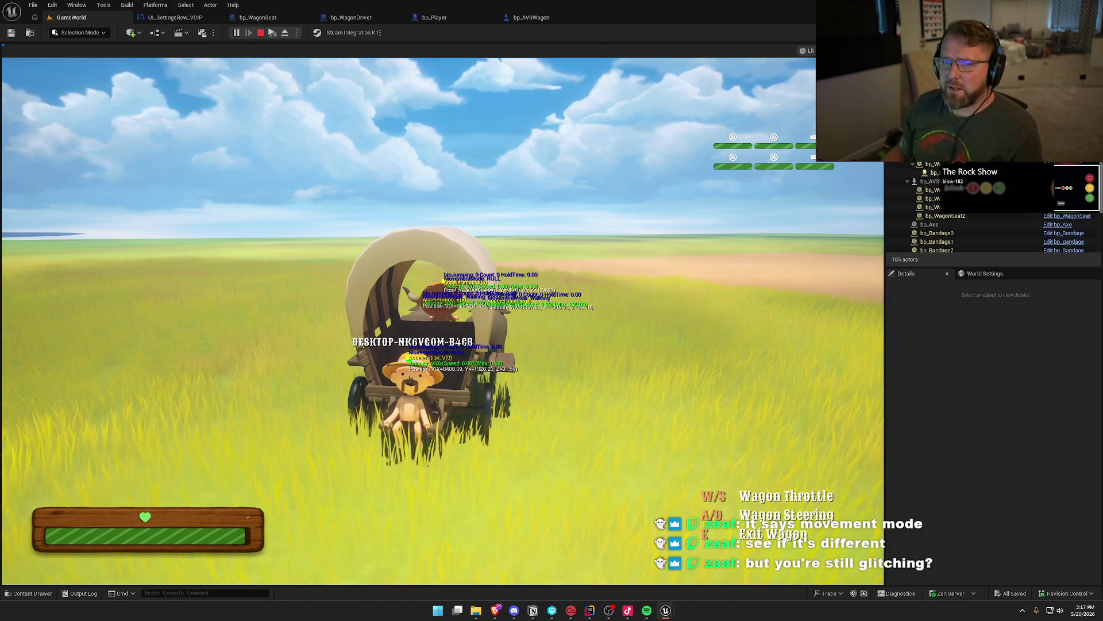
key("super")
left_click(331, 264)
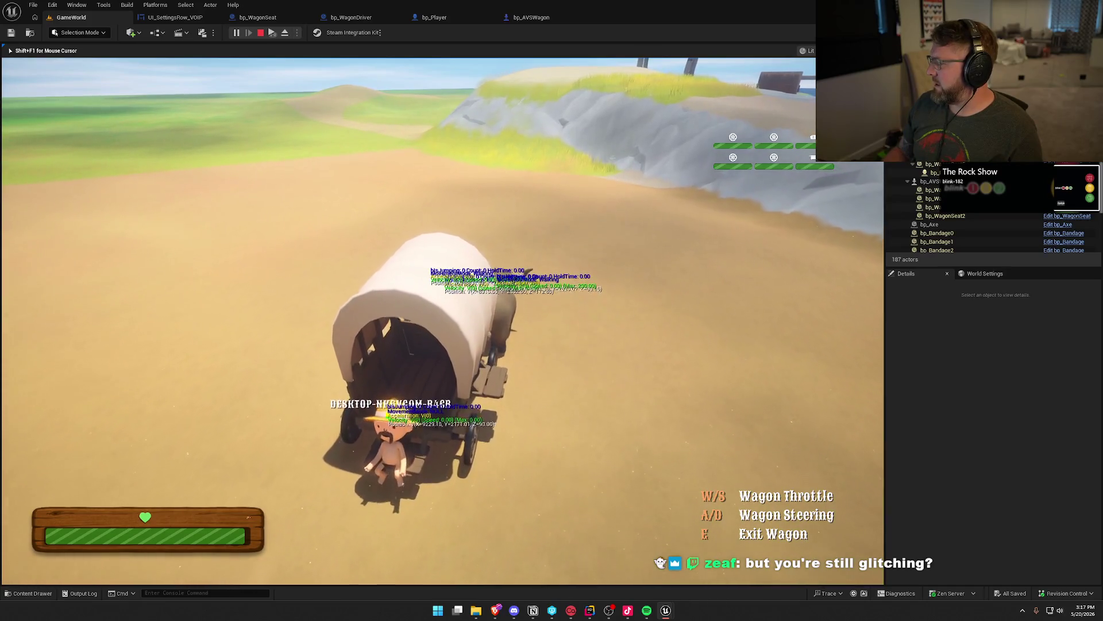
key("super")
key("super")
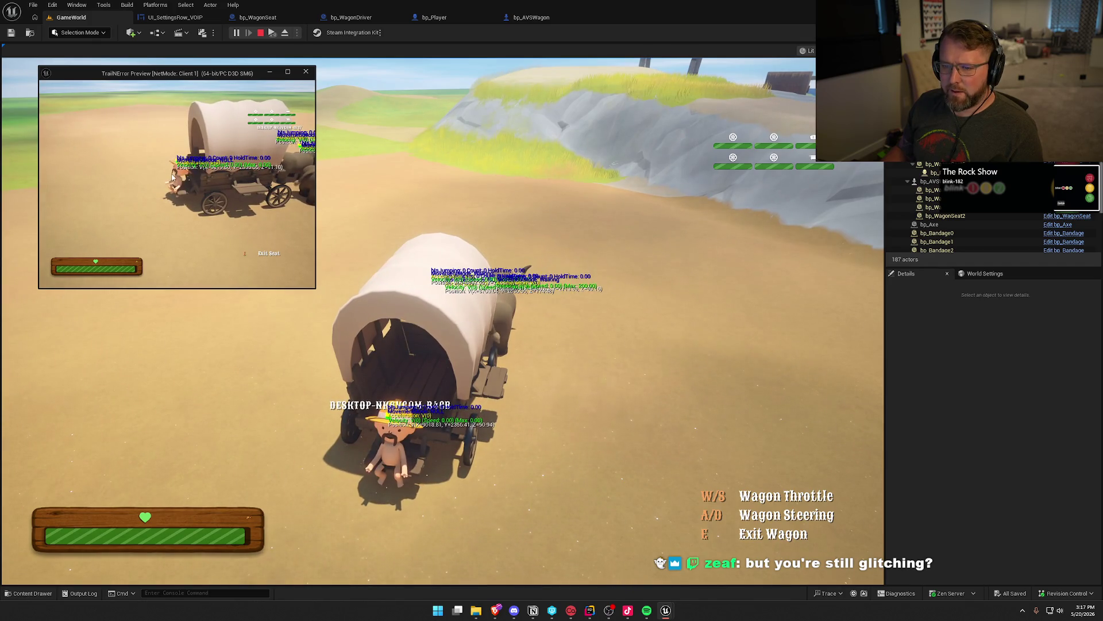
Step: Stop the session and restart play in a New Editor Window, bringing it forward
key("alt+Tab")
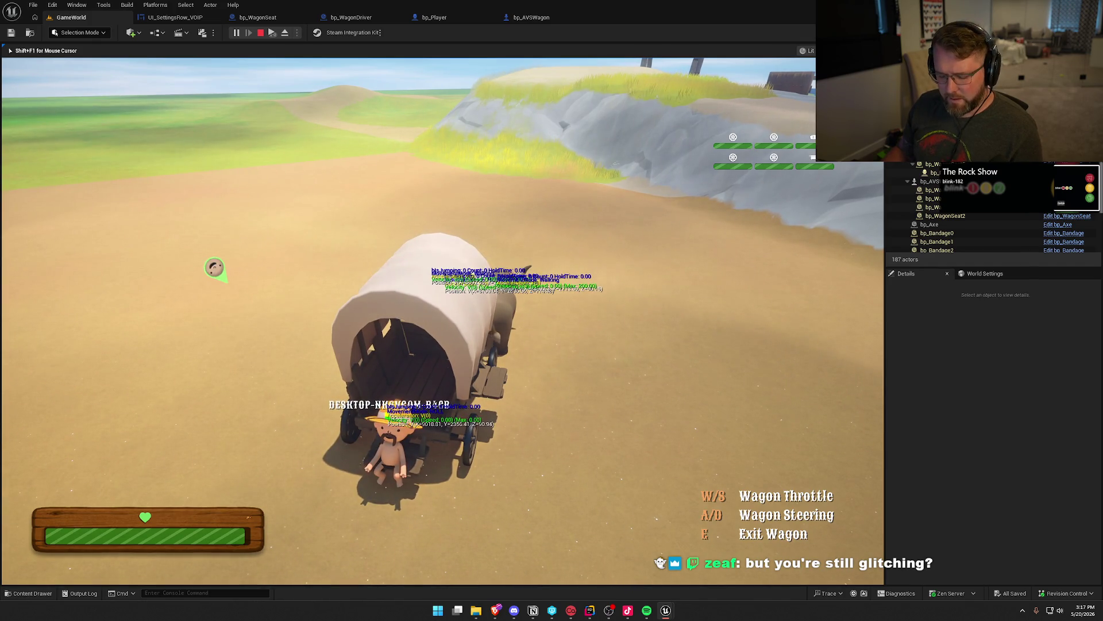
key("alt+Tab")
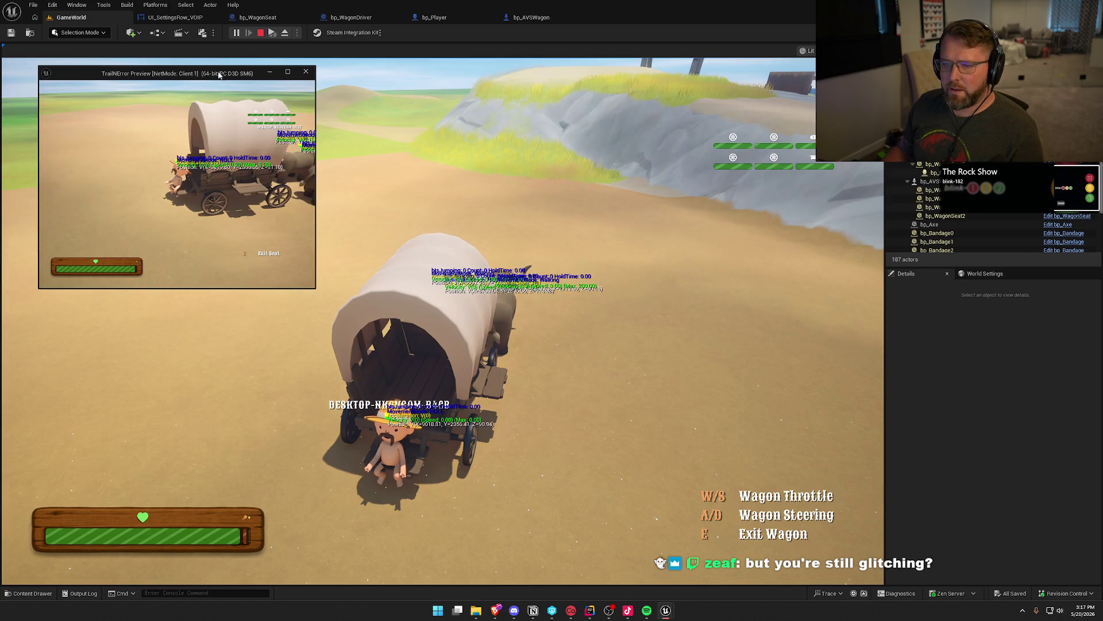
key("Escape")
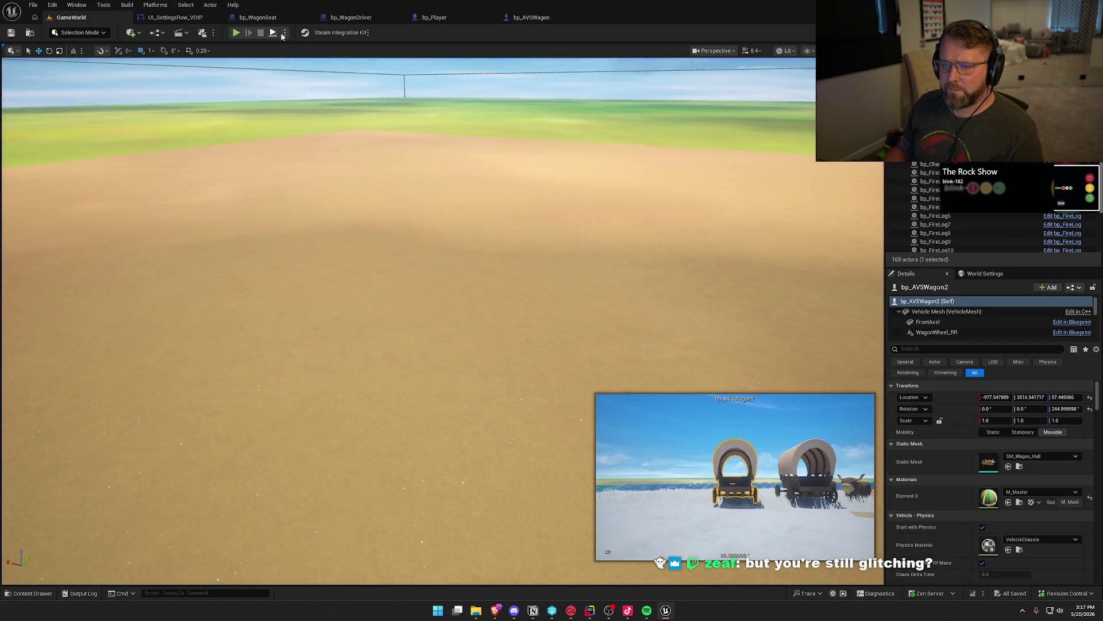
left_click(283, 34)
left_click(343, 77)
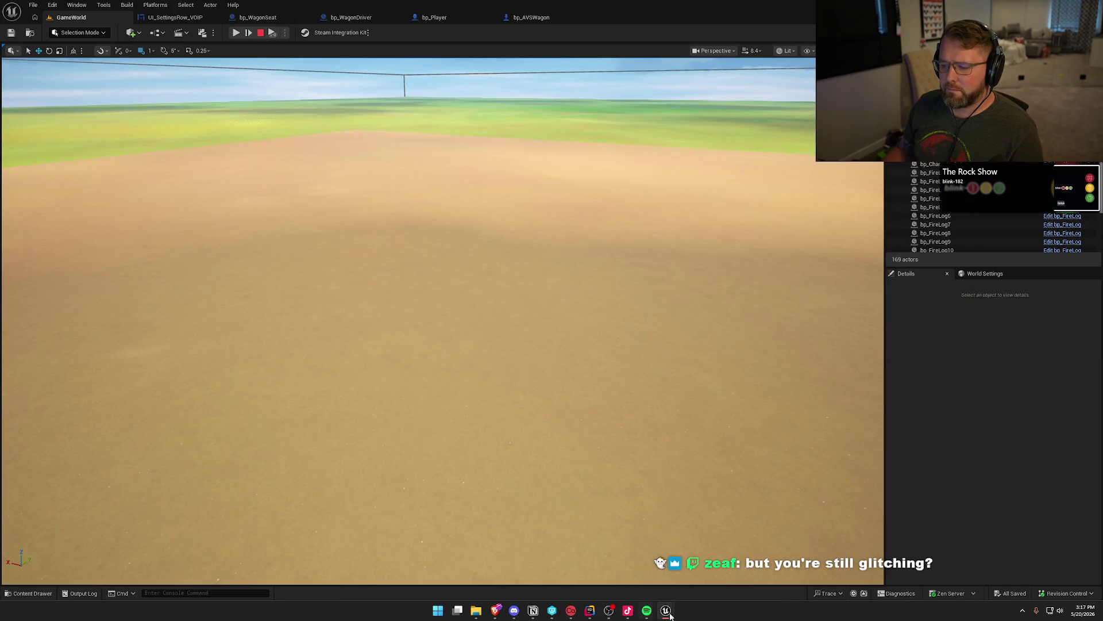
mouse_move(669, 613)
left_click(713, 586)
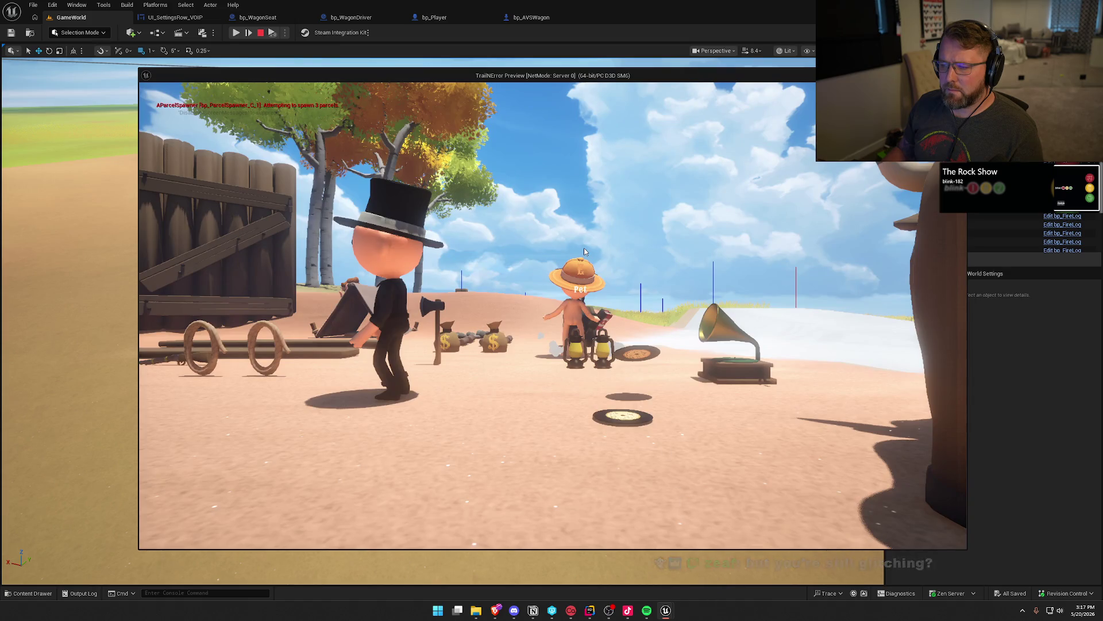
Step: Stop and restart the play session, bringing the game preview windows back in front
key("Escape")
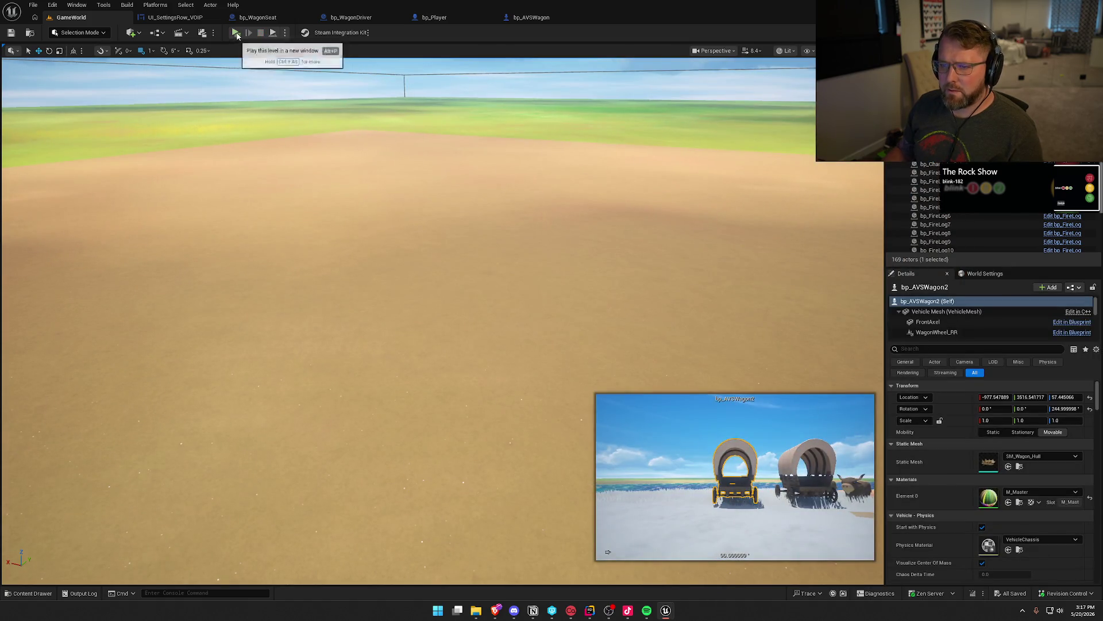
key("alt+p")
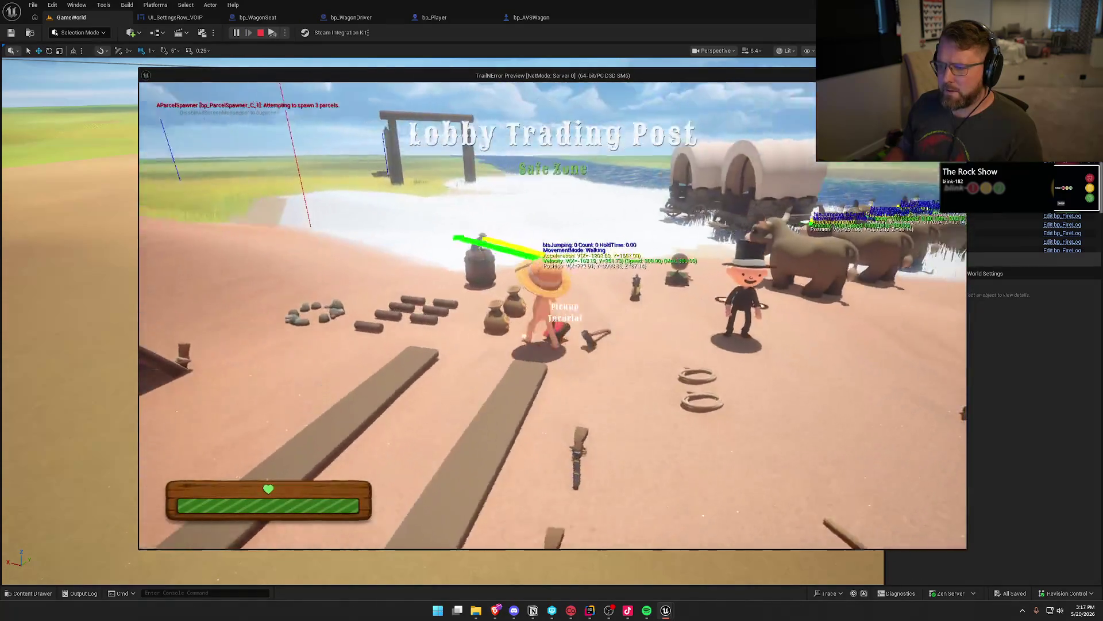
key("super")
key("Escape")
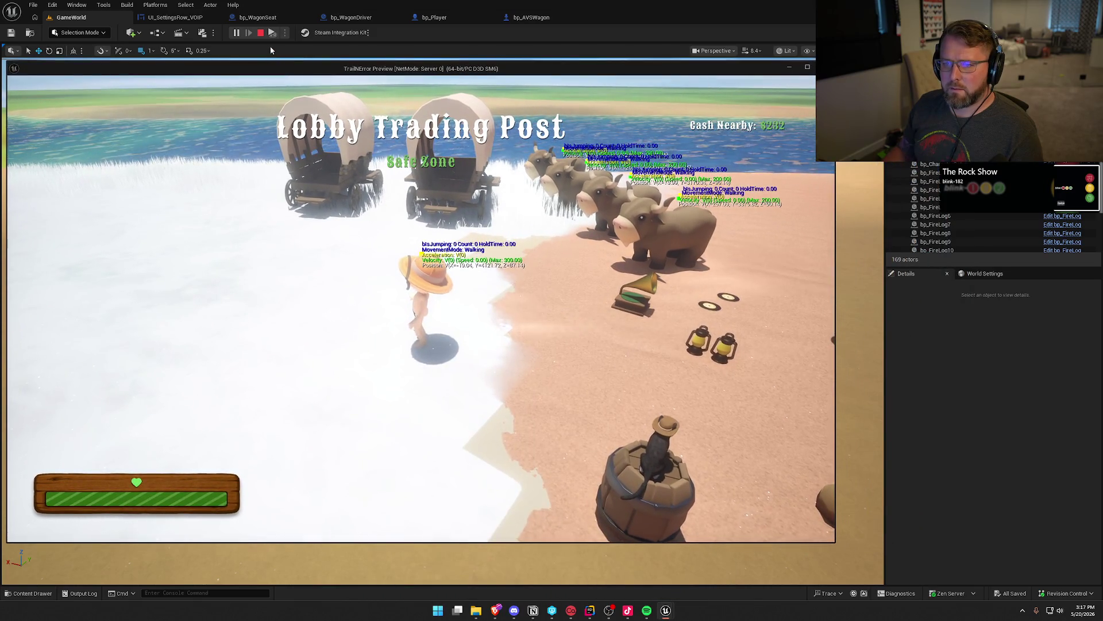
left_click(273, 33)
left_click(273, 33)
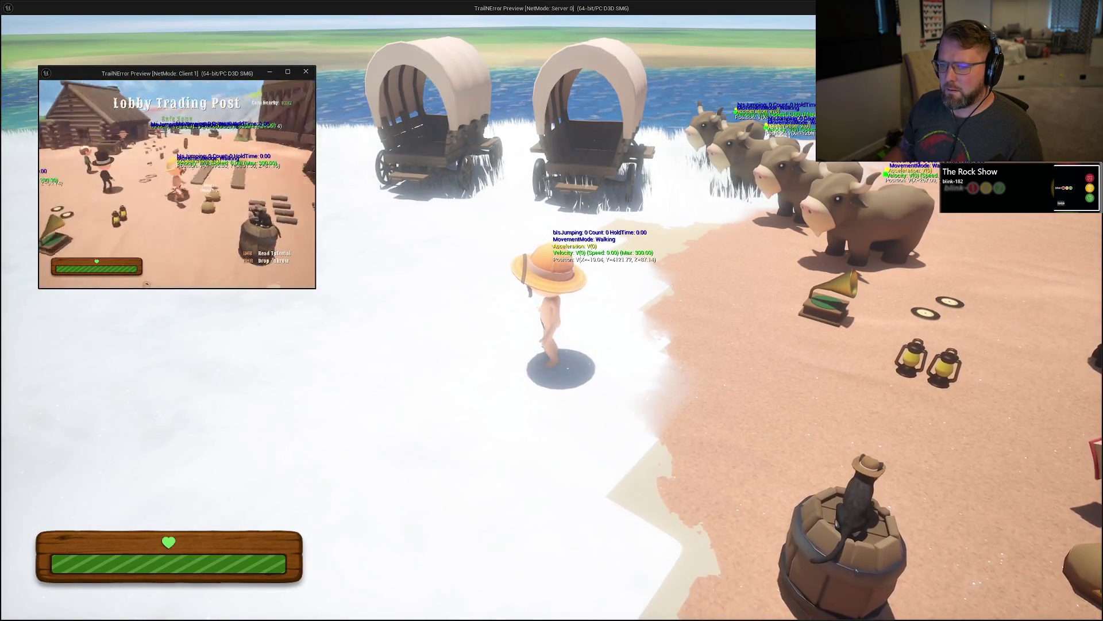
Step: Walk the Client 1 player to the wagons and seat it, then nudge the server window right
key("w")
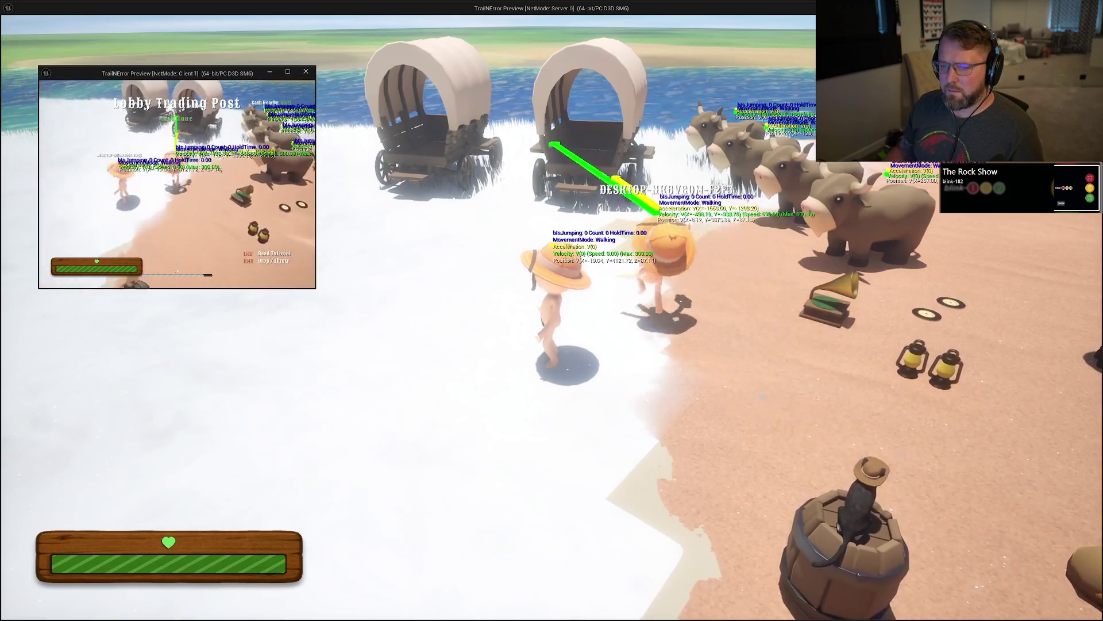
key("e")
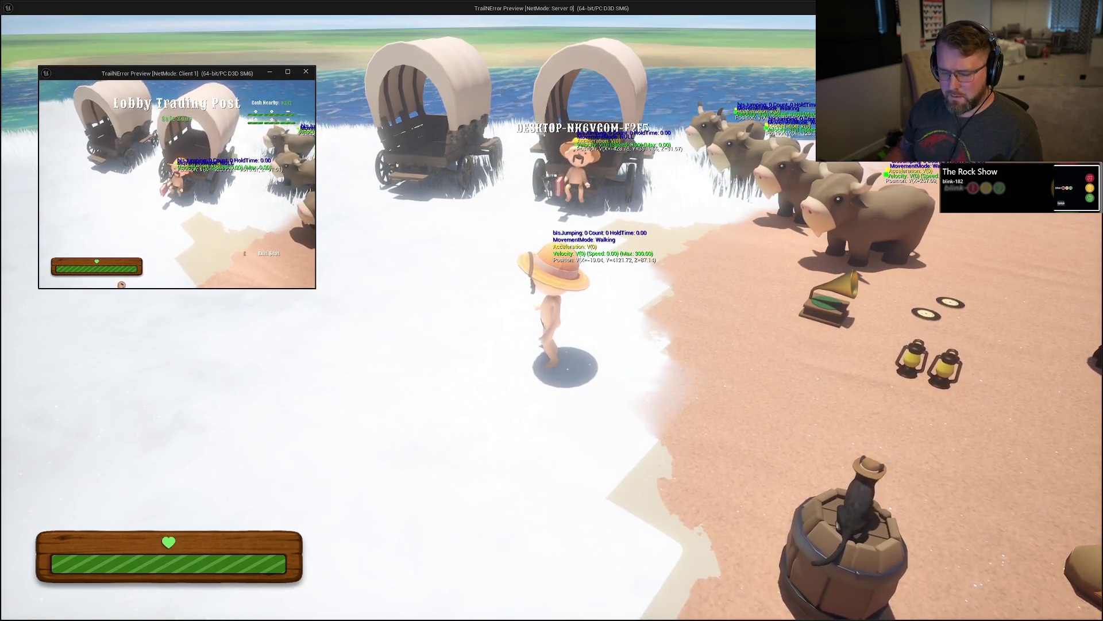
key("super")
key("super")
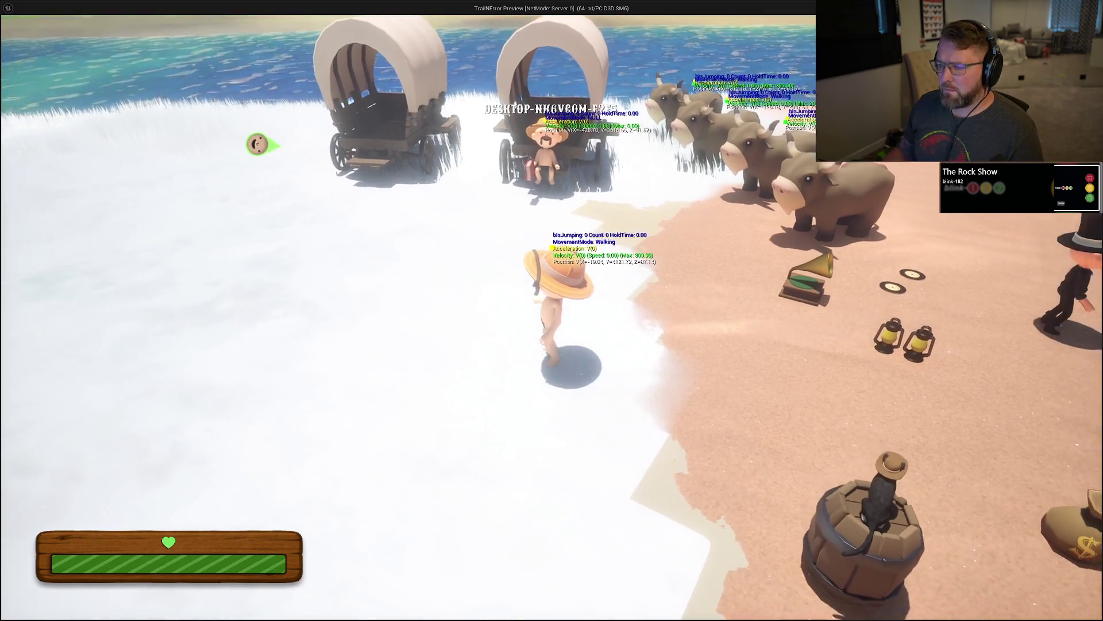
key("super")
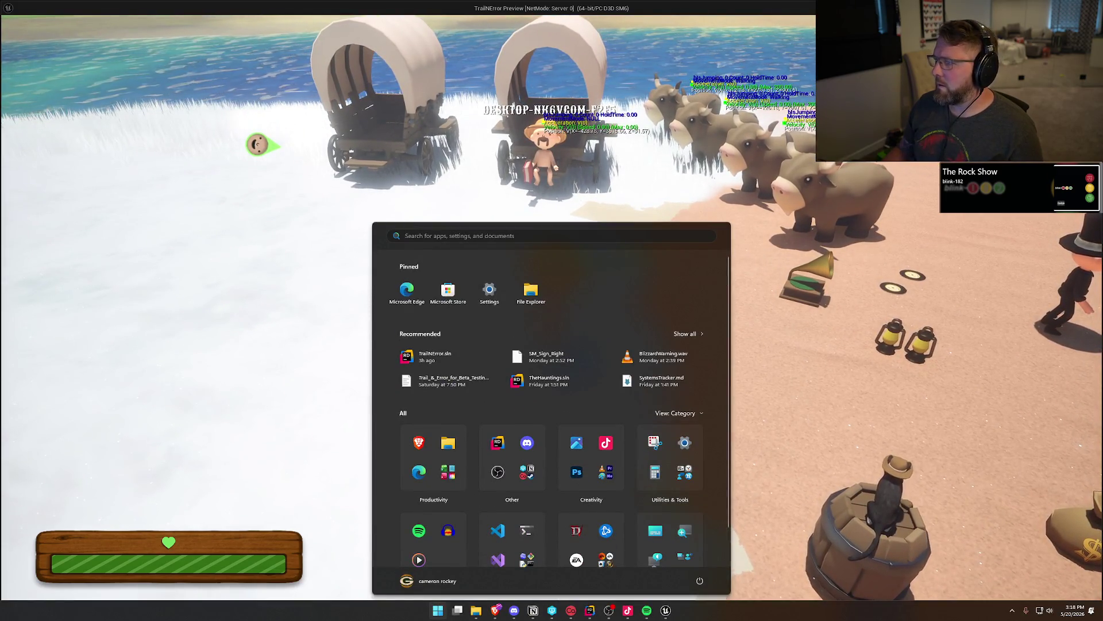
key("super")
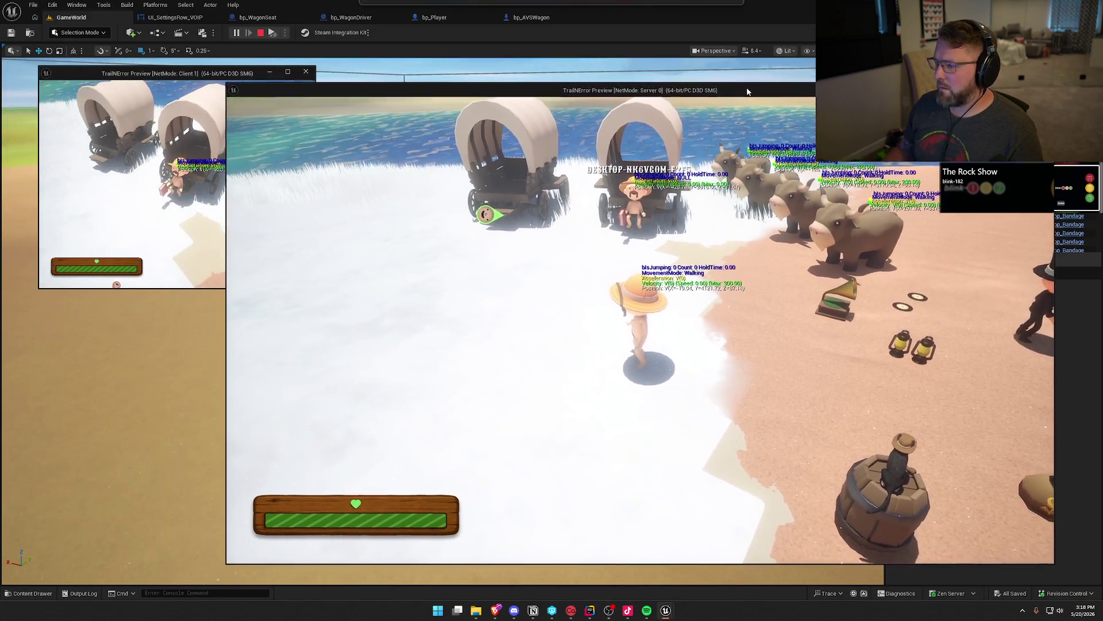
left_click_drag(747, 91, 772, 99)
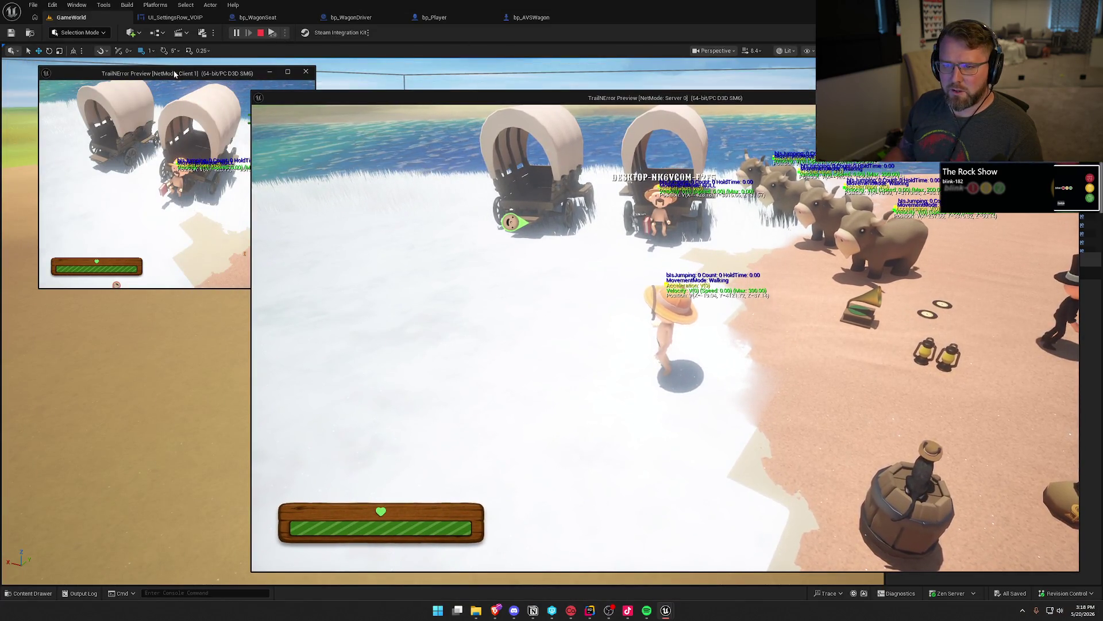
Step: Shrink the Server 0 window, enlarge Client 1, and place them side by side
left_click_drag(250, 90, 331, 129)
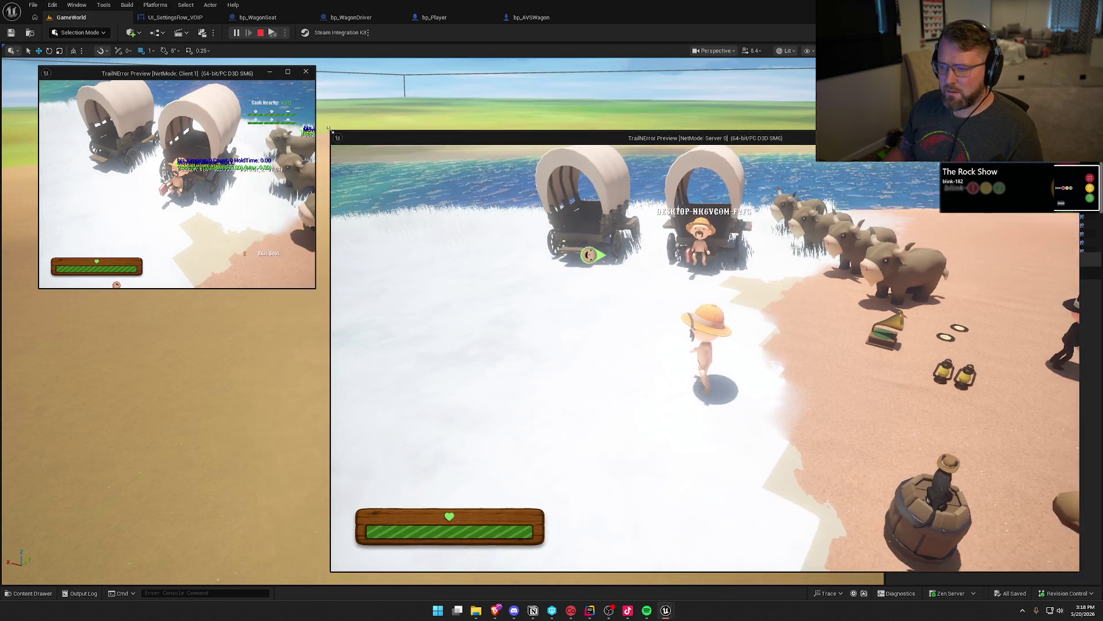
left_click_drag(401, 132, 395, 100)
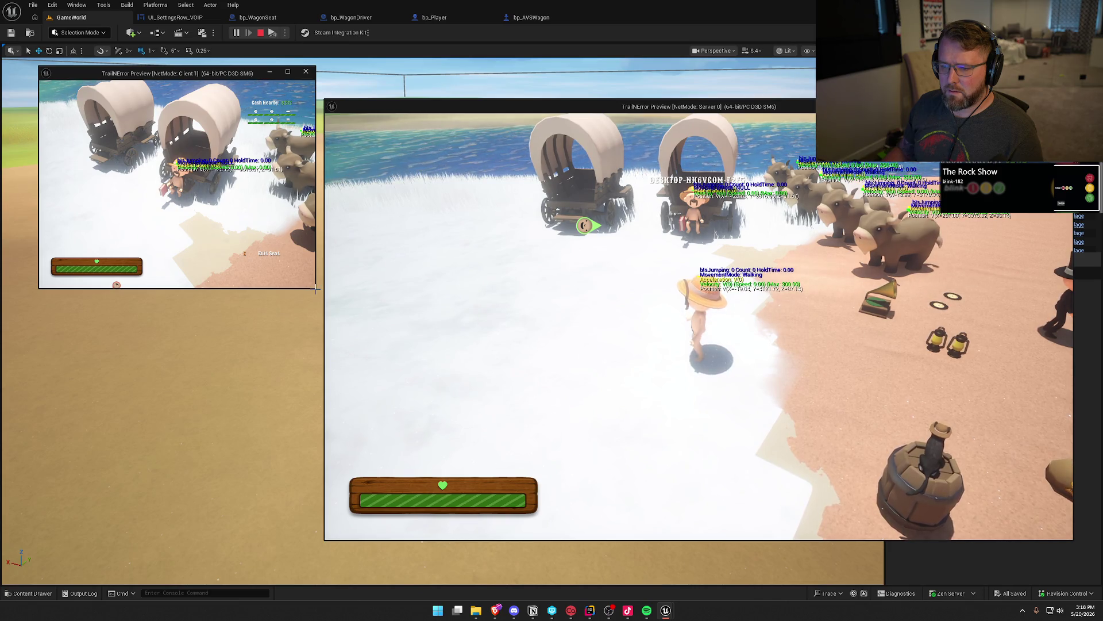
left_click_drag(314, 289, 581, 455)
left_click_drag(357, 76, 326, 91)
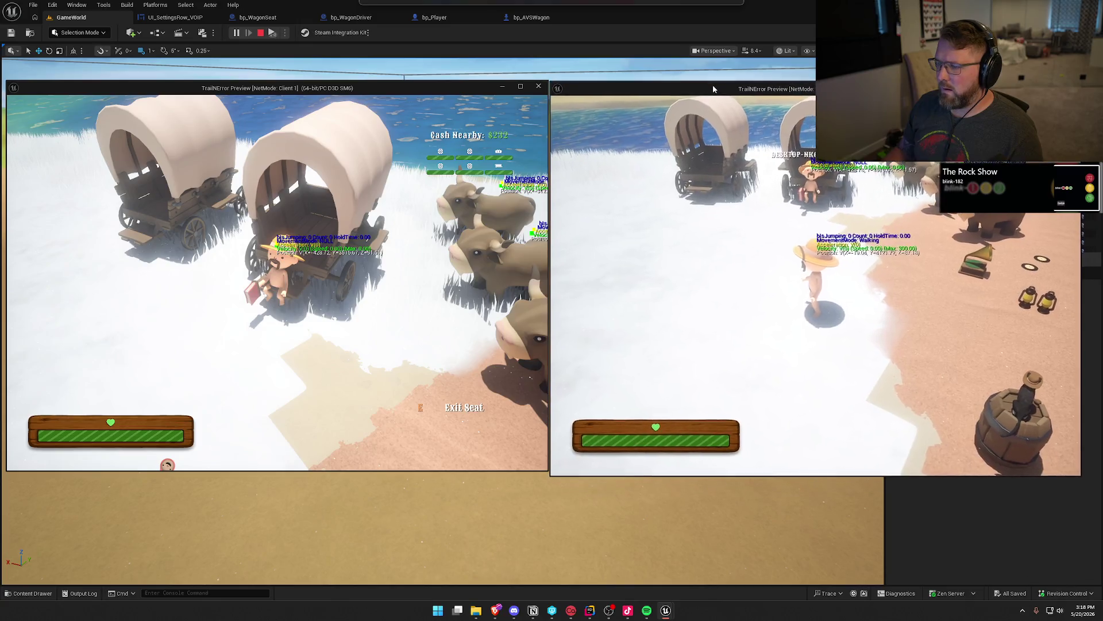
Step: Walk the server character to the ox, mounting and dismounting it beside the wagons
left_click(732, 279)
key("w")
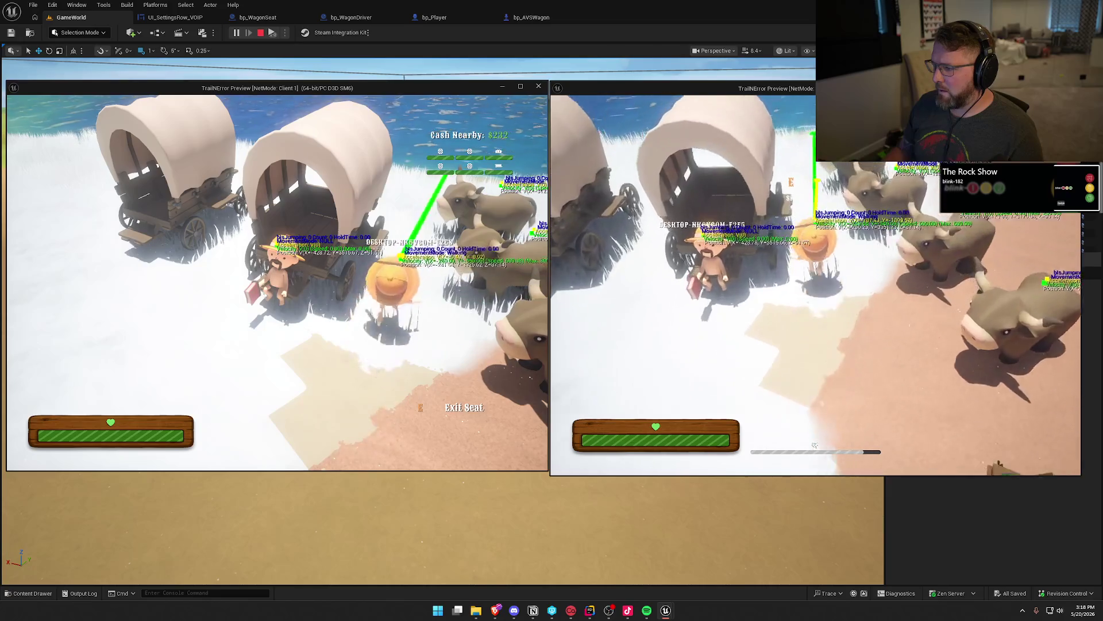
key("e")
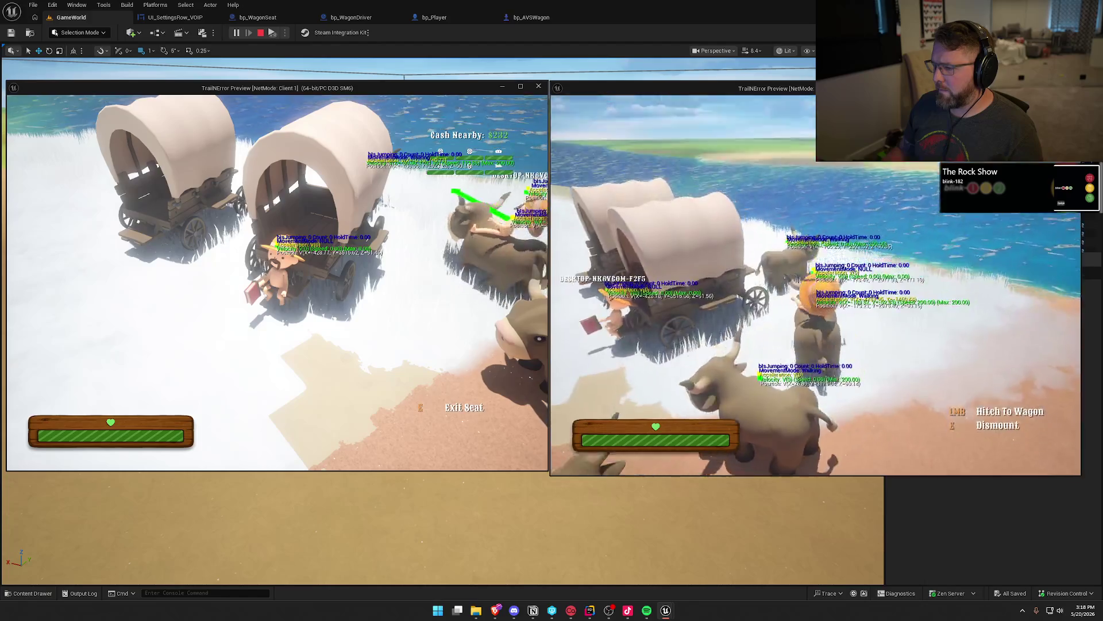
key("e")
key("w")
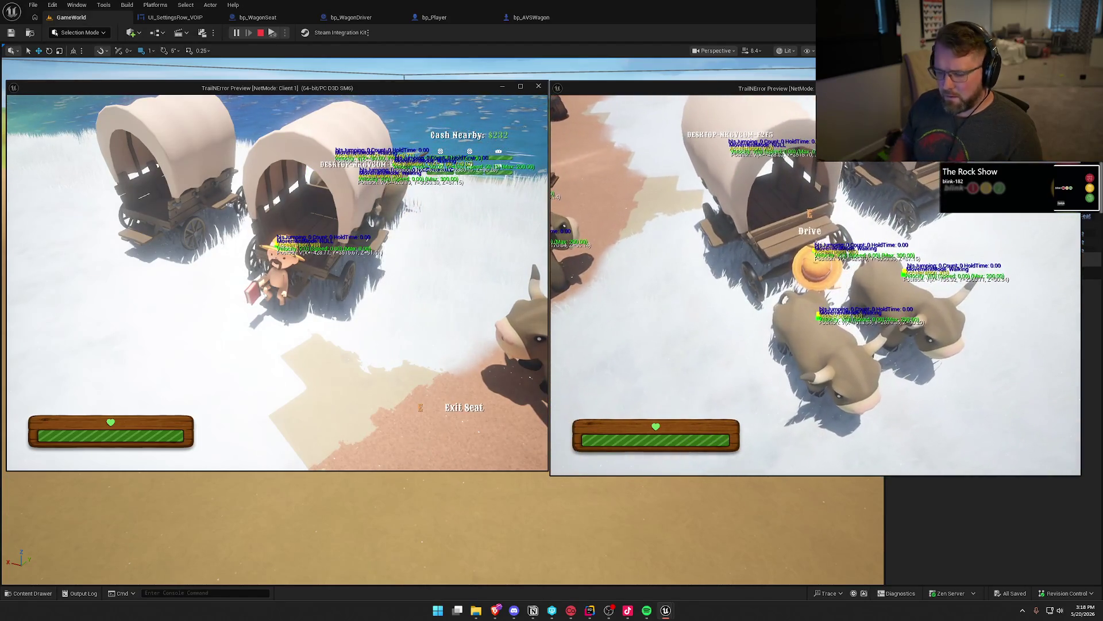
Step: Run the Checkpoint 3 console command, then drive the wagon forward and along the beach
key("grave")
key("Up")
key("Up")
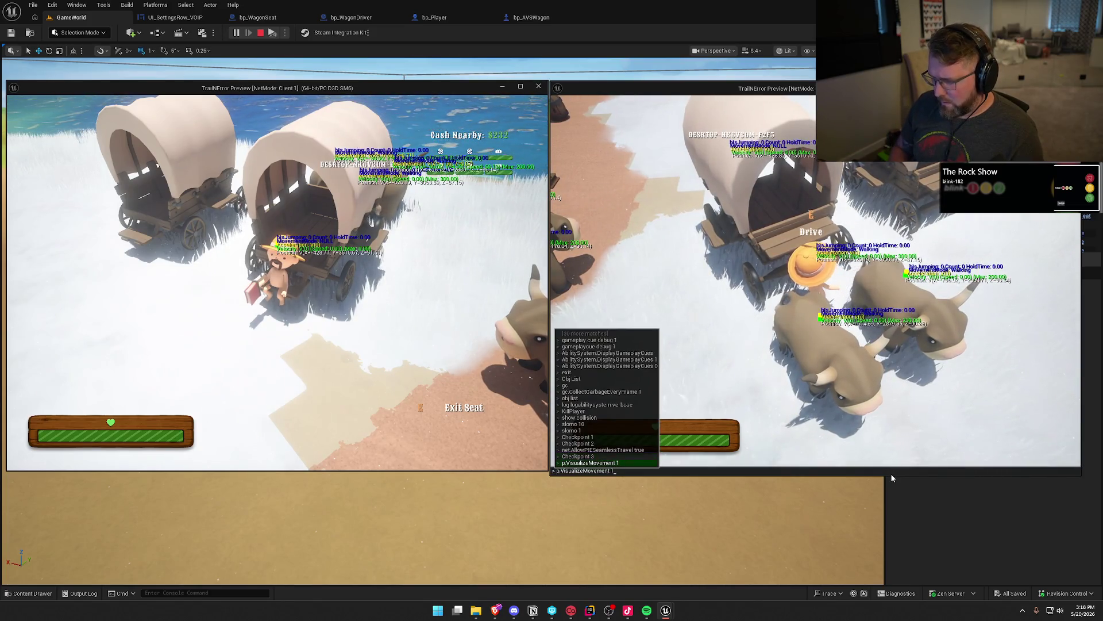
key("Return")
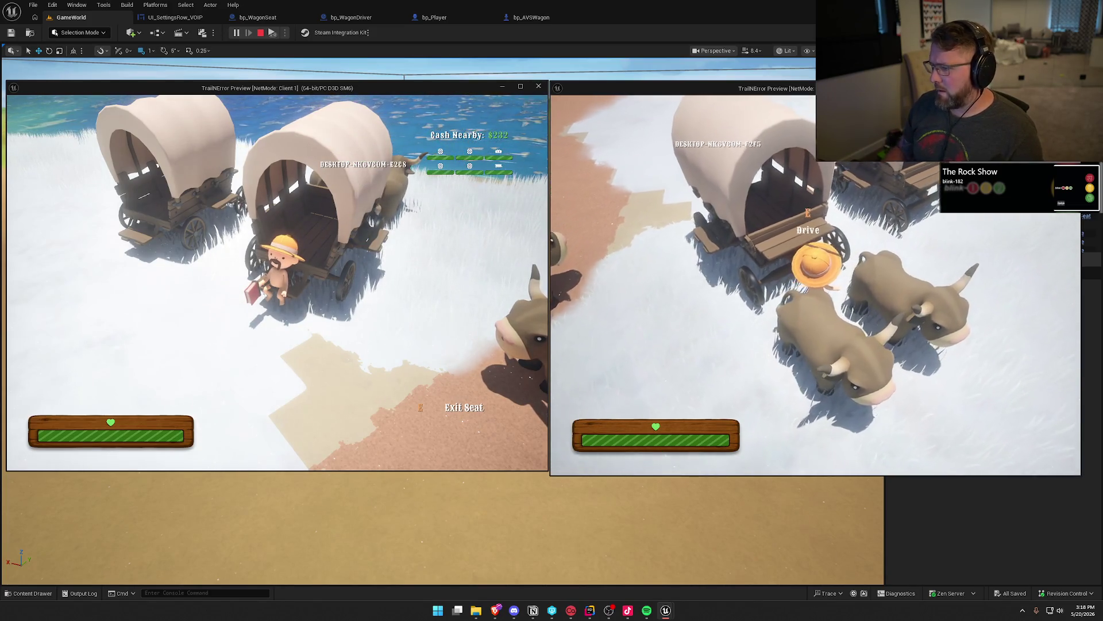
key("w")
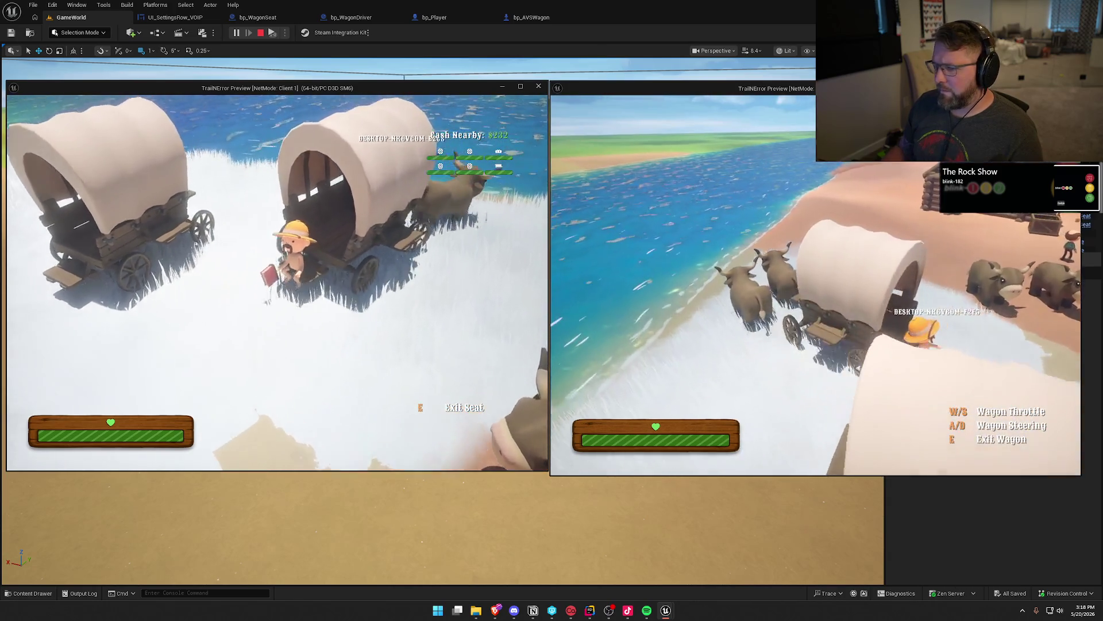
key("d")
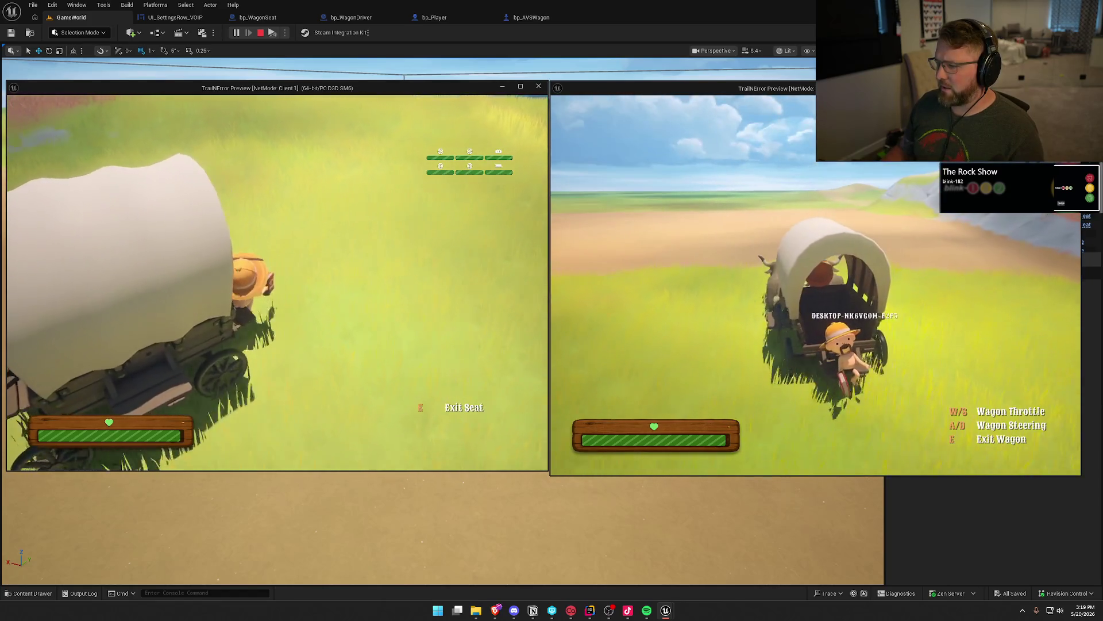
key("super")
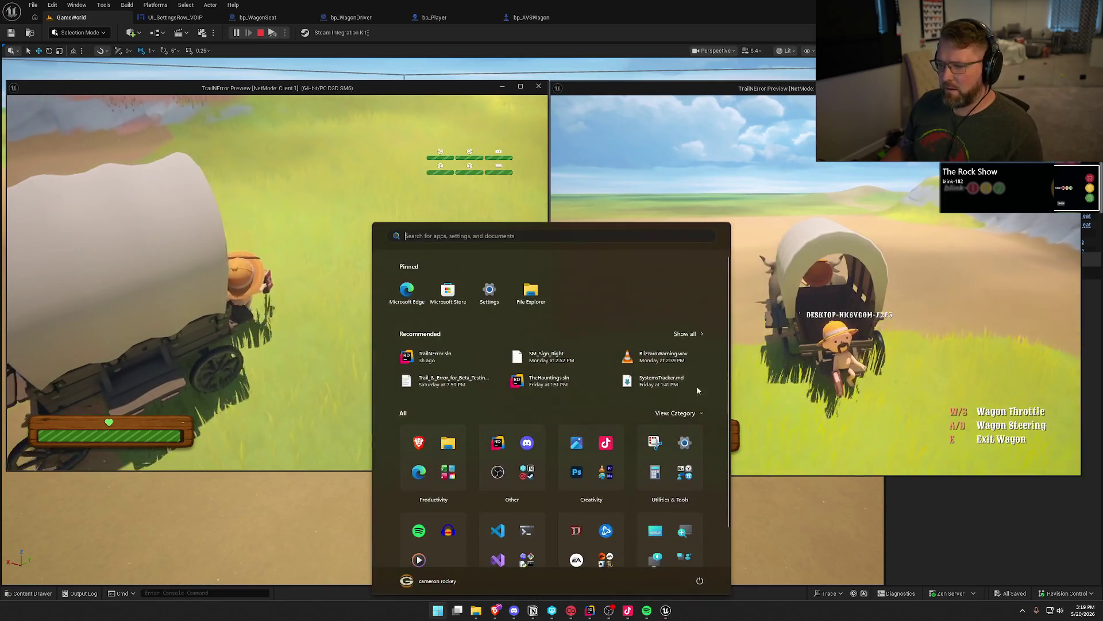
key("super")
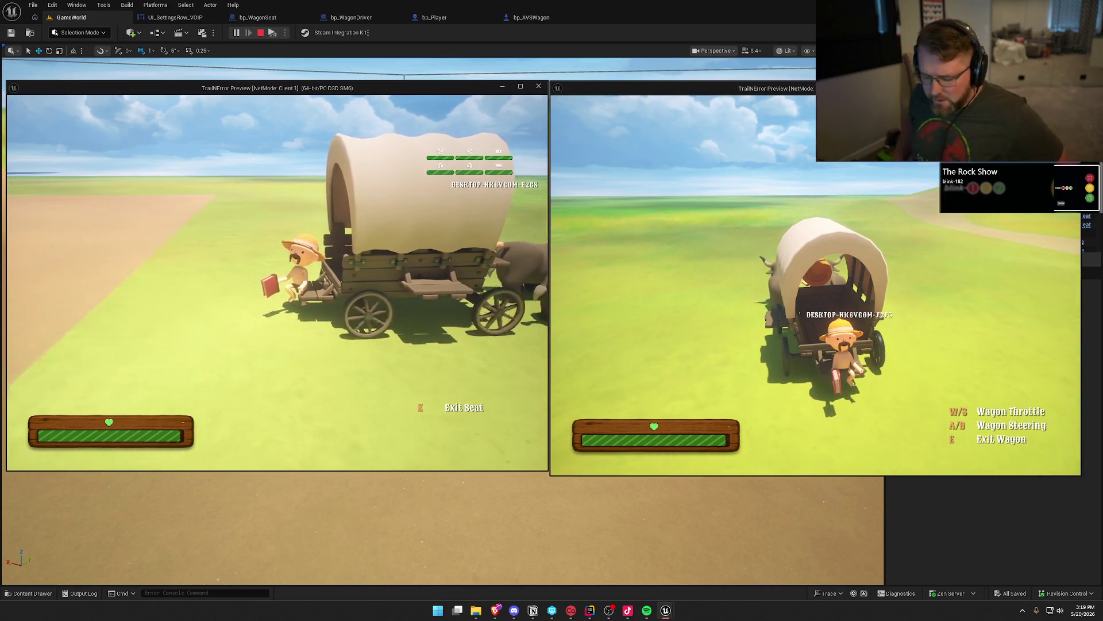
key("super")
key("super")
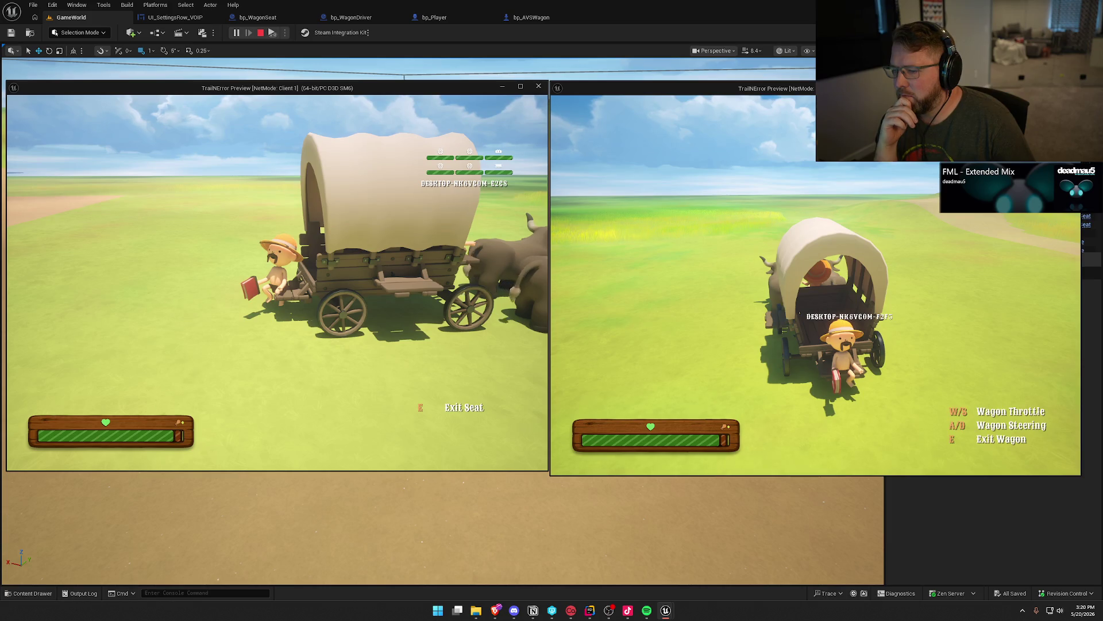
Step: Stop the play test, then select bp_AVSWagon2 and drag it up the beach
key("Escape")
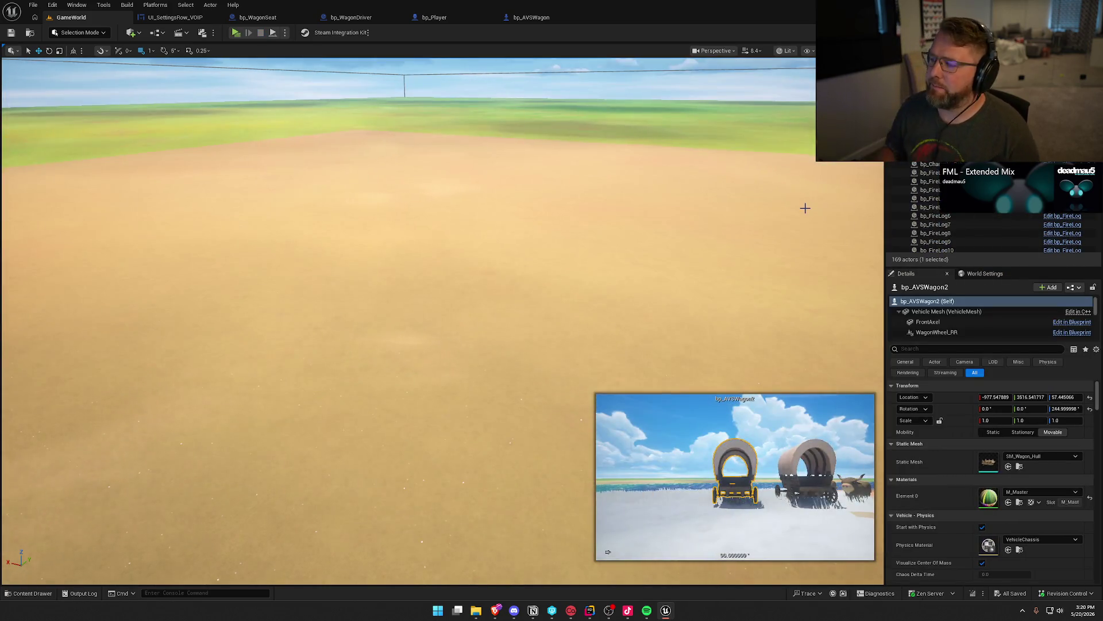
key("Escape")
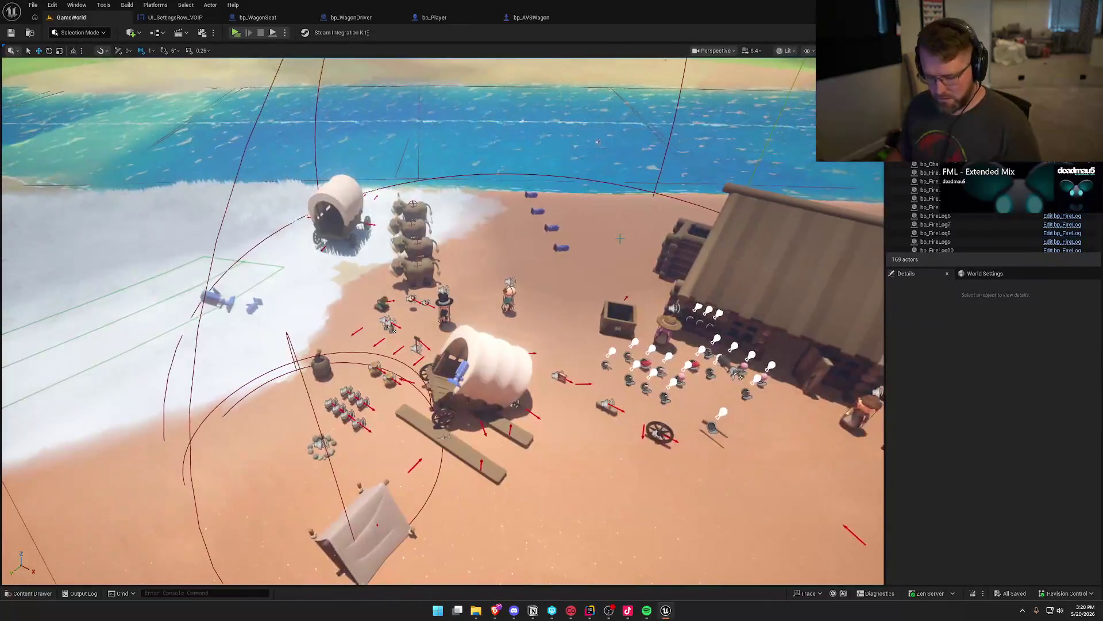
key("ctrl+z")
key("ctrl+z")
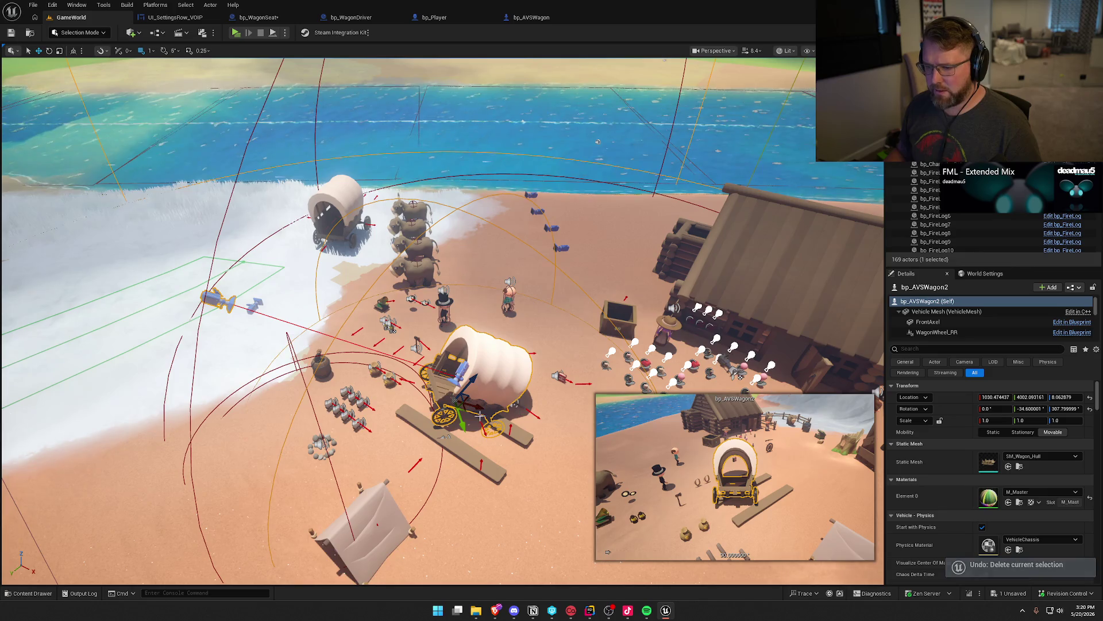
key("ctrl+z")
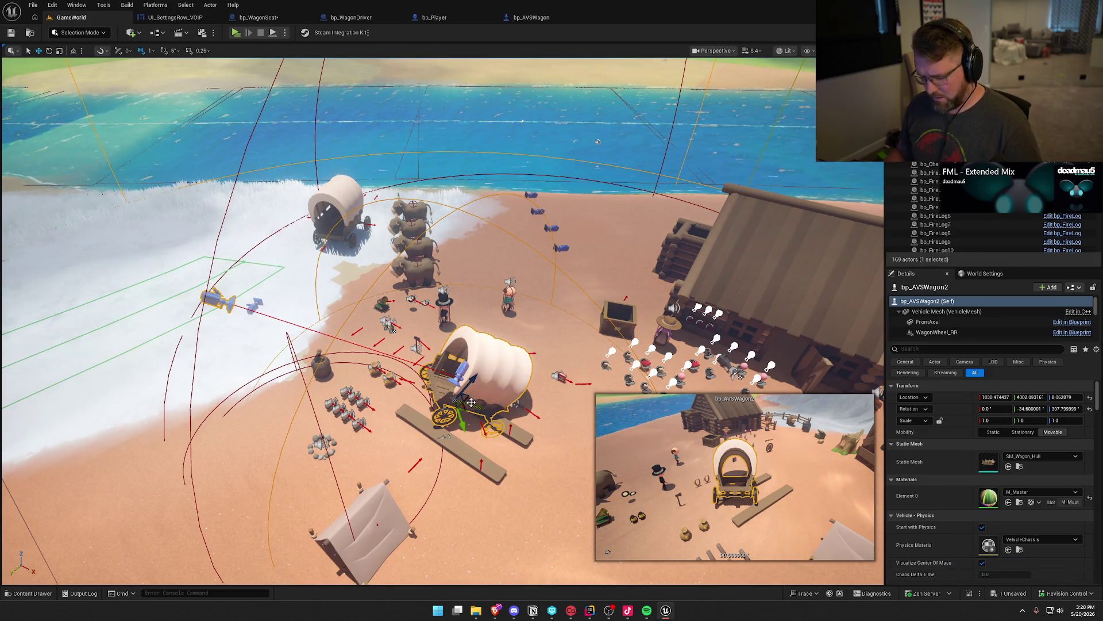
key("ctrl+y")
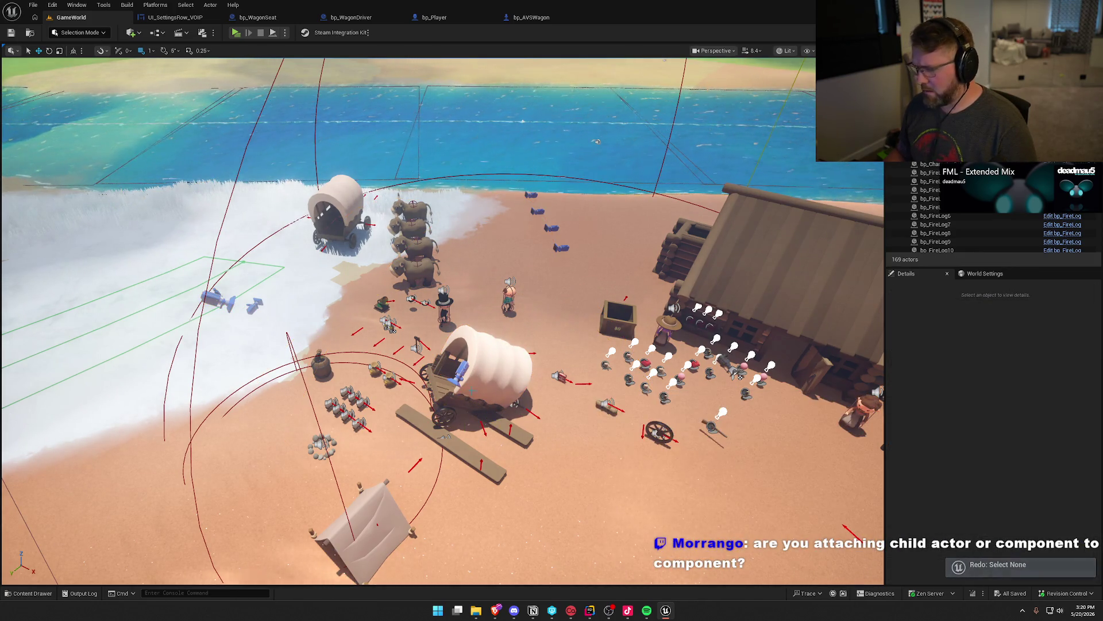
left_click(471, 402)
mouse_move(466, 408)
left_mouse_down()
mouse_move(374, 299)
mouse_move(327, 301)
left_mouse_up()
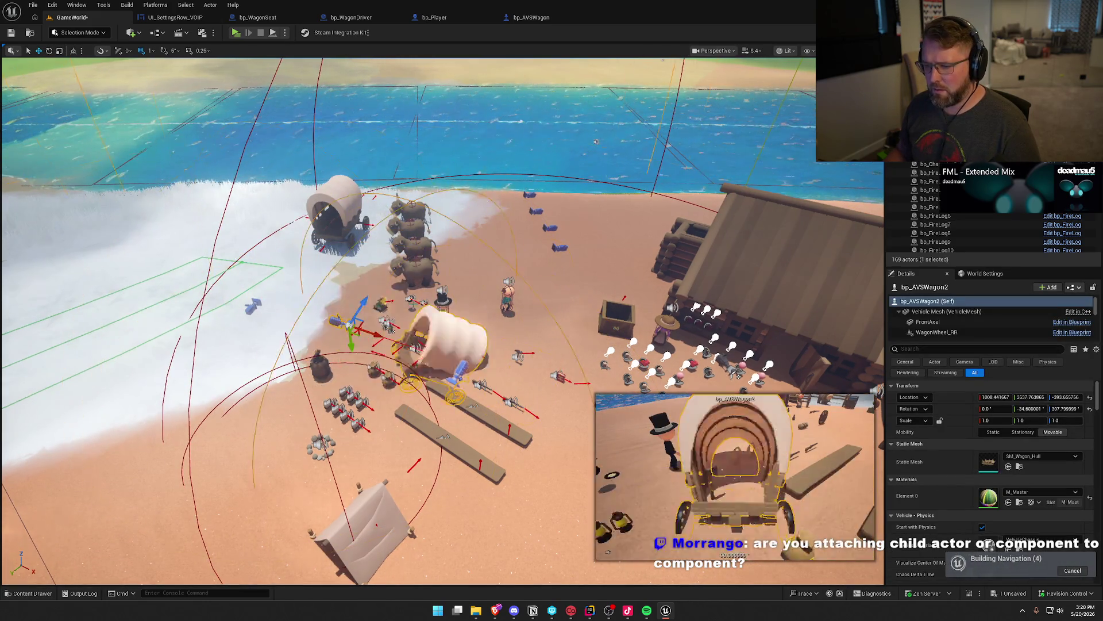
left_click(326, 301)
Step: Delete the duplicate wagon bp_AVSWagon2, leaving bp_AVSWagon in the level
scroll(326, 301, "down", 8)
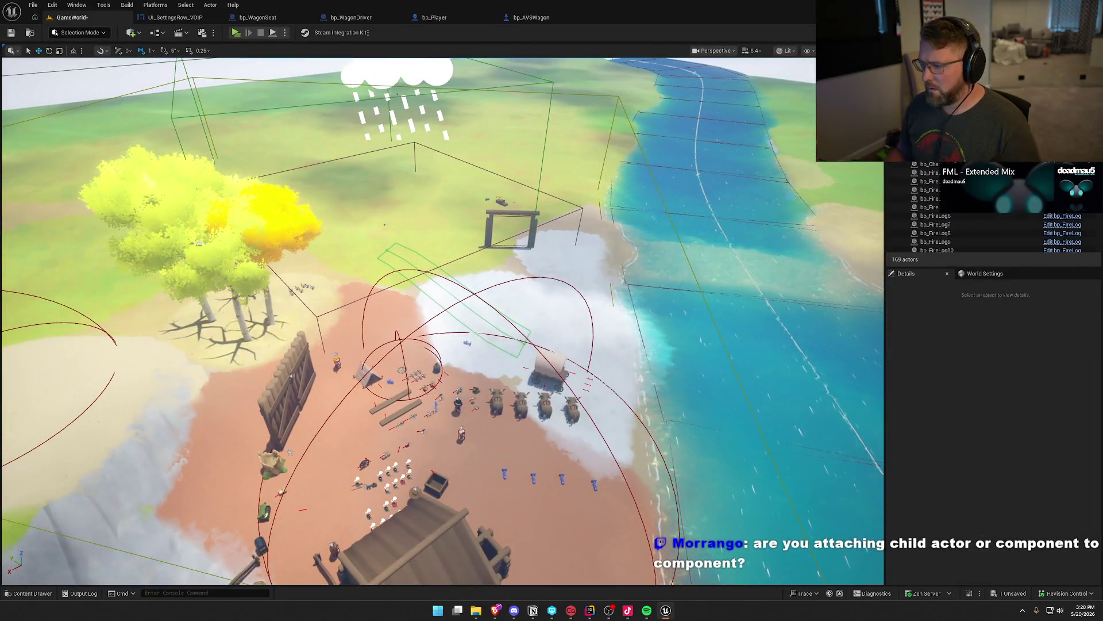
left_click(923, 156)
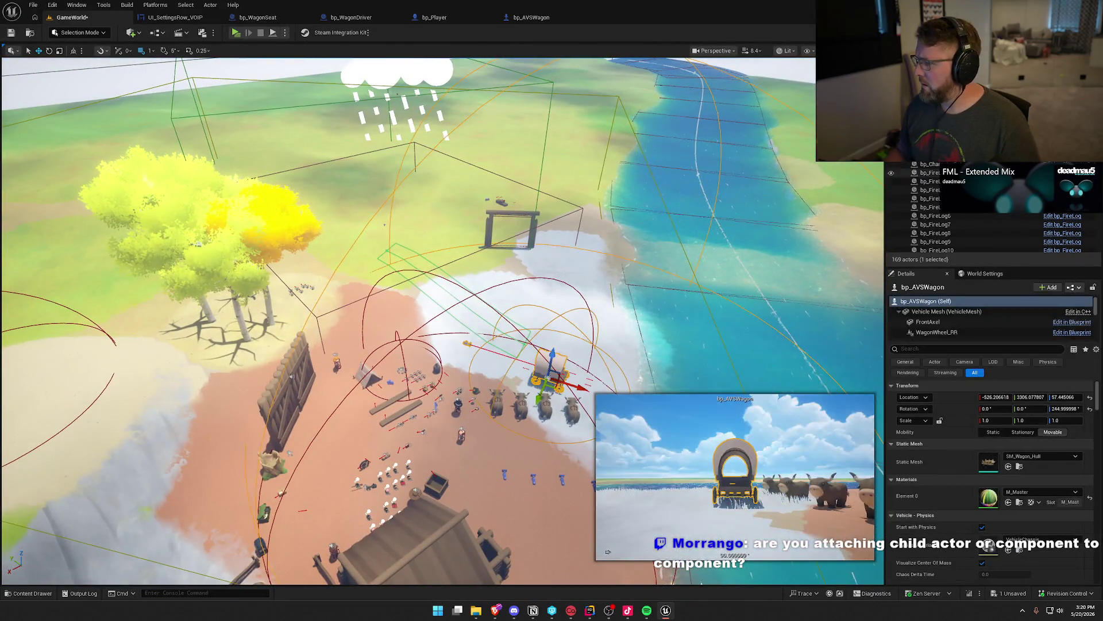
left_click(925, 156)
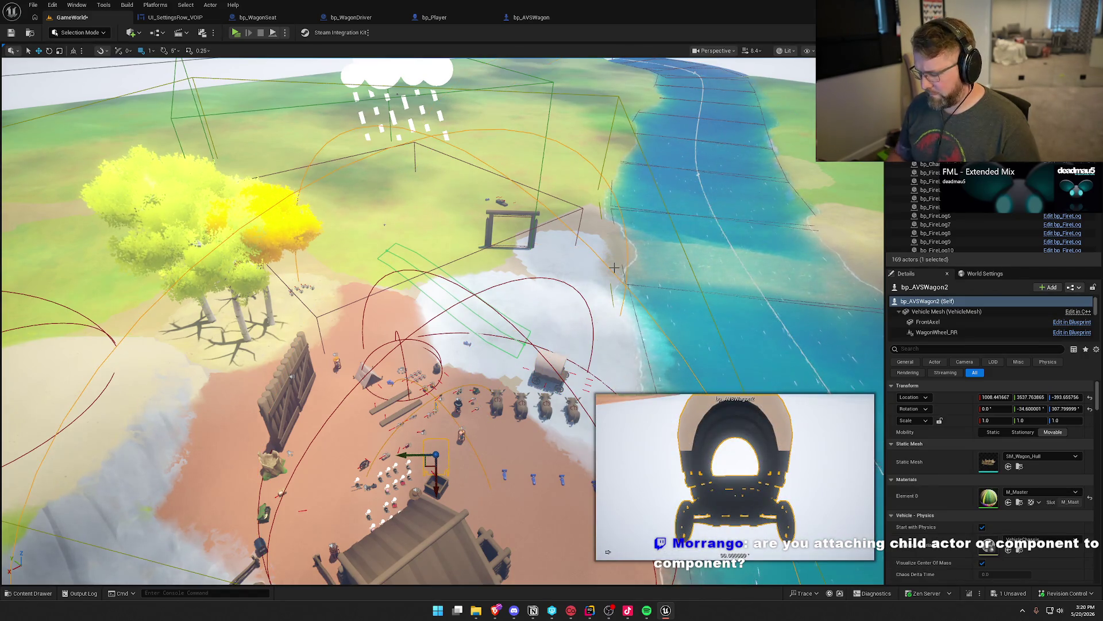
key("Delete")
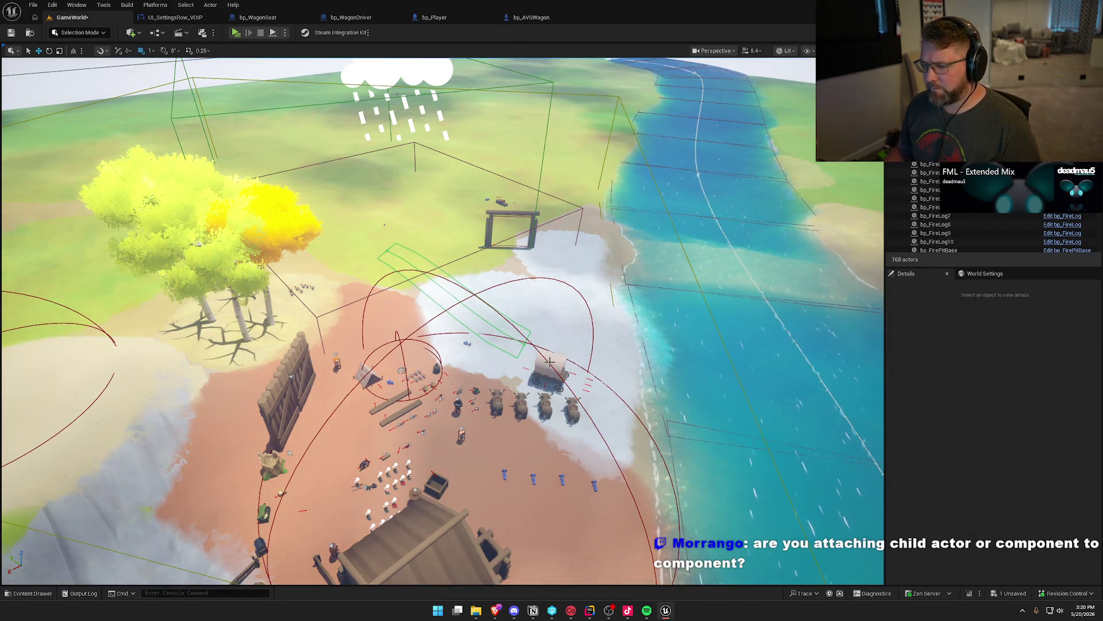
left_click(550, 361)
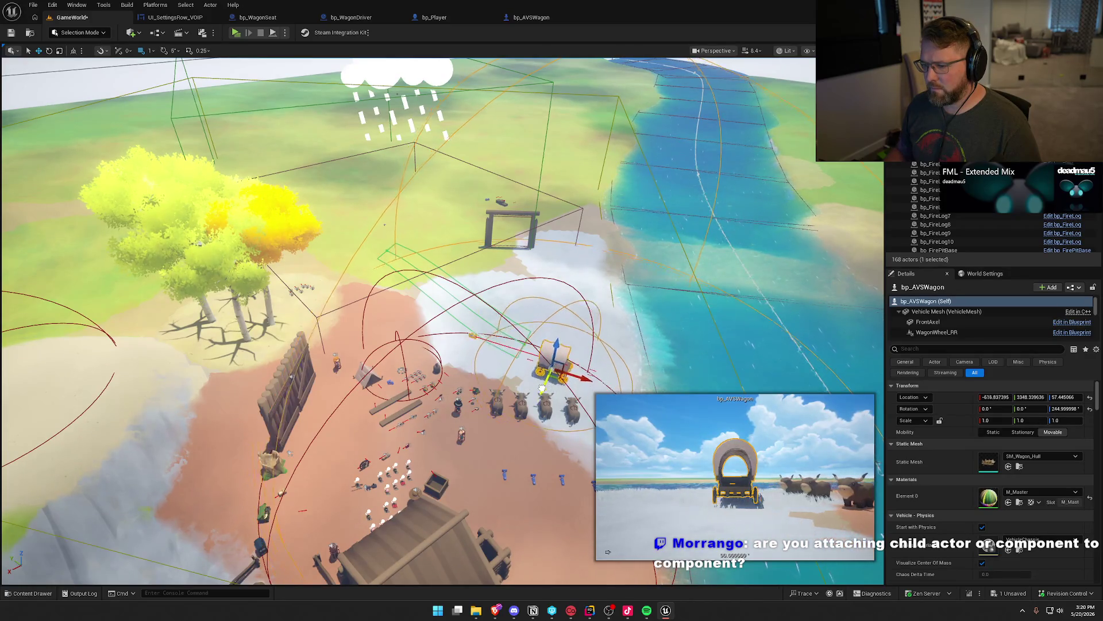
key("Escape")
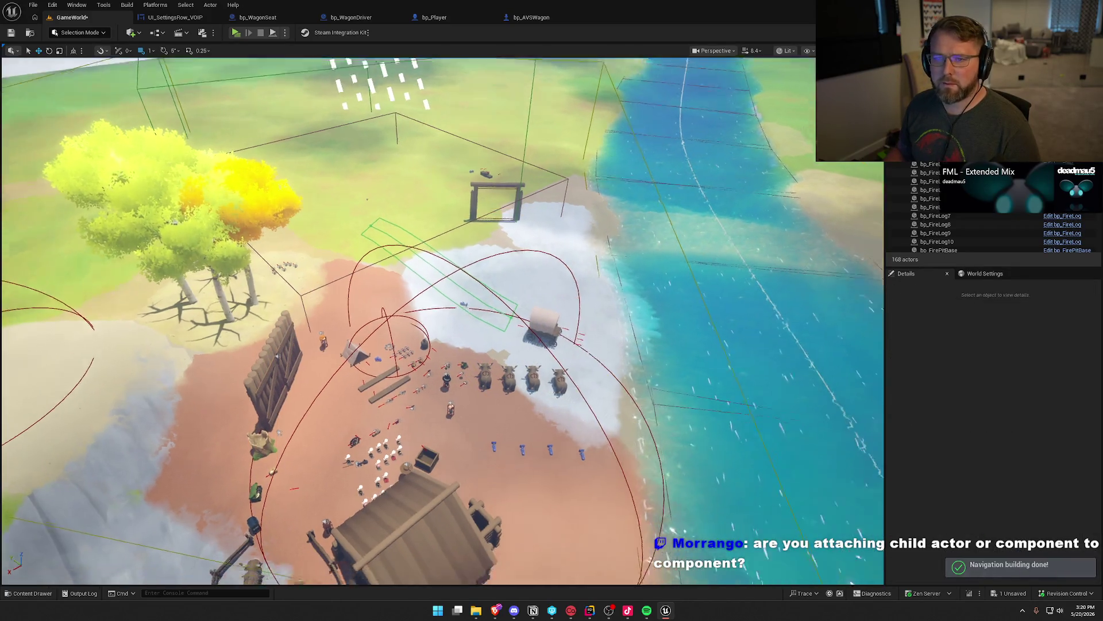
Step: Save the level, checking out the GameWorld map
scroll(442, 322, "down", 2)
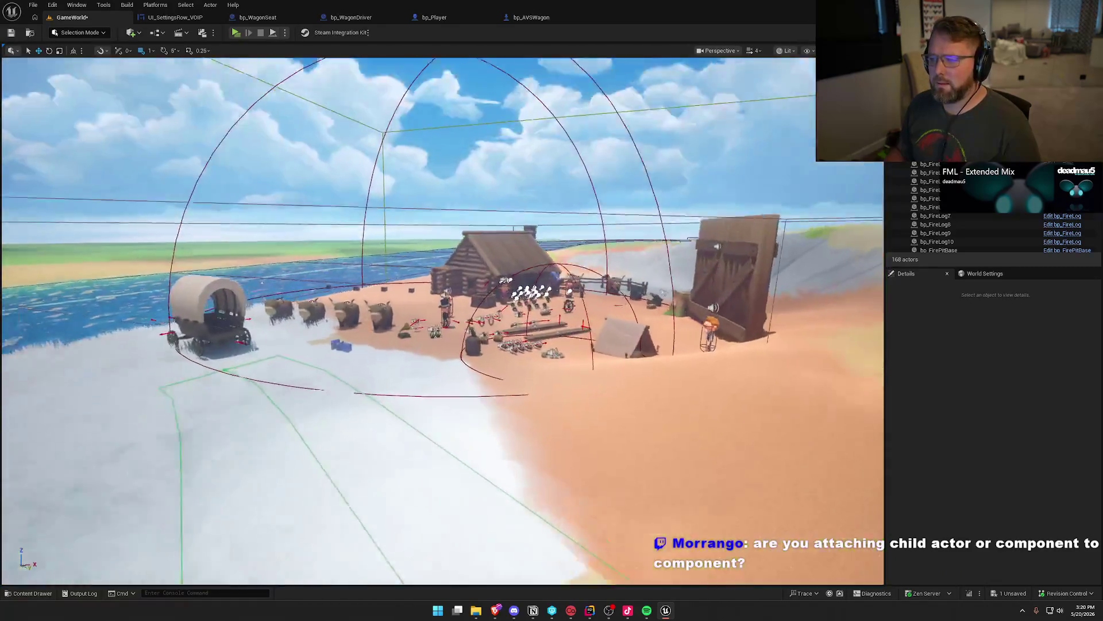
scroll(442, 322, "down", 2)
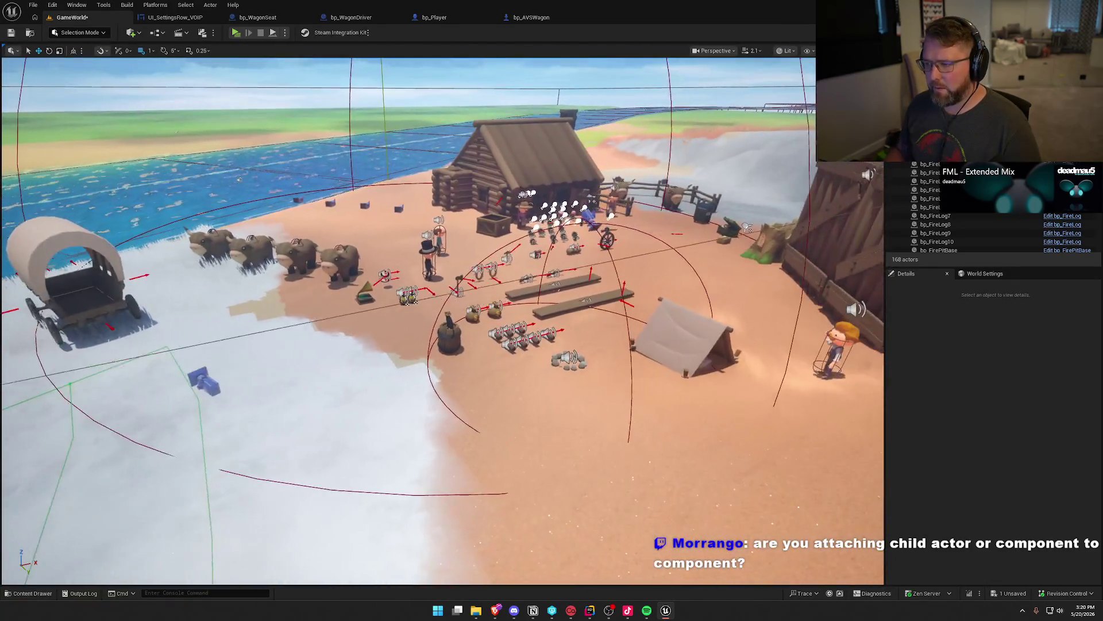
scroll(442, 322, "down", 2)
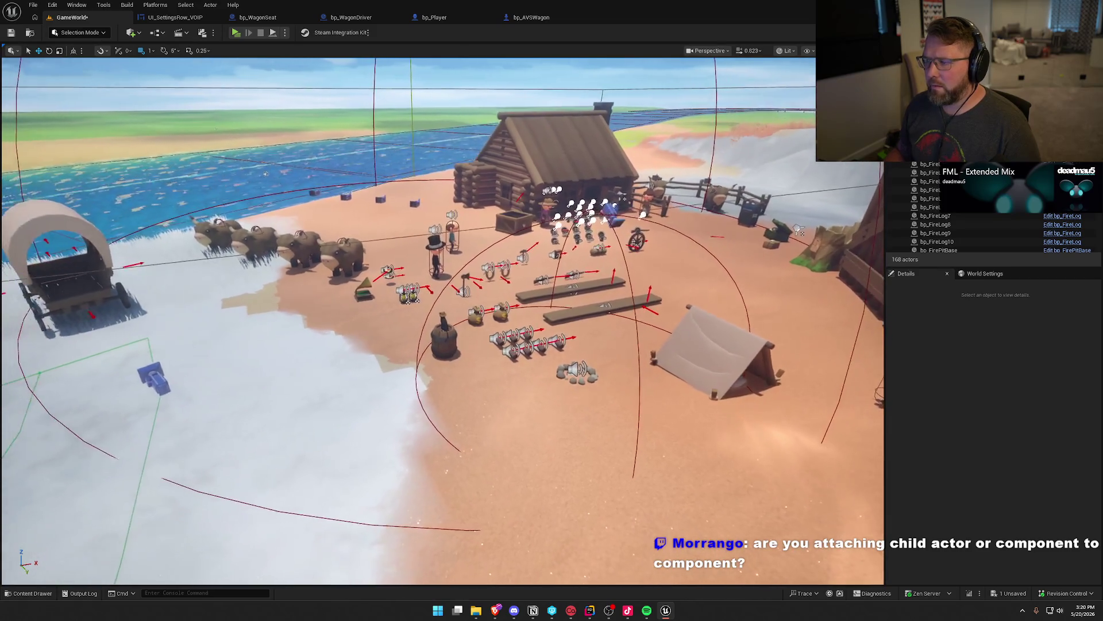
key("ctrl+s")
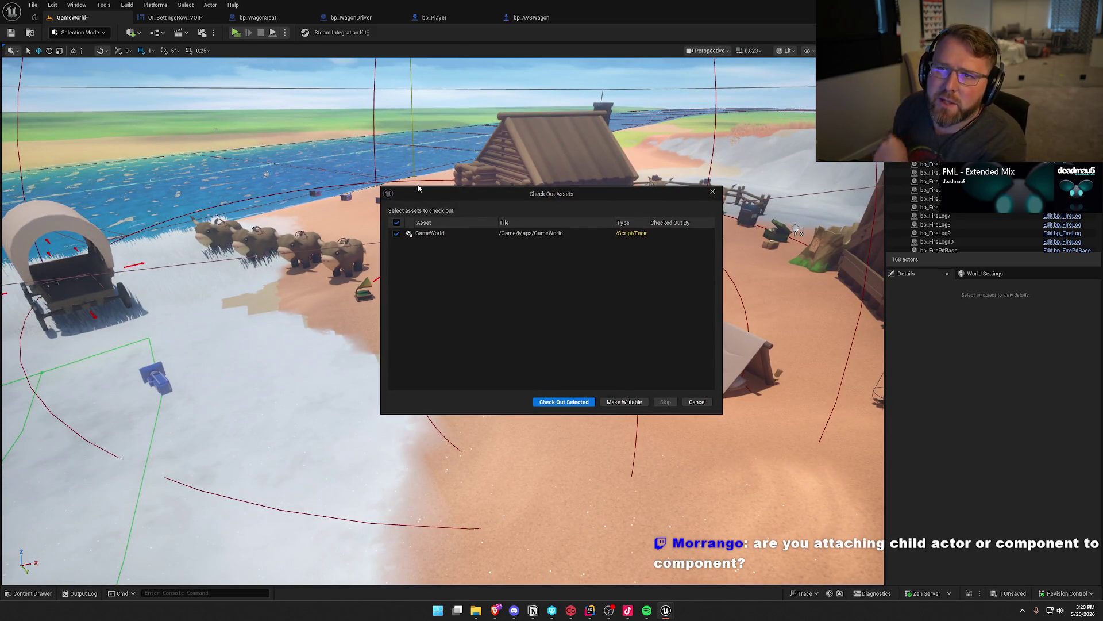
left_click(564, 402)
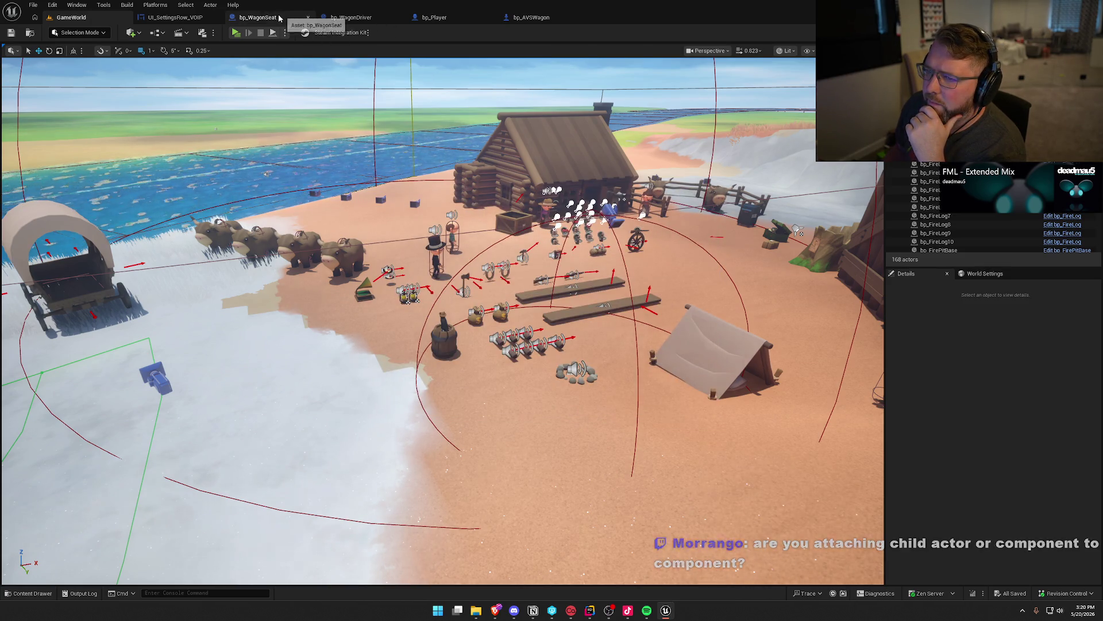
Step: Zoom in on bp_WagonSeat's Attach Actor To Component nodes, then show the seat mesh in the Viewport
left_click(270, 17)
scroll(290, 345, "up", 3)
scroll(488, 282, "up", 2)
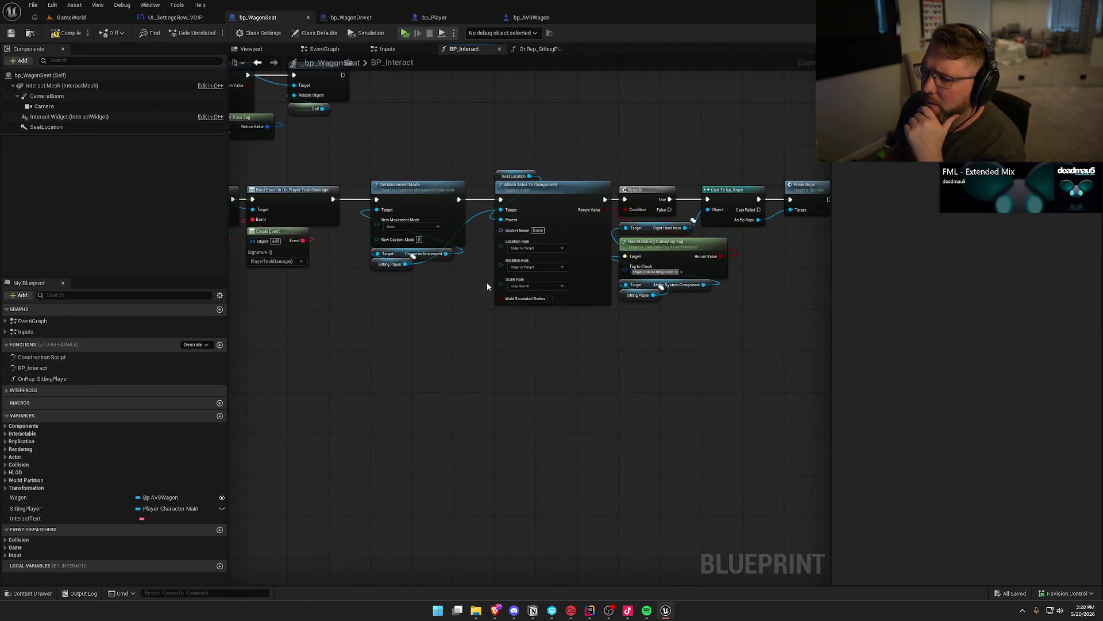
left_click_drag(406, 282, 311, 257)
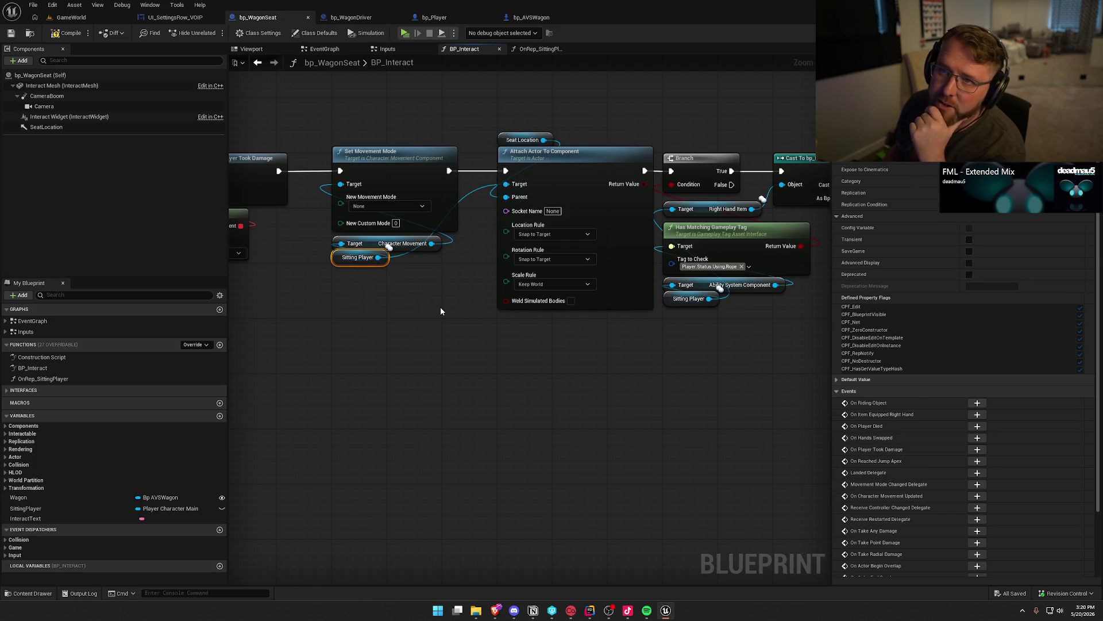
mouse_move(441, 310)
left_mouse_down()
mouse_move(394, 396)
mouse_move(384, 395)
left_mouse_up()
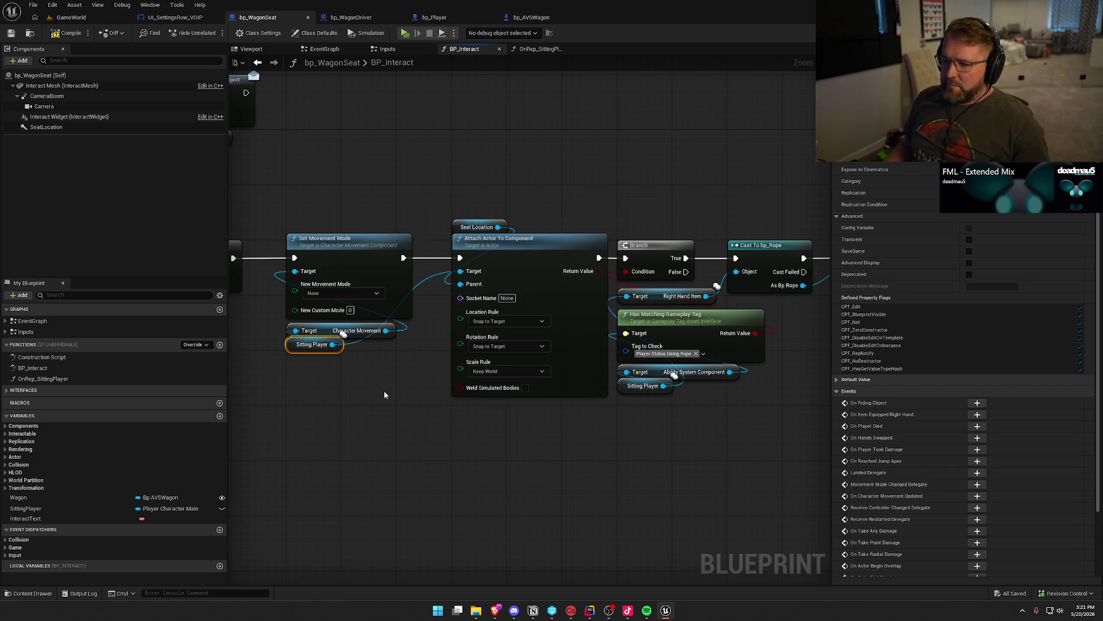
left_click(251, 49)
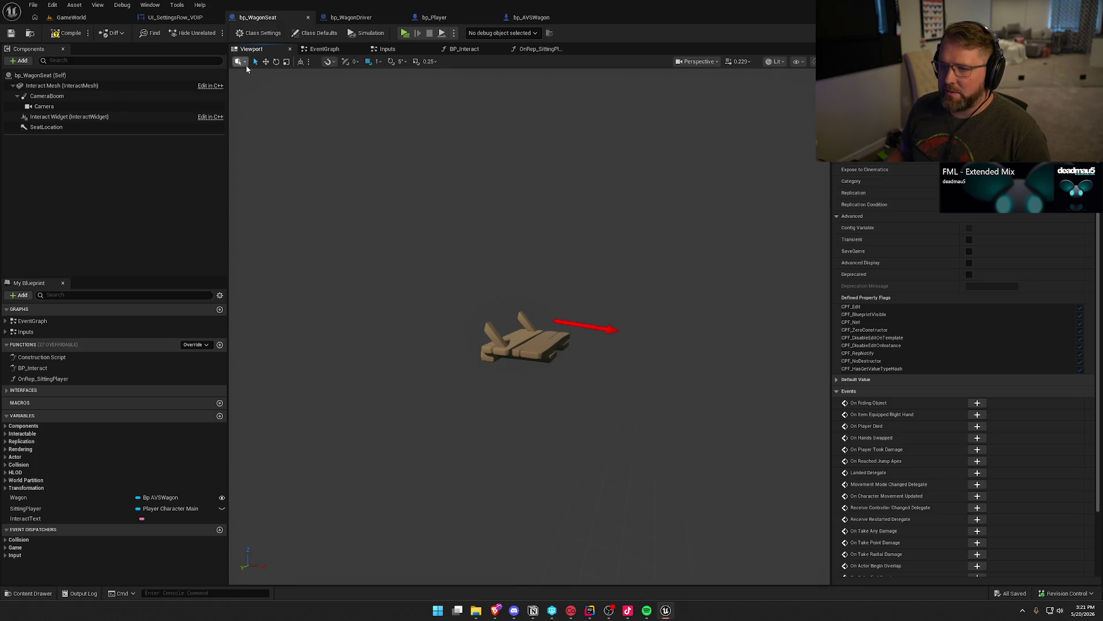
Step: Switch to bp_WagonSeat's BP_Interact graph and select its Set Movement Mode and Attach Actor To Component nodes
left_click(360, 49)
left_click(336, 50)
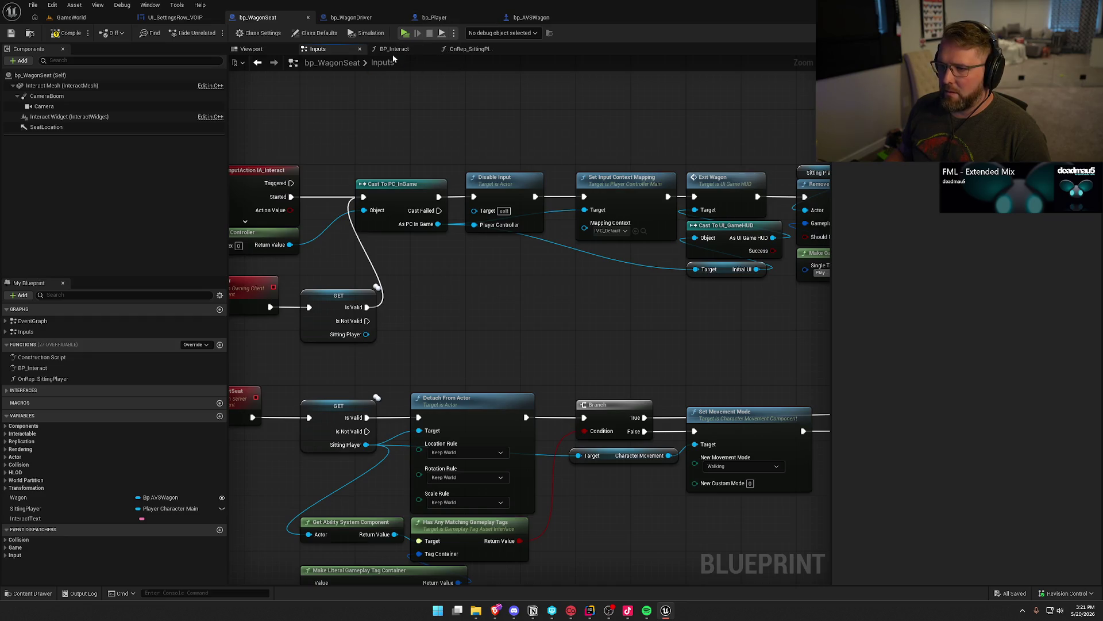
double_click(29, 323)
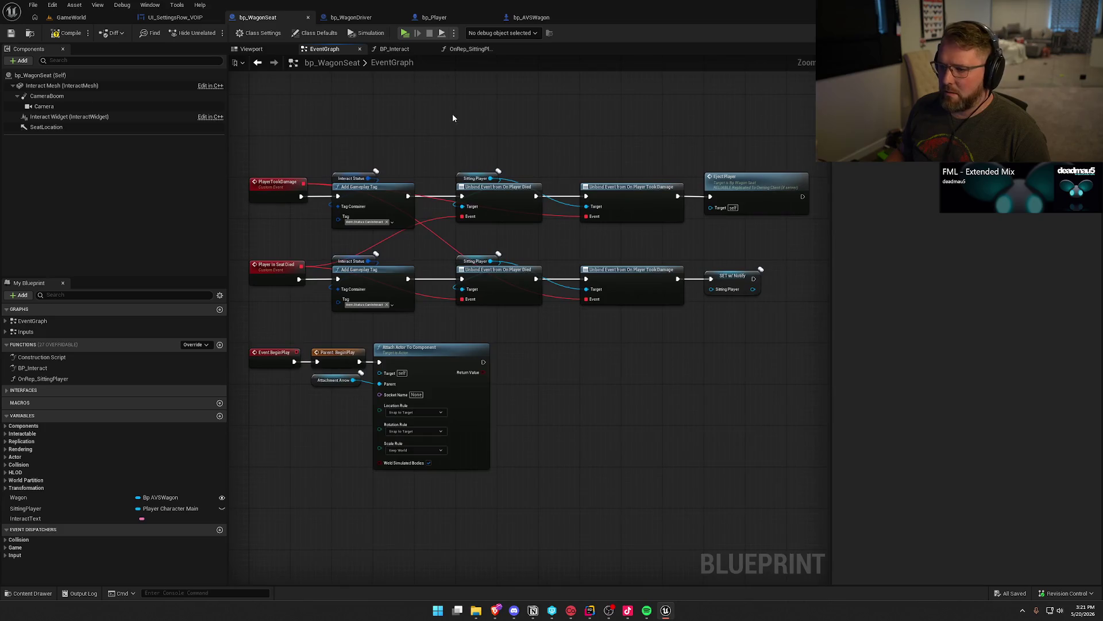
left_click(393, 50)
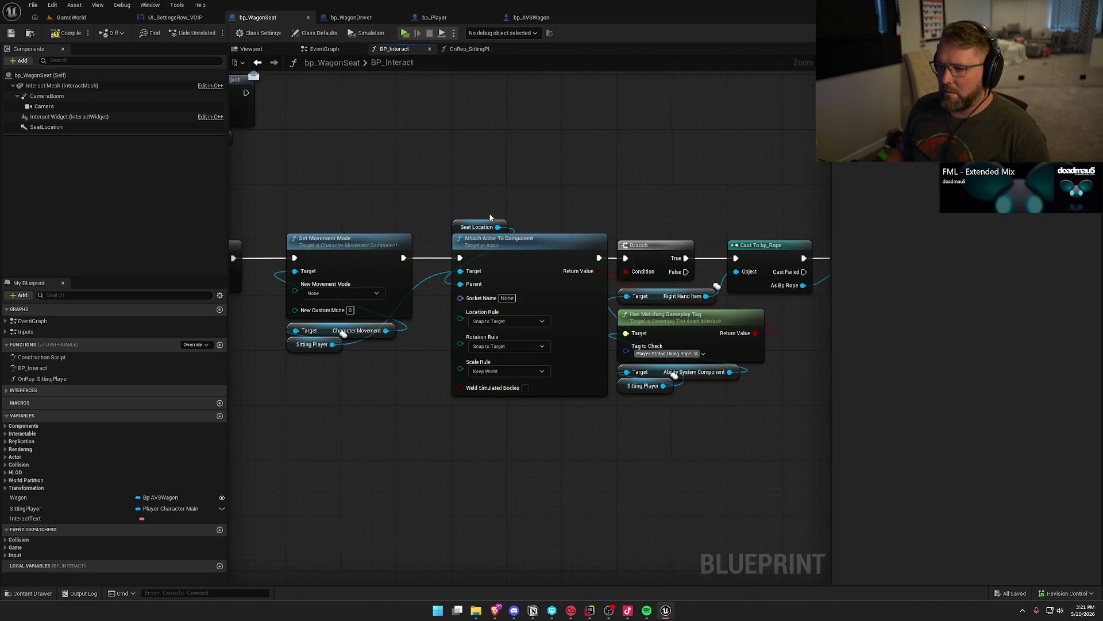
left_click_drag(286, 109, 488, 345)
mouse_move(530, 388)
left_mouse_down()
mouse_move(624, 387)
mouse_move(575, 384)
left_mouse_up()
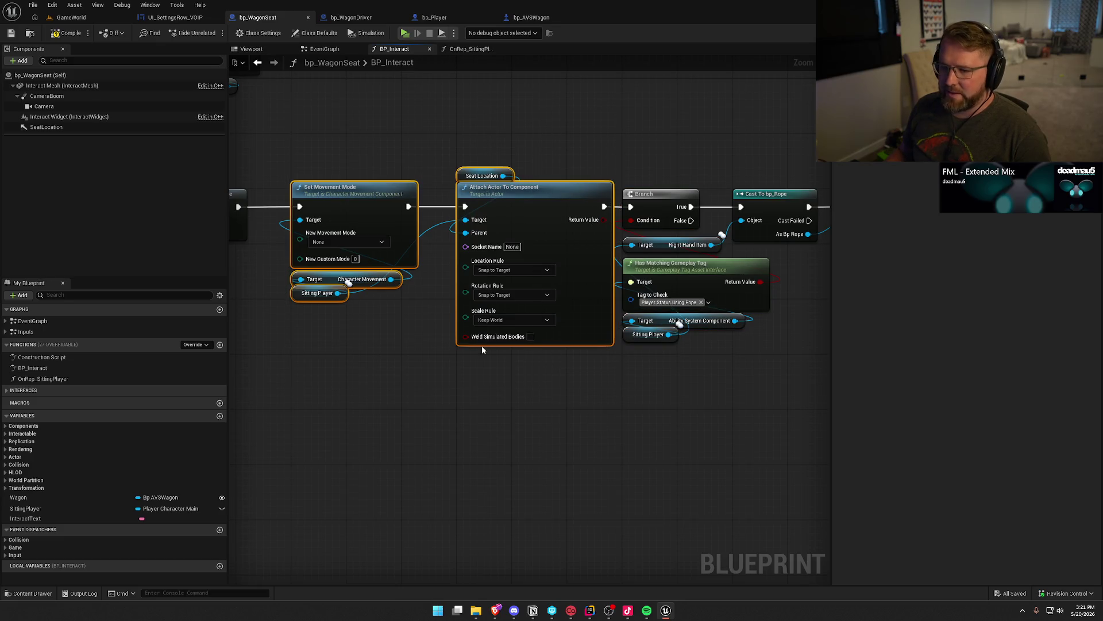
key("Home")
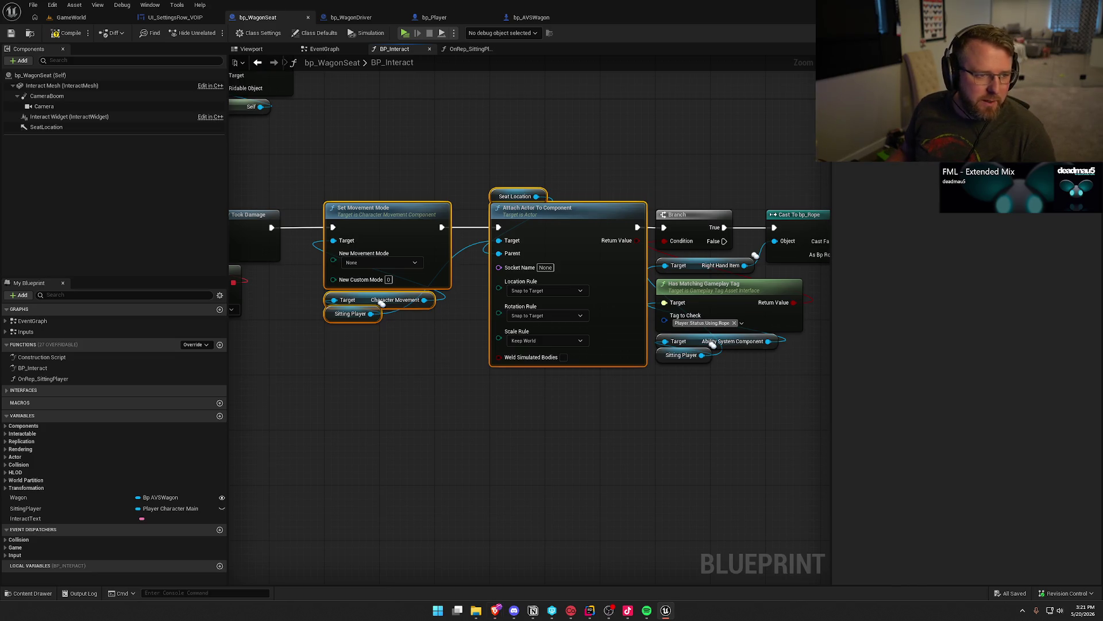
left_click_drag(0, 96, 371, 97)
double_click(371, 96)
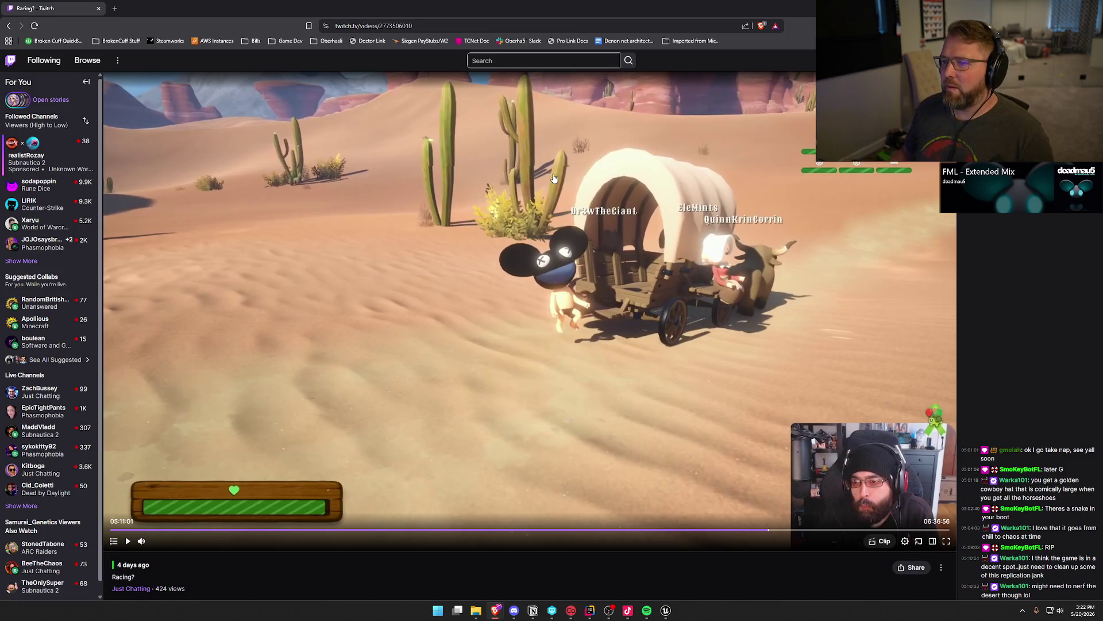
key("alt+Tab")
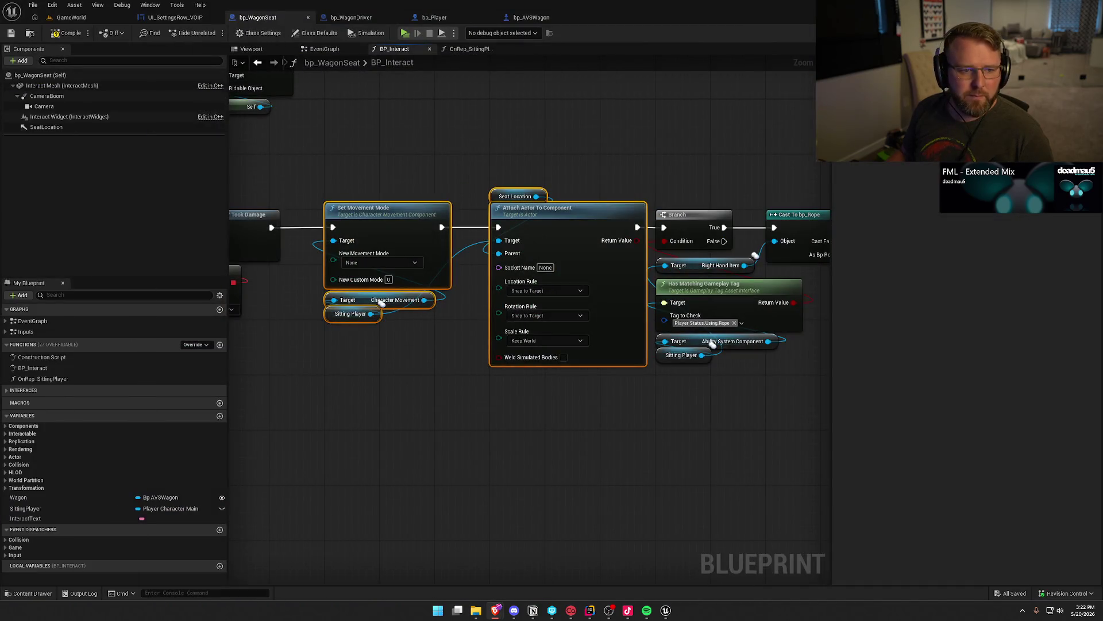
left_click(486, 434)
left_click_drag(308, 140, 619, 416)
left_click_drag(283, 125, 671, 464)
mouse_move(609, 439)
left_mouse_down()
mouse_move(575, 458)
mouse_move(553, 368)
mouse_move(303, 132)
left_mouse_up()
left_click(424, 396)
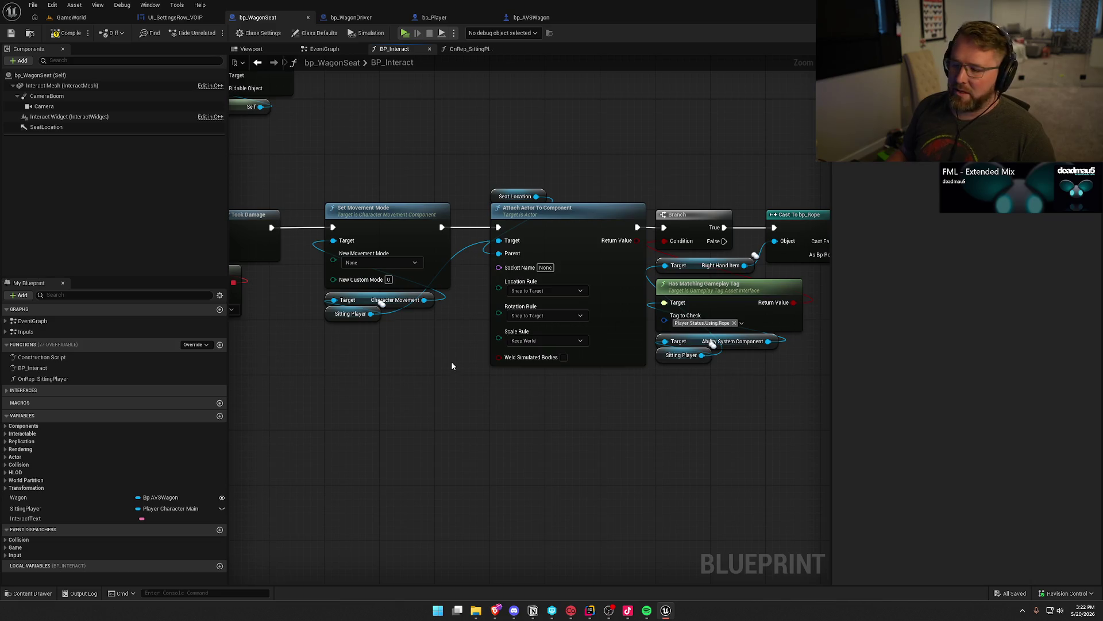
left_click_drag(452, 365, 477, 337)
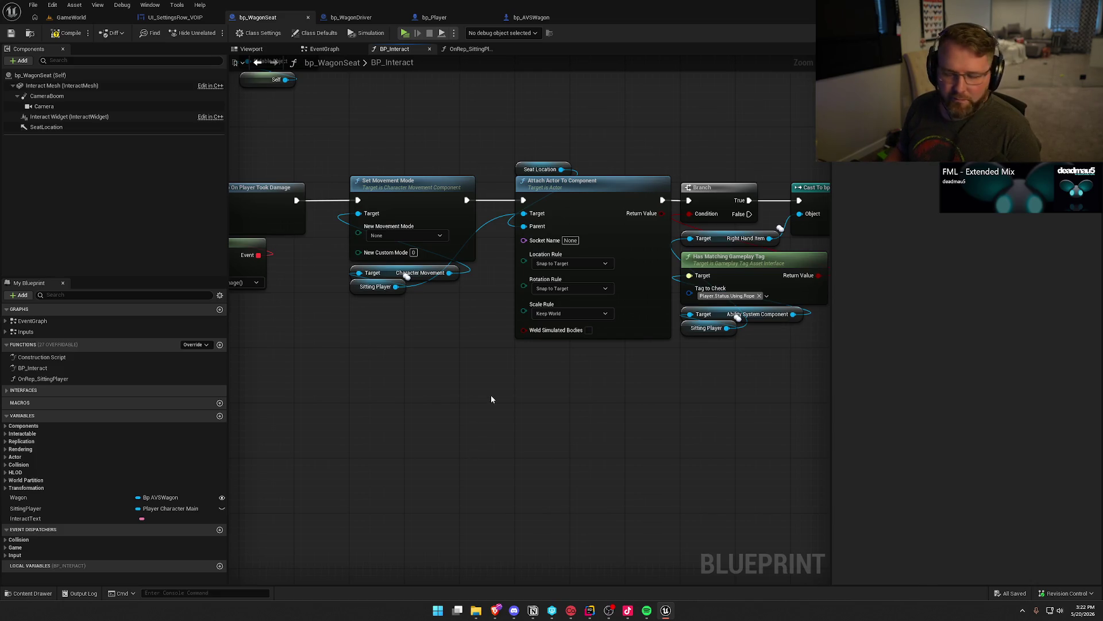
left_click_drag(336, 136, 580, 413)
left_click(595, 418)
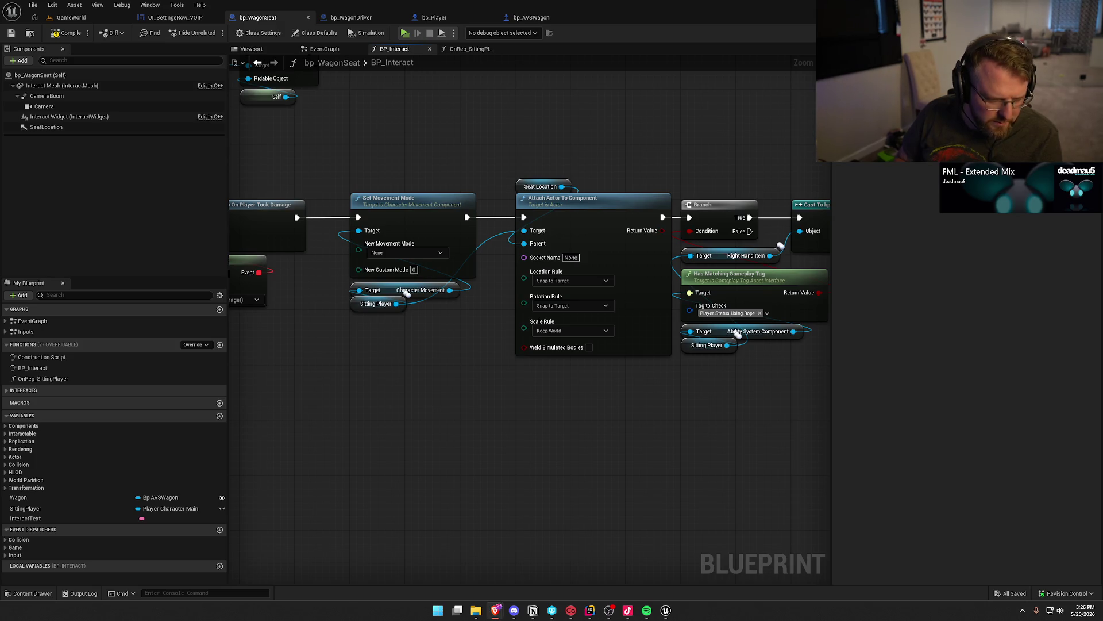
scroll(365, 431, "down", 1)
left_click_drag(364, 431, 554, 433)
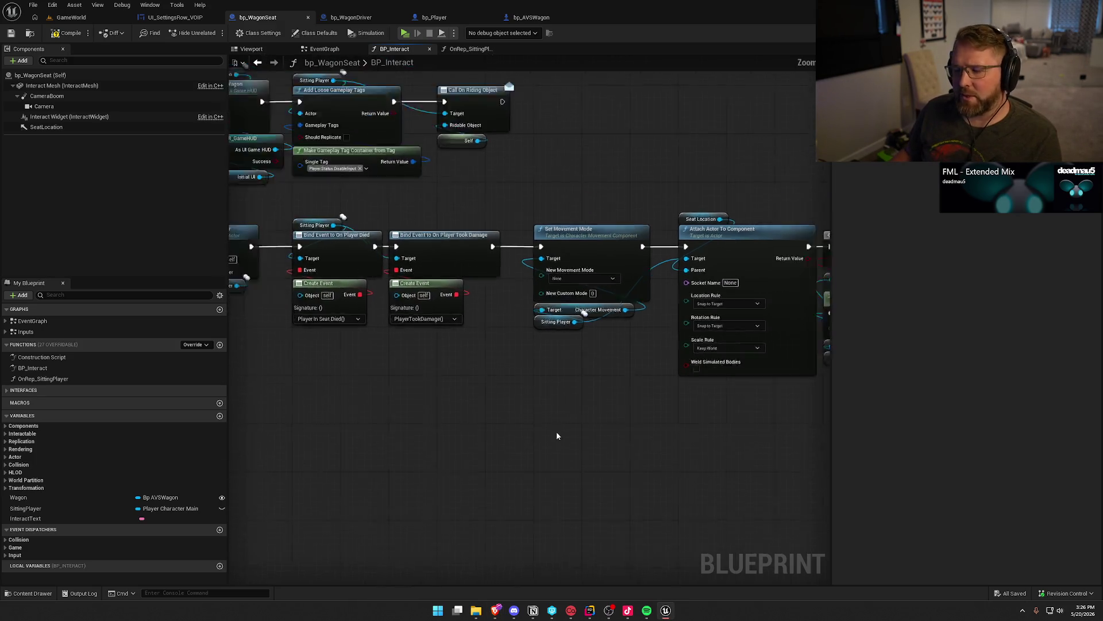
Step: Select the lower row of BP_Interact nodes and drag it further down
scroll(554, 436, "down", 8)
left_click_drag(665, 331, 274, 239)
scroll(268, 247, "up", 5)
left_click_drag(336, 284, 335, 386)
Step: Copy the Set Movement Mode and Attach Actor To Component nodes and paste them near Call On Riding Object
scroll(389, 341, "down", 2)
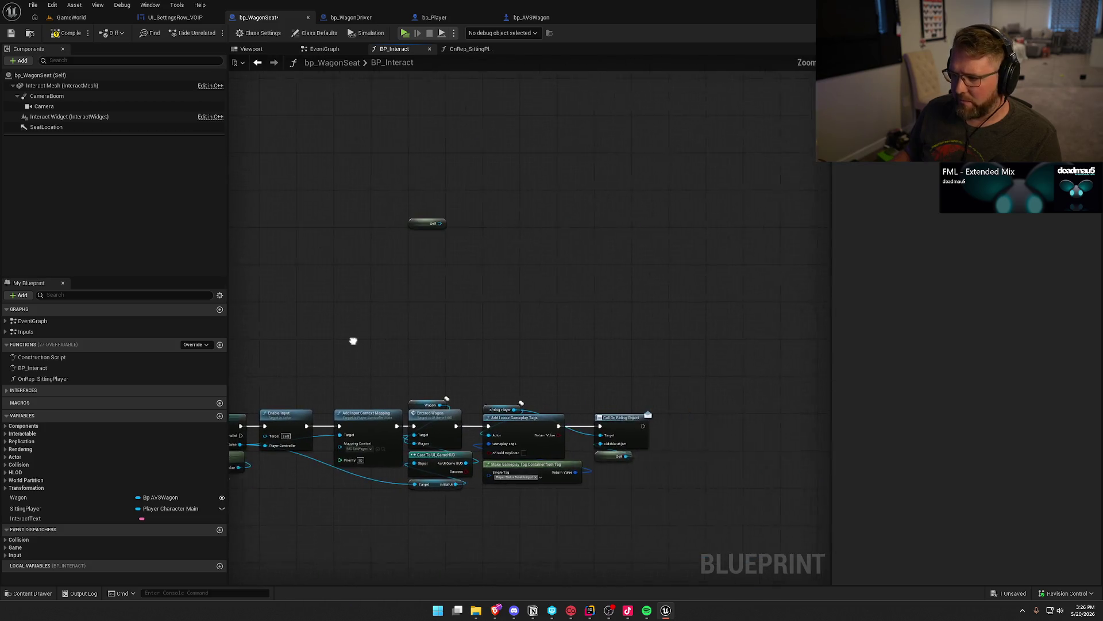
left_click_drag(605, 395, 678, 127)
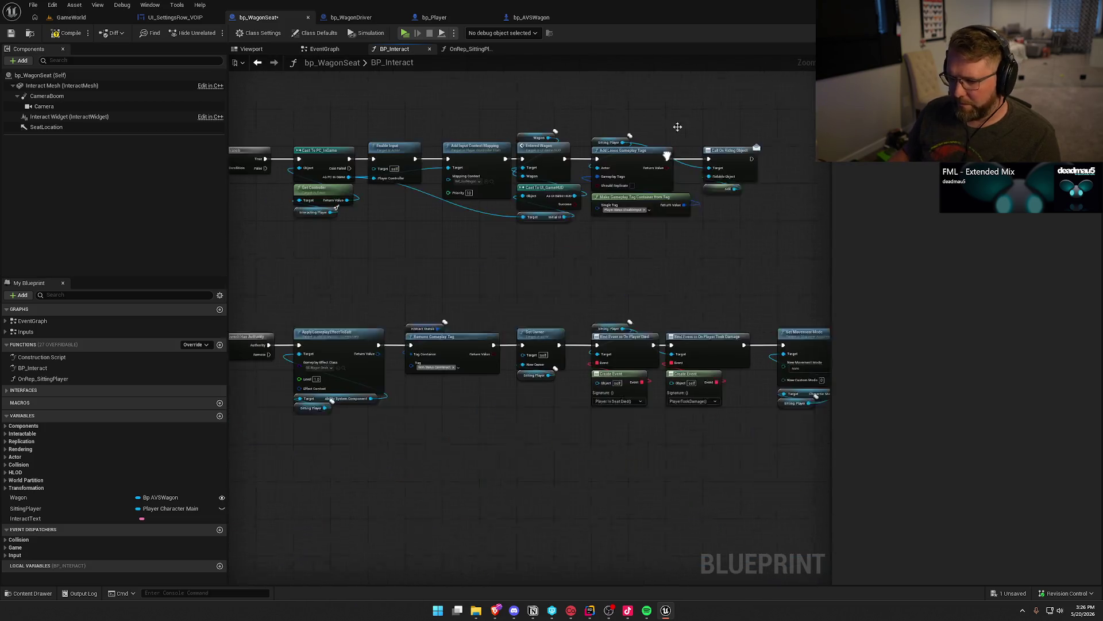
scroll(631, 241, "up", 2)
left_click_drag(630, 244, 636, 255)
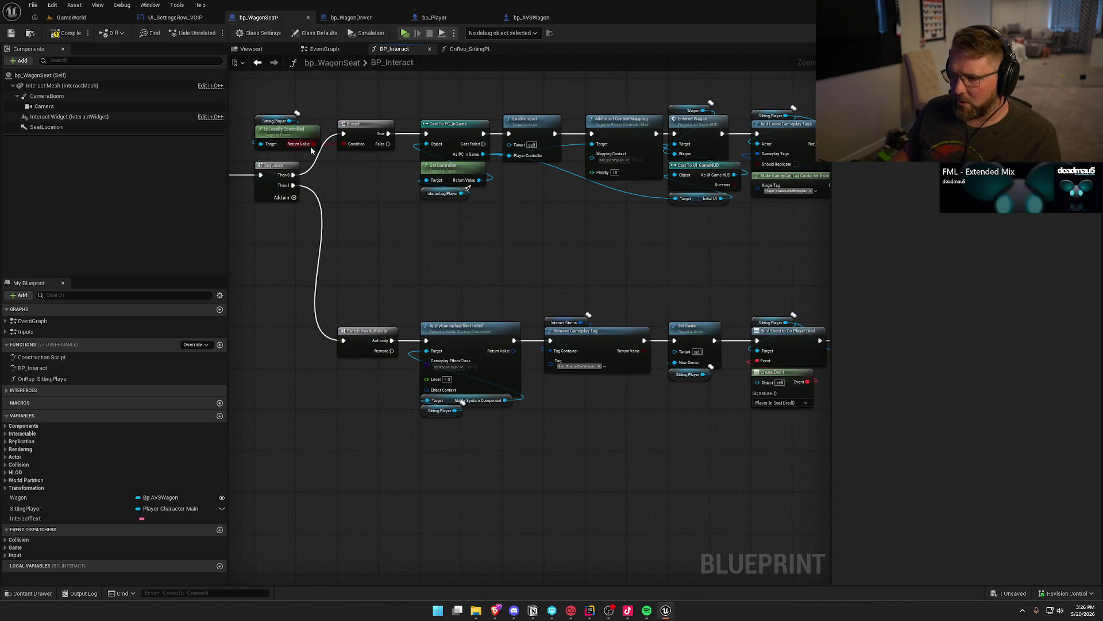
left_click_drag(429, 219, 233, 208)
left_click_drag(690, 230, 314, 215)
mouse_move(404, 222)
left_mouse_down()
mouse_move(530, 402)
mouse_move(586, 417)
left_mouse_up()
mouse_move(465, 106)
left_mouse_down()
mouse_move(508, 191)
mouse_move(408, 159)
left_mouse_up()
key("ctrl+c")
key("ctrl+v")
Step: Wire Call On Riding Object into the pasted Set Movement Mode node
left_click_drag(488, 154, 468, 144)
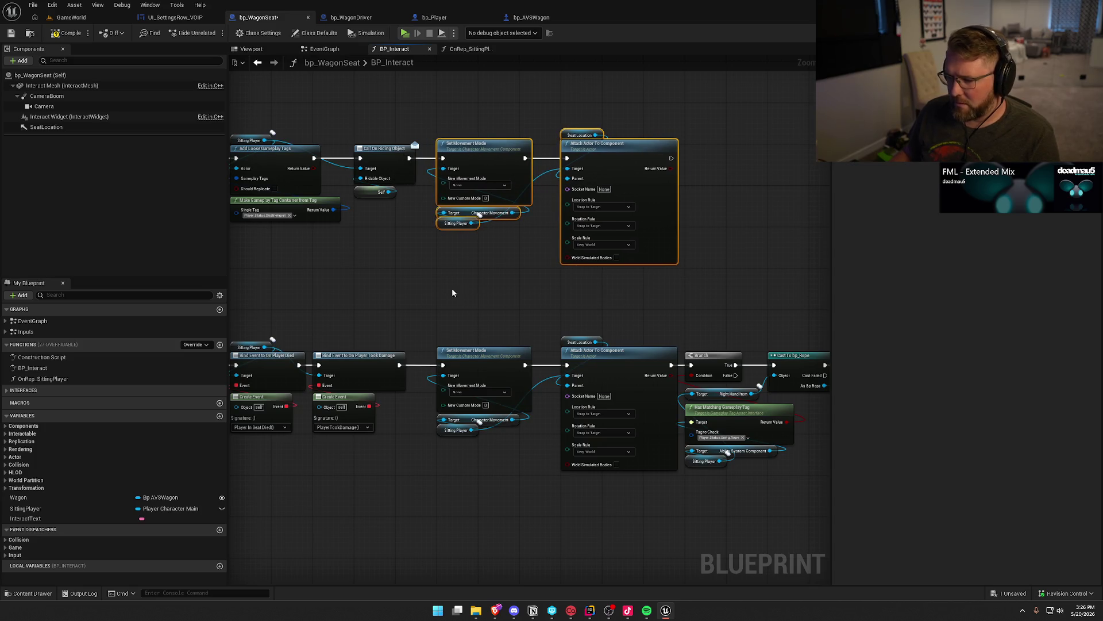
left_click(425, 277)
mouse_move(419, 282)
left_mouse_down()
mouse_move(939, 288)
mouse_move(371, 291)
left_mouse_up()
scroll(372, 291, "up", 1)
scroll(377, 287, "up", 1)
left_click_drag(352, 92, 745, 289)
left_click_drag(607, 356, 350, 96)
left_click(429, 311)
Step: Shift the lower chain's Branch, Cast and tag nodes to the right
left_click_drag(425, 337, 178, 238)
left_click_drag(414, 258, 768, 549)
mouse_move(450, 314)
left_mouse_down()
mouse_move(583, 319)
mouse_move(577, 312)
left_mouse_up()
left_click(516, 264)
left_click_drag(515, 264, 673, 241)
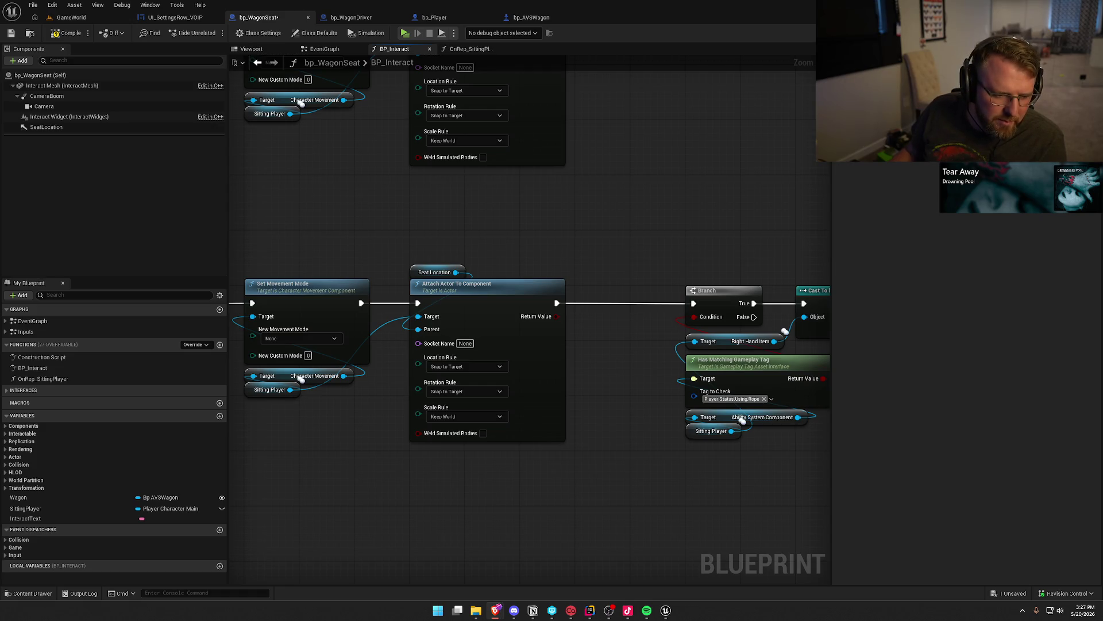
Step: Add a Disable Movement node targeting the Sitting Player's Character Movement
mouse_move(371, 130)
left_mouse_down()
mouse_move(502, 247)
mouse_move(489, 235)
mouse_move(495, 266)
mouse_move(450, 250)
left_mouse_up()
type("disable")
left_click(541, 315)
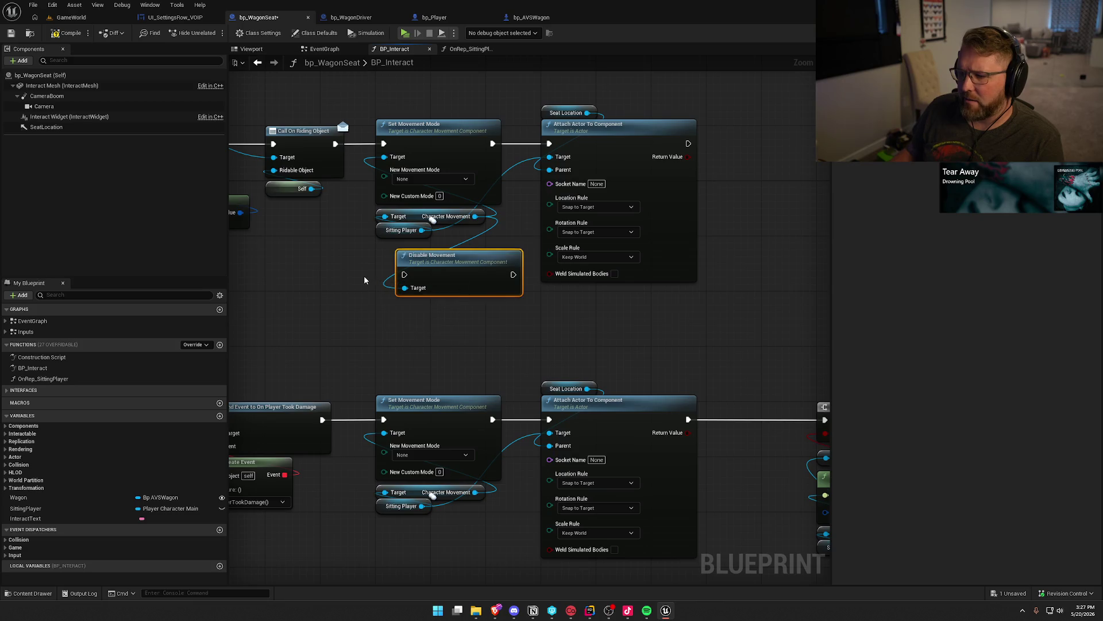
Step: Delete the Disable Movement node and return to the GameWorld level
key("Delete")
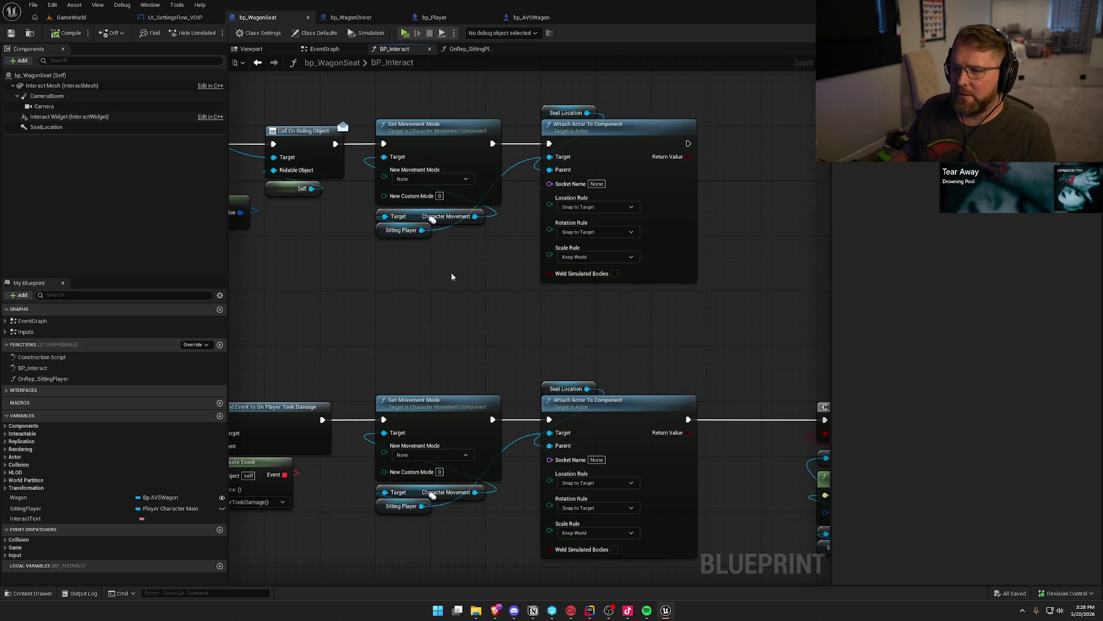
left_click(71, 17)
Step: Run a quick GameWorld play test, resize and move the preview window, then stop it
left_click(236, 32)
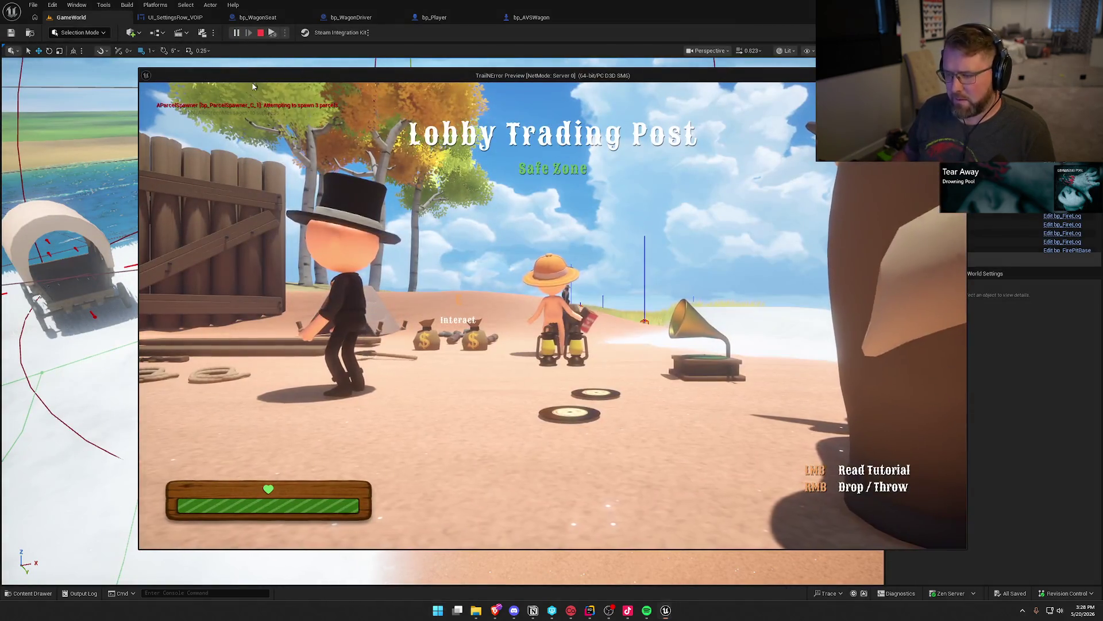
key("super")
mouse_move(138, 67)
left_mouse_down()
mouse_move(450, 197)
mouse_move(456, 165)
left_mouse_up()
left_click_drag(688, 172, 776, 126)
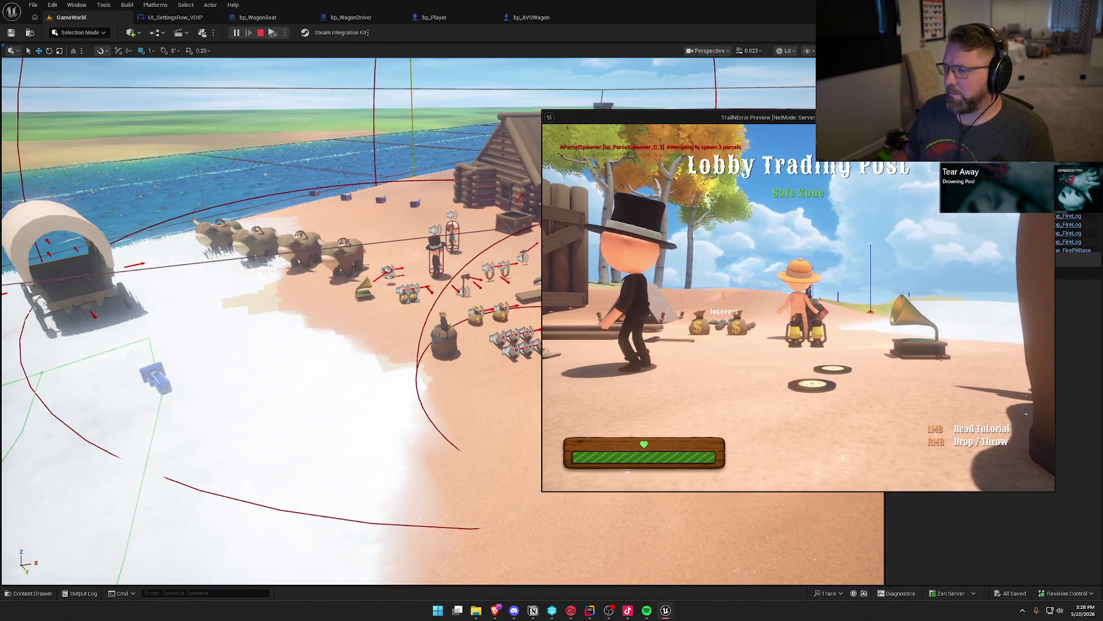
key("Escape")
left_click(285, 33)
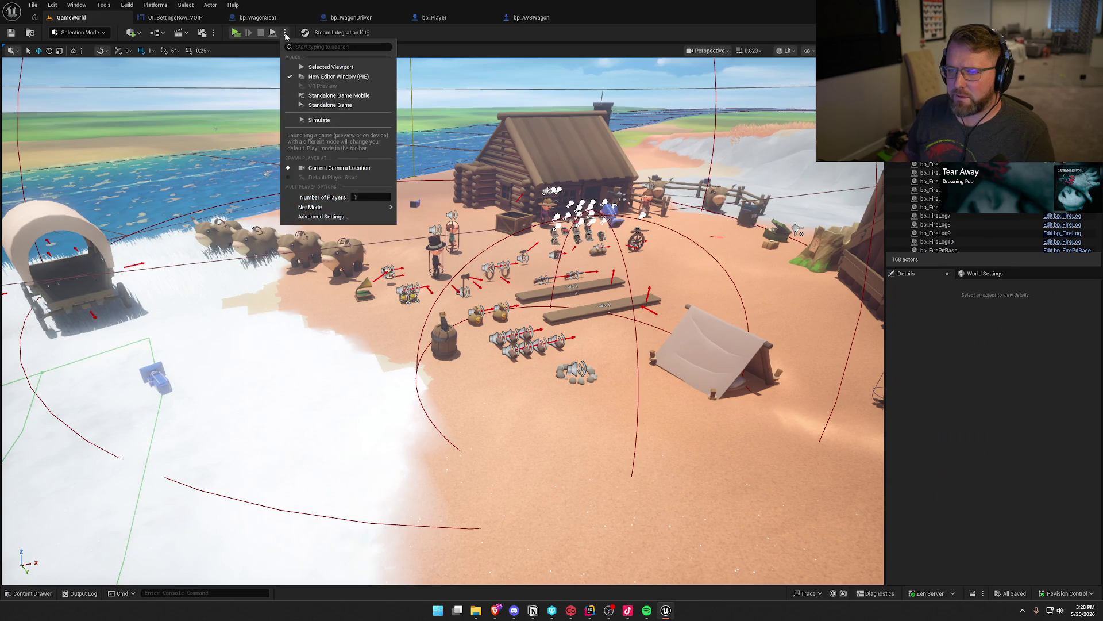
Step: Set the new play window resolution to 16:9 HD 1280 x 720, then start playing
left_click(354, 219)
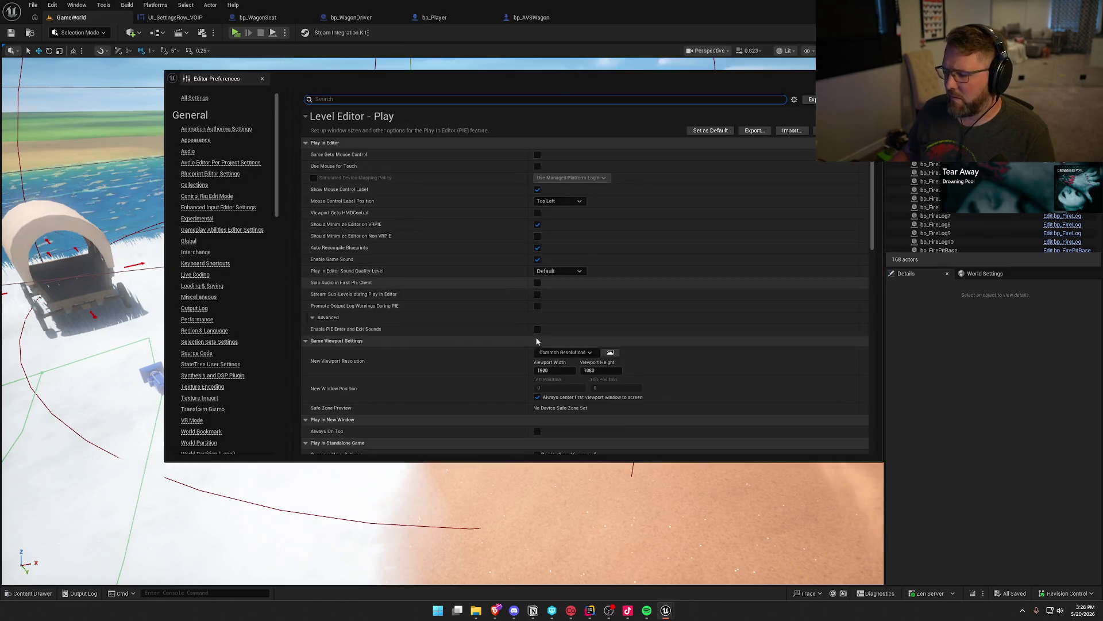
scroll(499, 354, "down", 3)
left_click(553, 315)
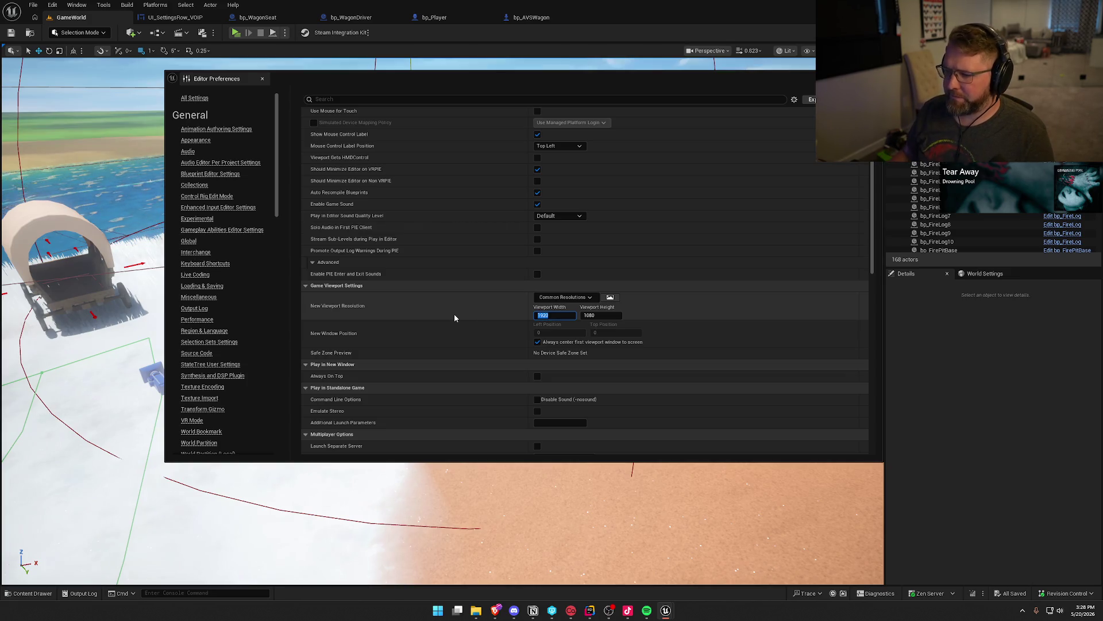
left_click(566, 298)
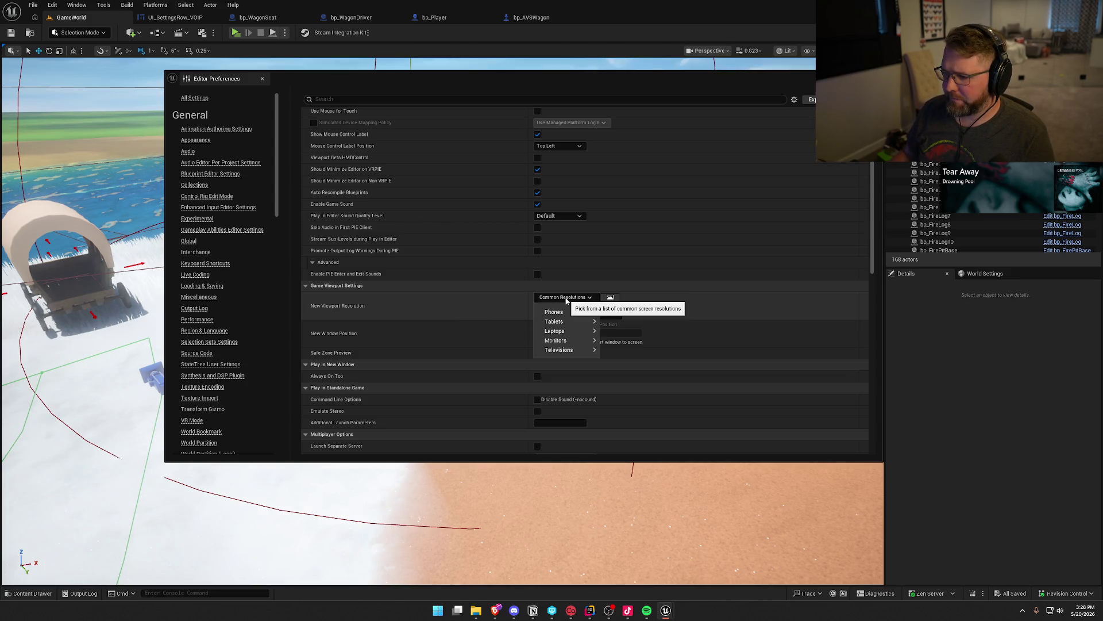
mouse_move(580, 346)
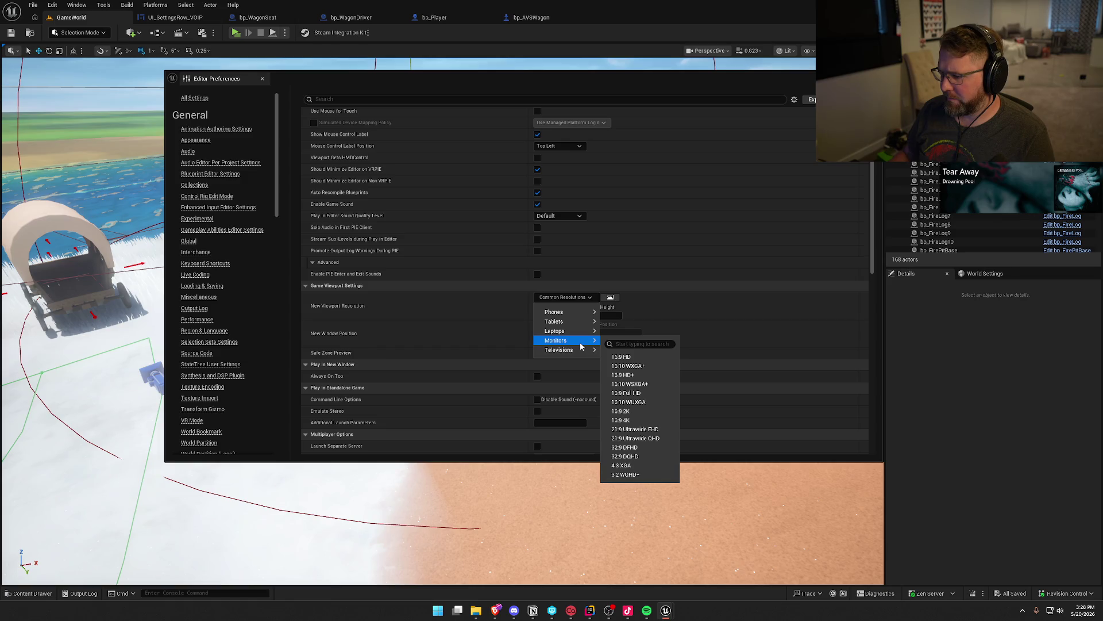
left_click(630, 357)
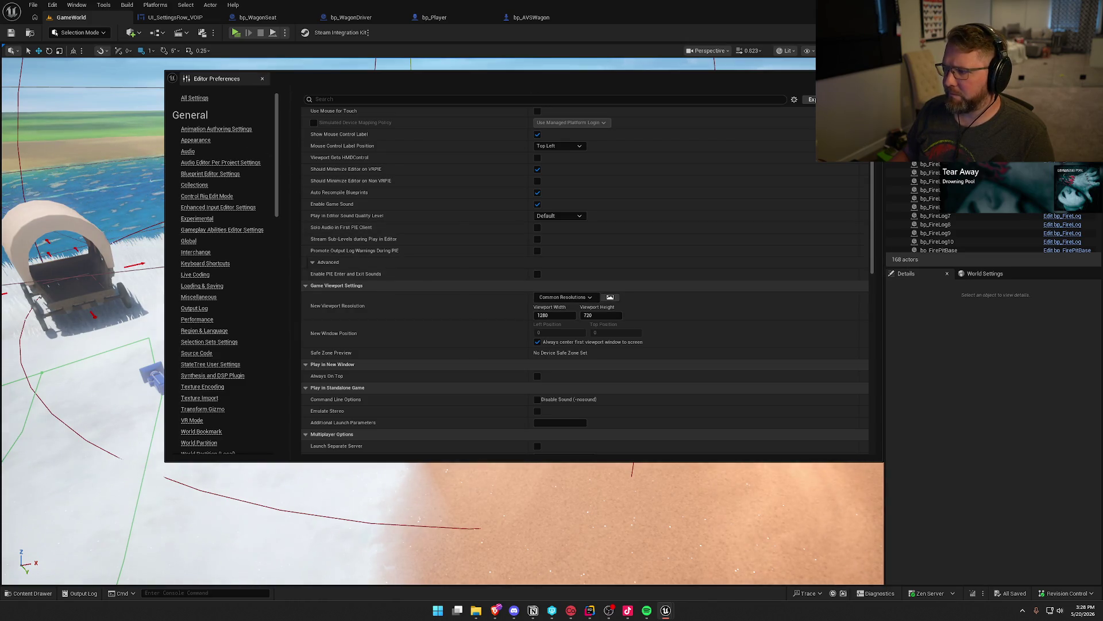
left_click(262, 78)
left_click(234, 34)
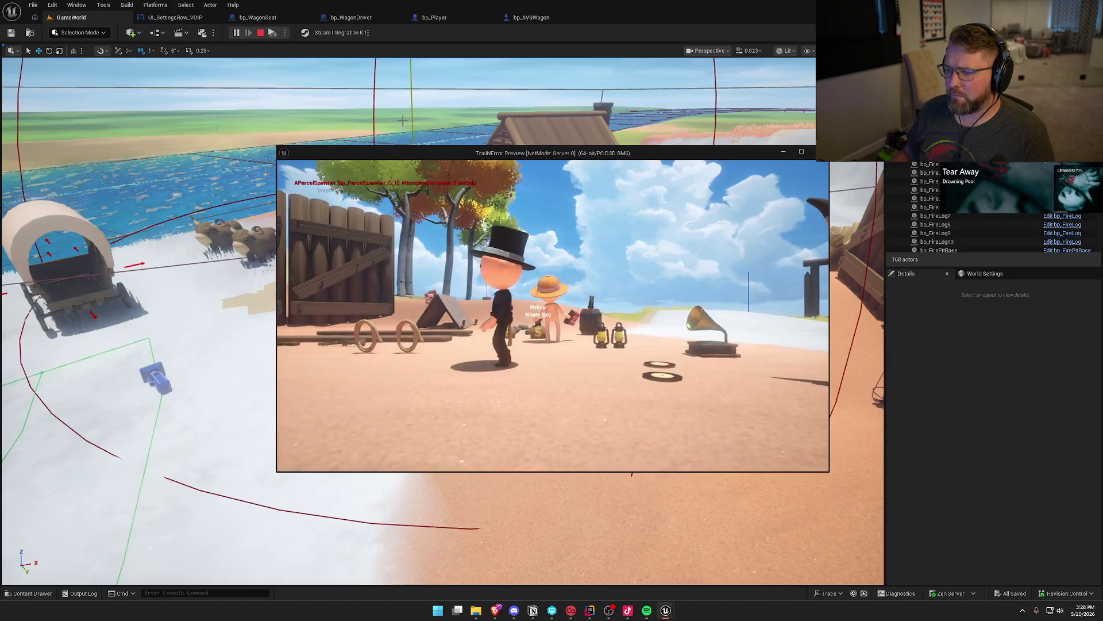
Step: Move the server preview aside, exit its fullscreen with Alt+Enter, and enlarge the Client 1 window
key("super")
mouse_move(598, 153)
left_mouse_down()
mouse_move(789, 123)
mouse_move(868, 141)
left_mouse_up()
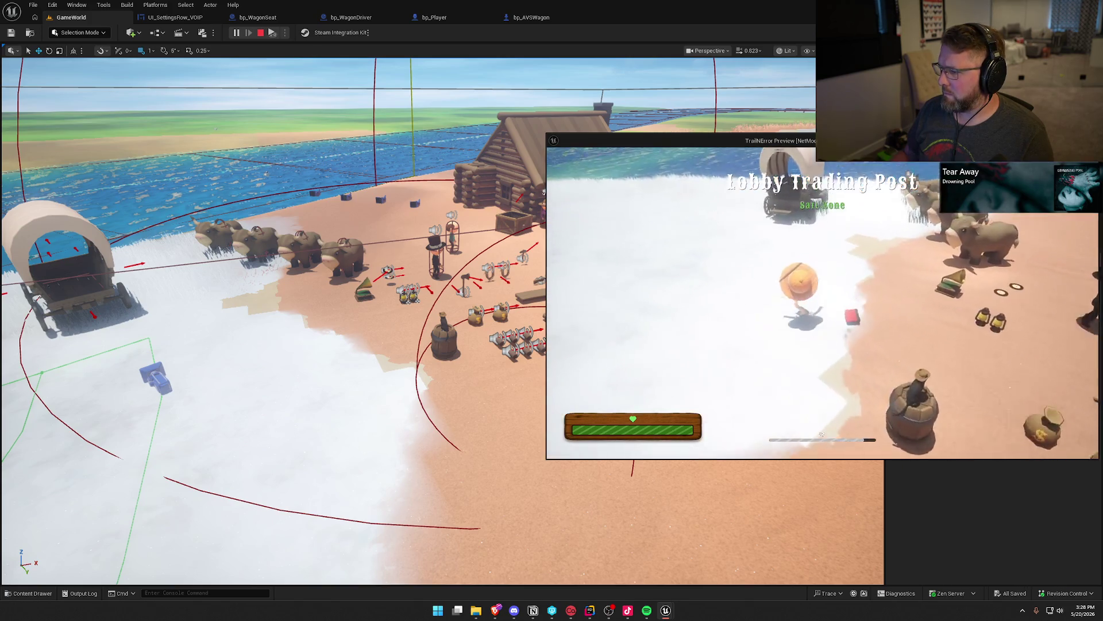
key("super")
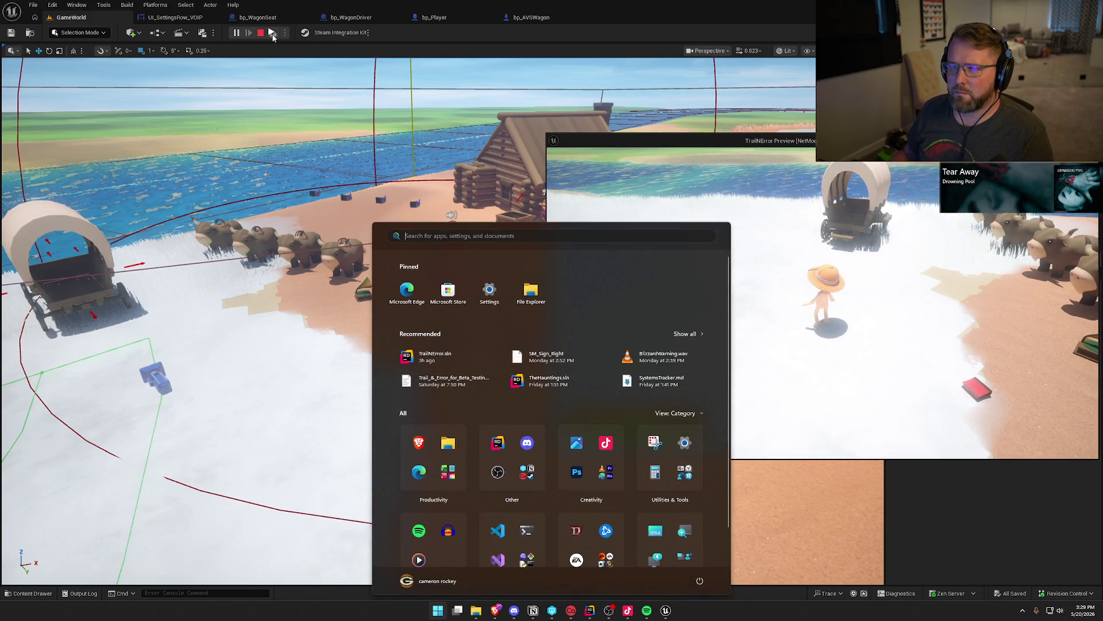
key("Escape")
key("alt+Return")
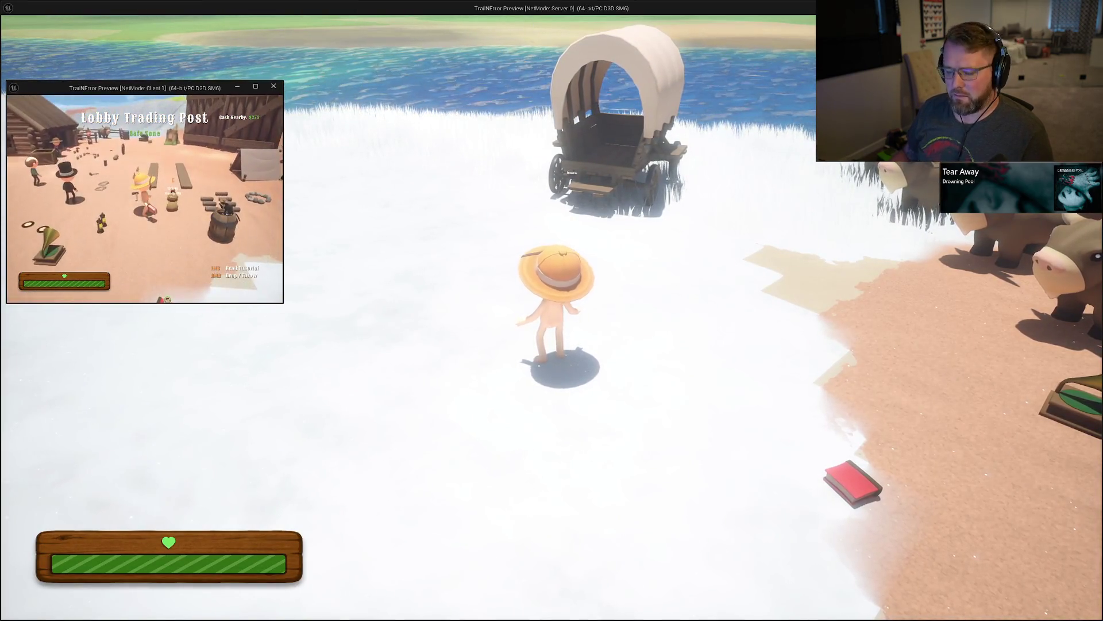
key("super")
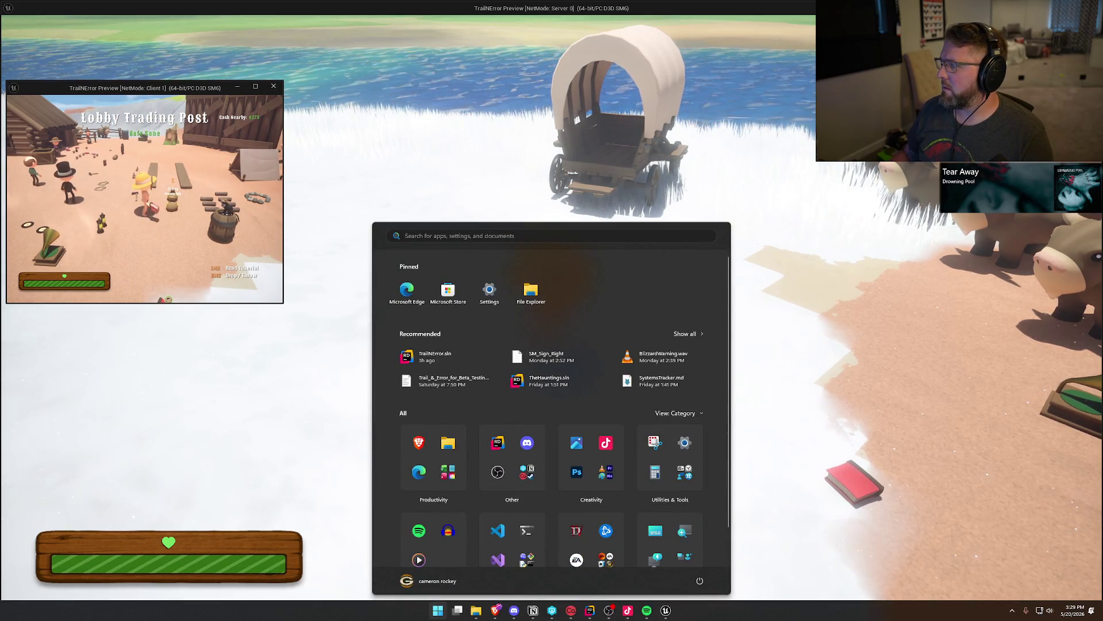
key("Escape")
key("alt+Return")
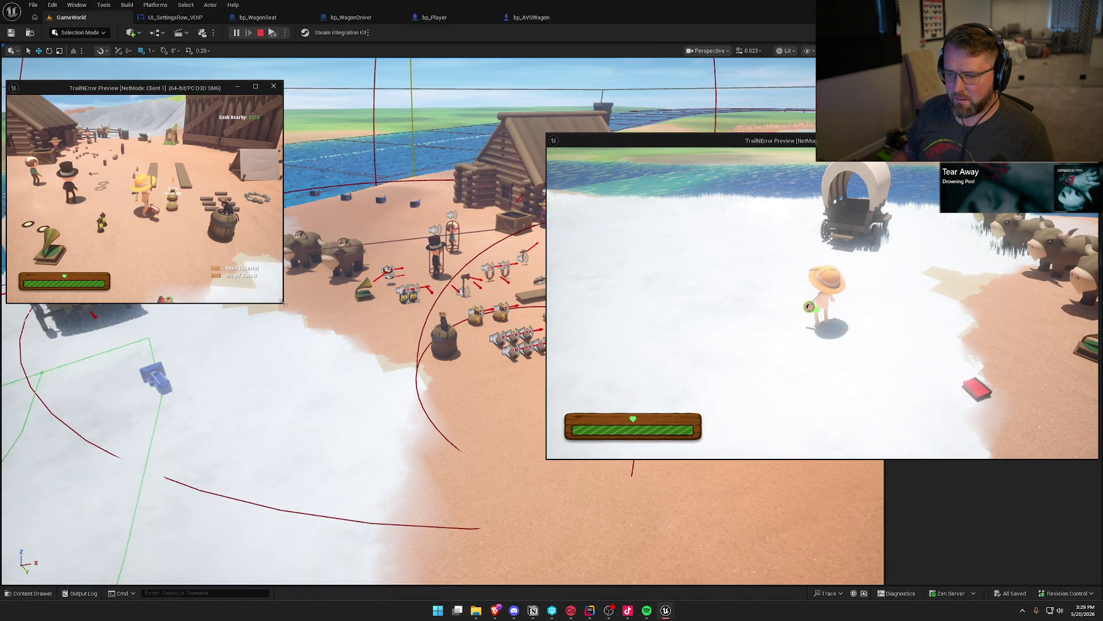
mouse_move(284, 303)
left_mouse_down()
mouse_move(488, 320)
mouse_move(524, 411)
left_mouse_up()
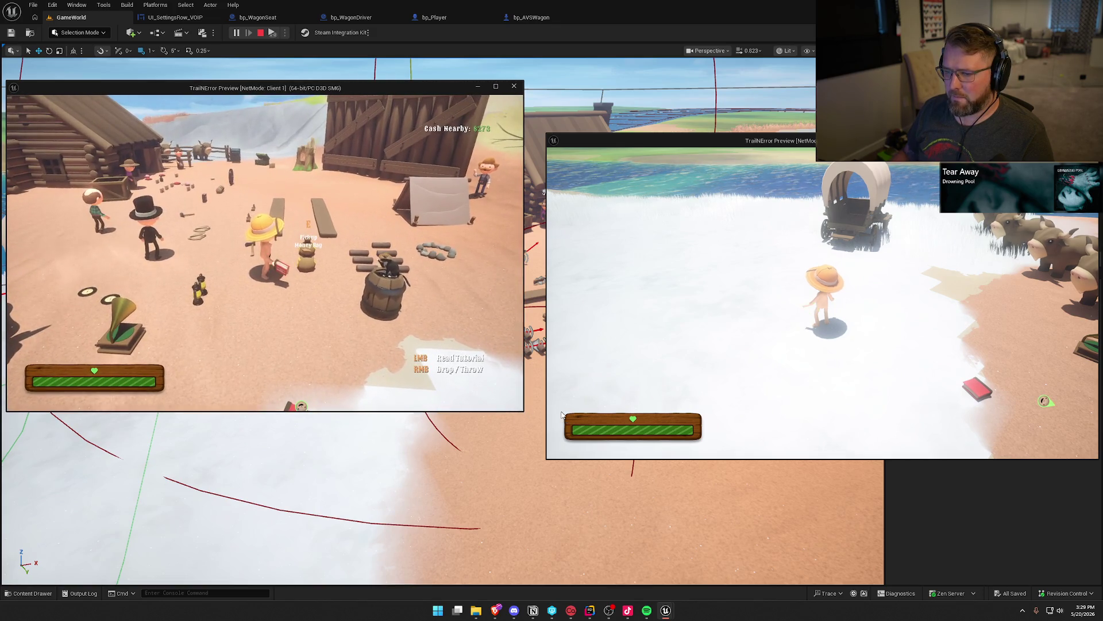
Step: Seat the client player in the wagon, then have the server player remount and hitch the ox team
left_click(518, 402)
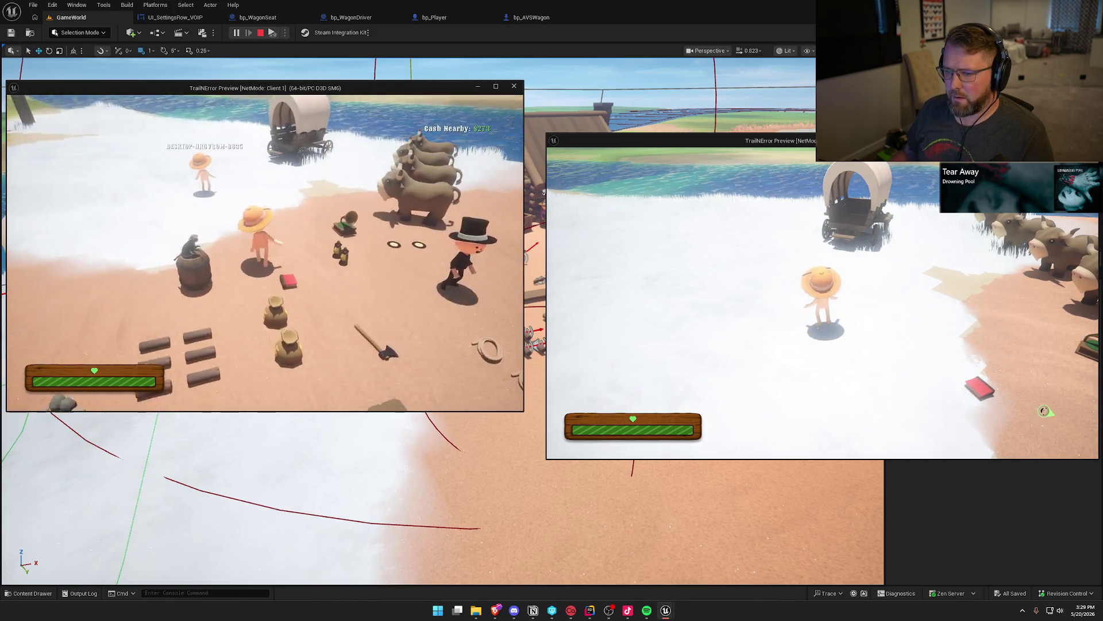
key("w")
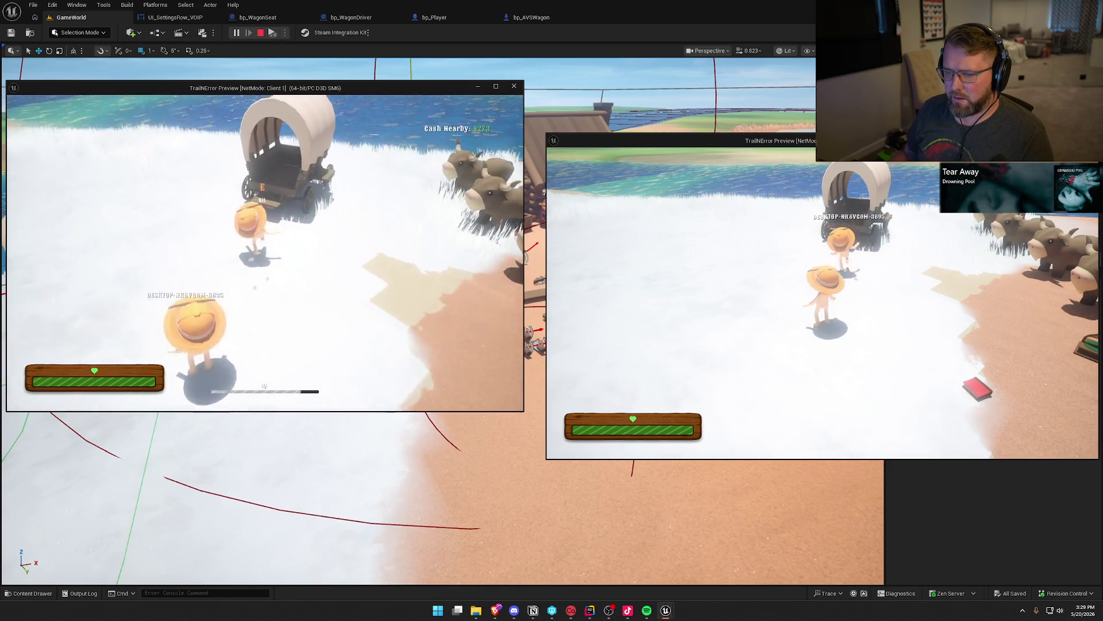
key("e")
key("super")
left_click(1059, 348)
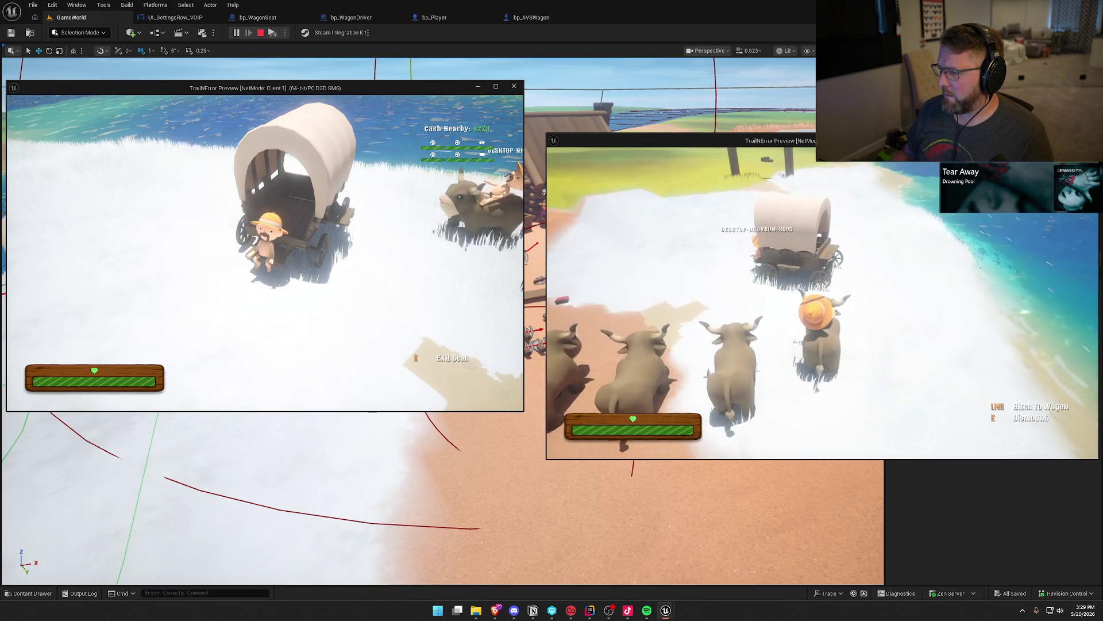
key("e")
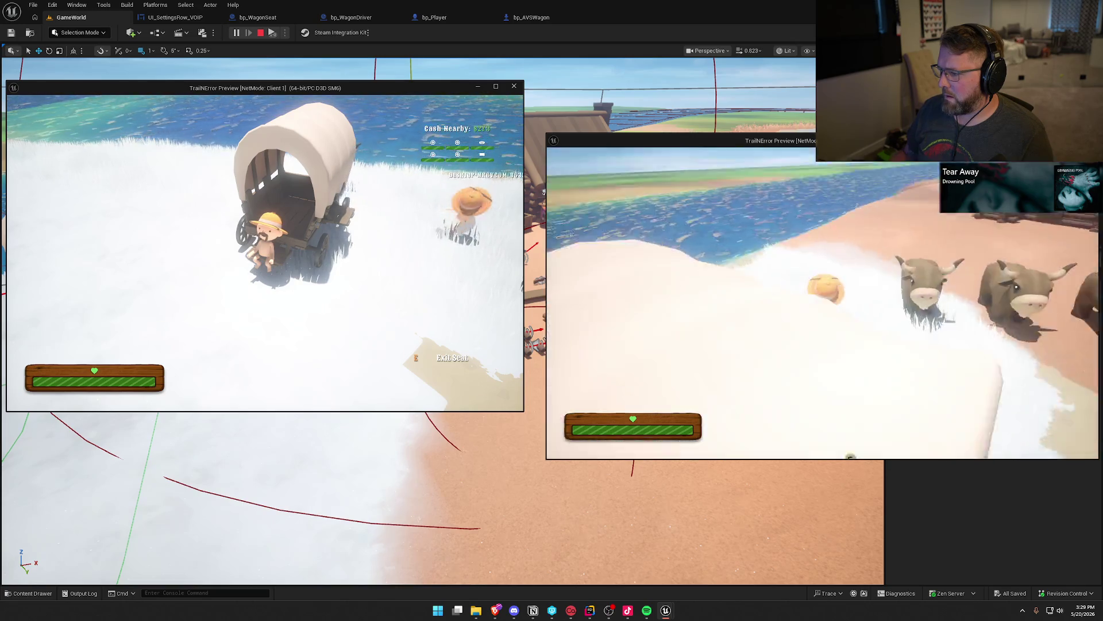
key("e")
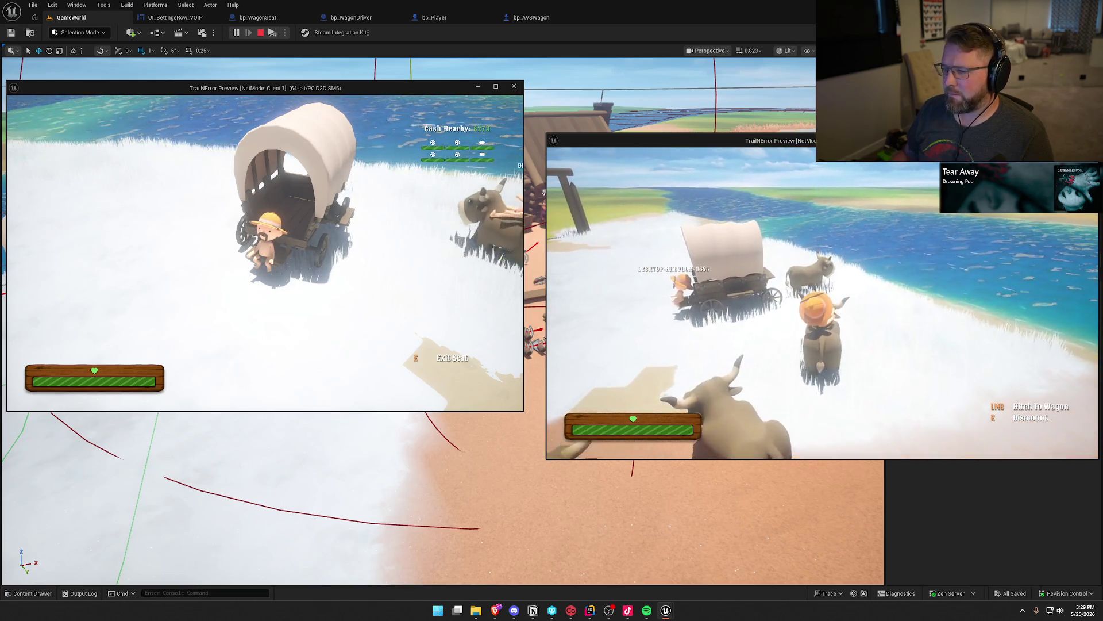
key("w")
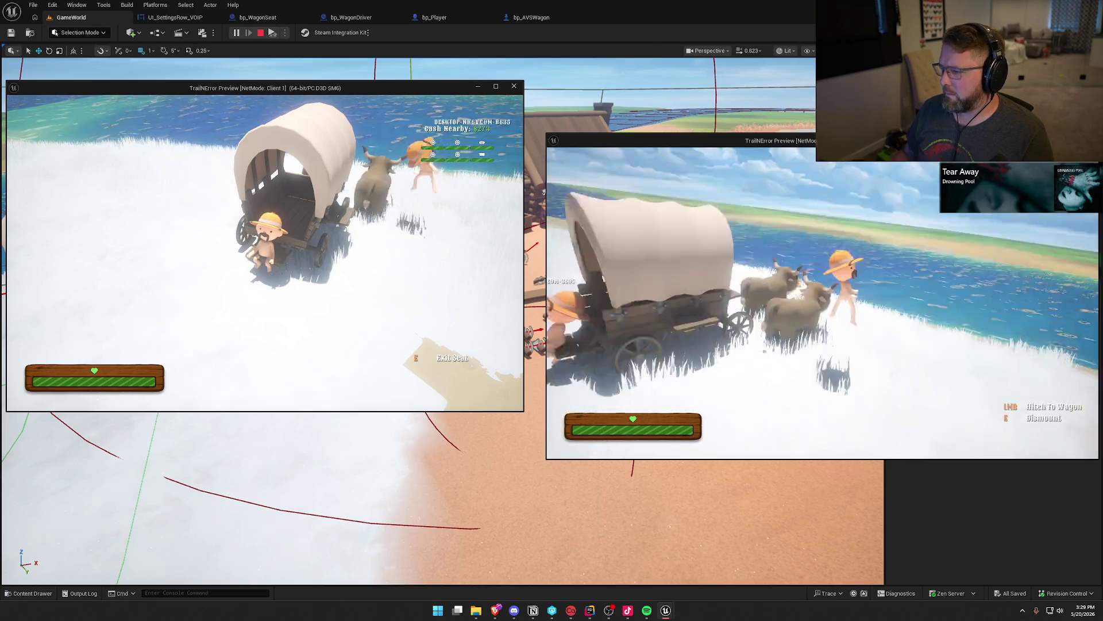
left_click(822, 303)
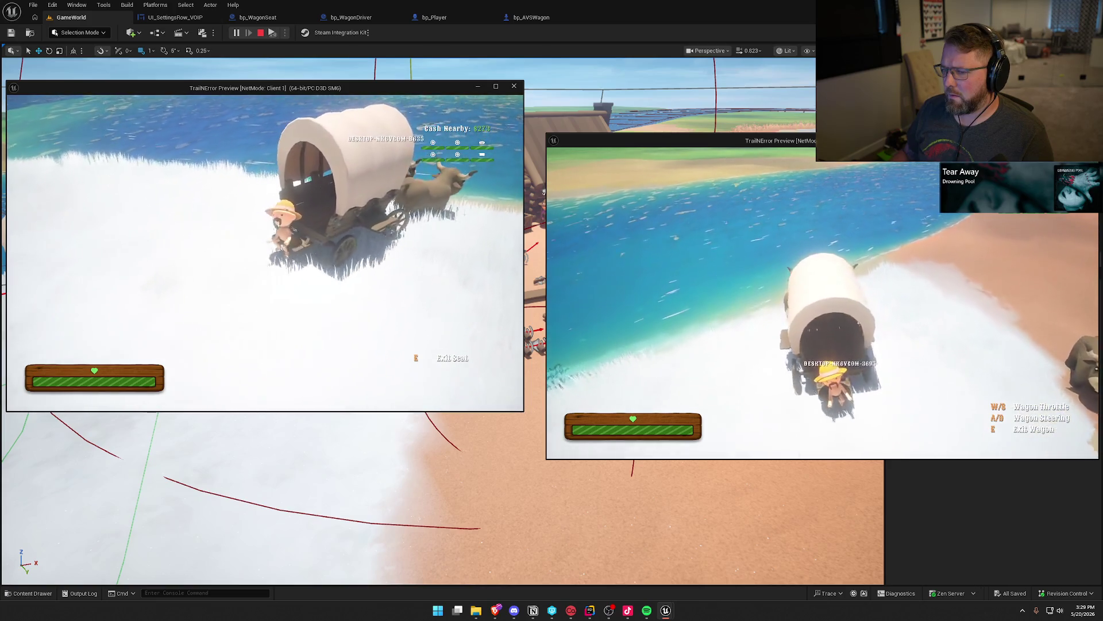
Step: Drive the wagon along the shore onto the grass, then stop play and reopen bp_WagonSeat
key("w")
key("d")
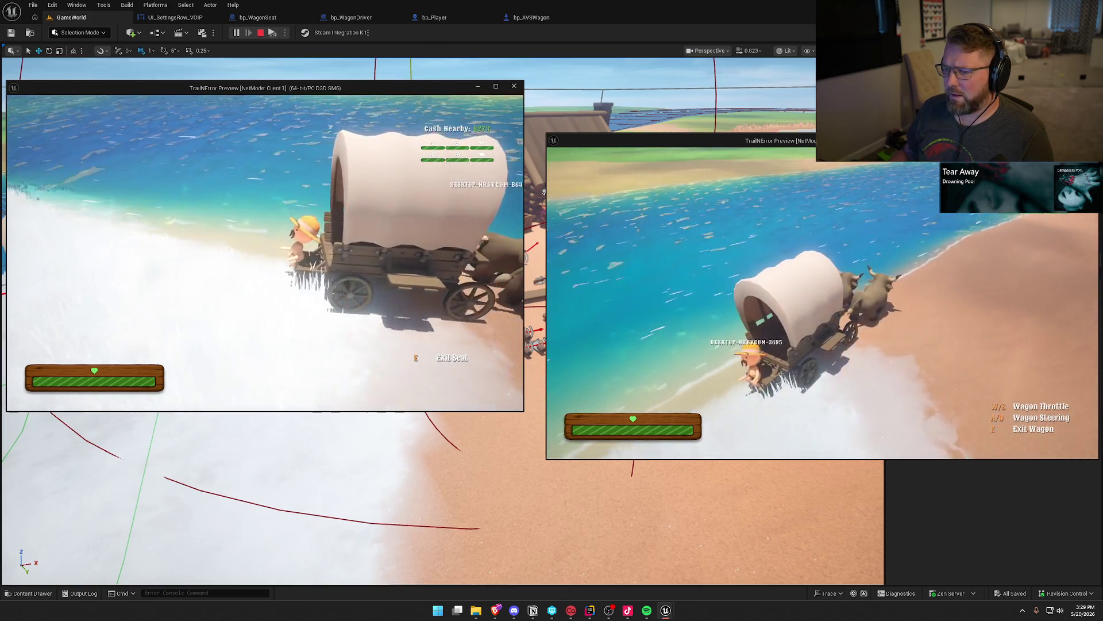
key("w")
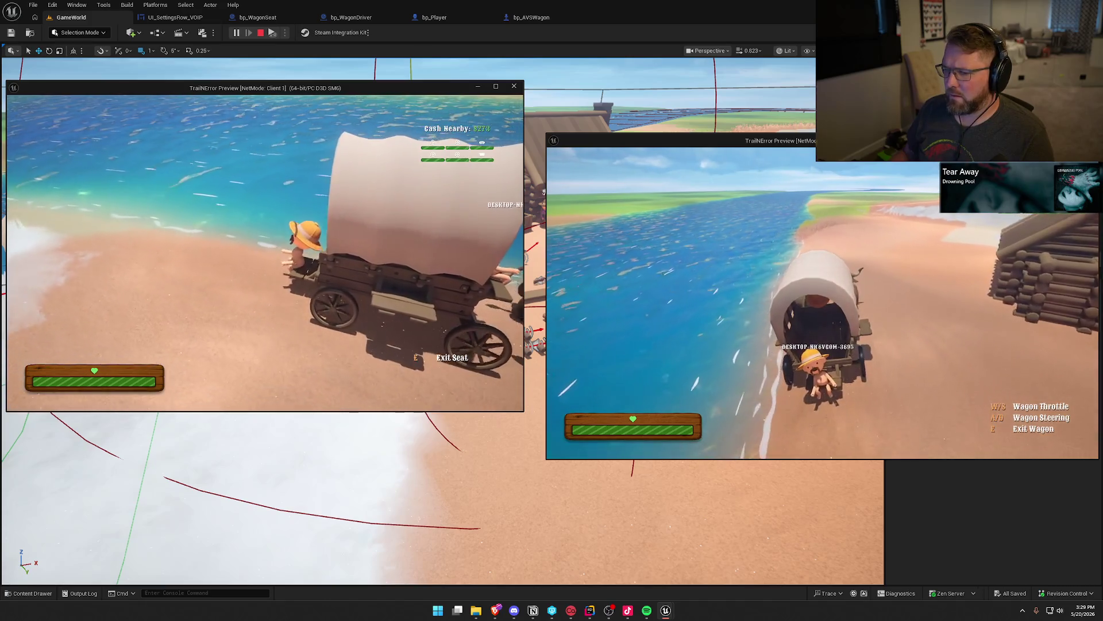
key("w")
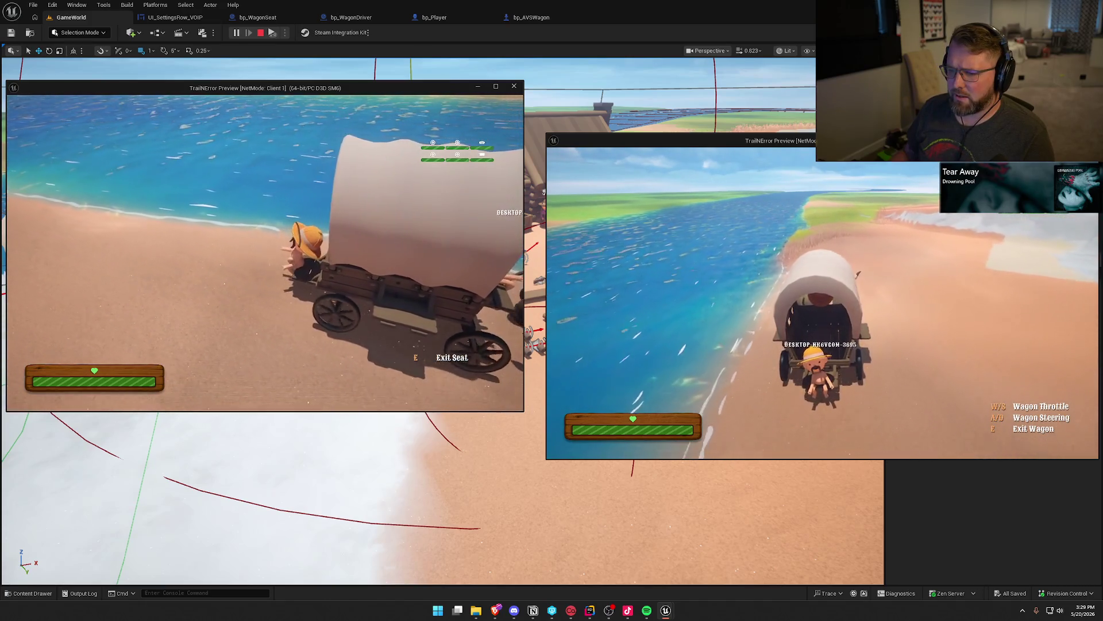
key("w")
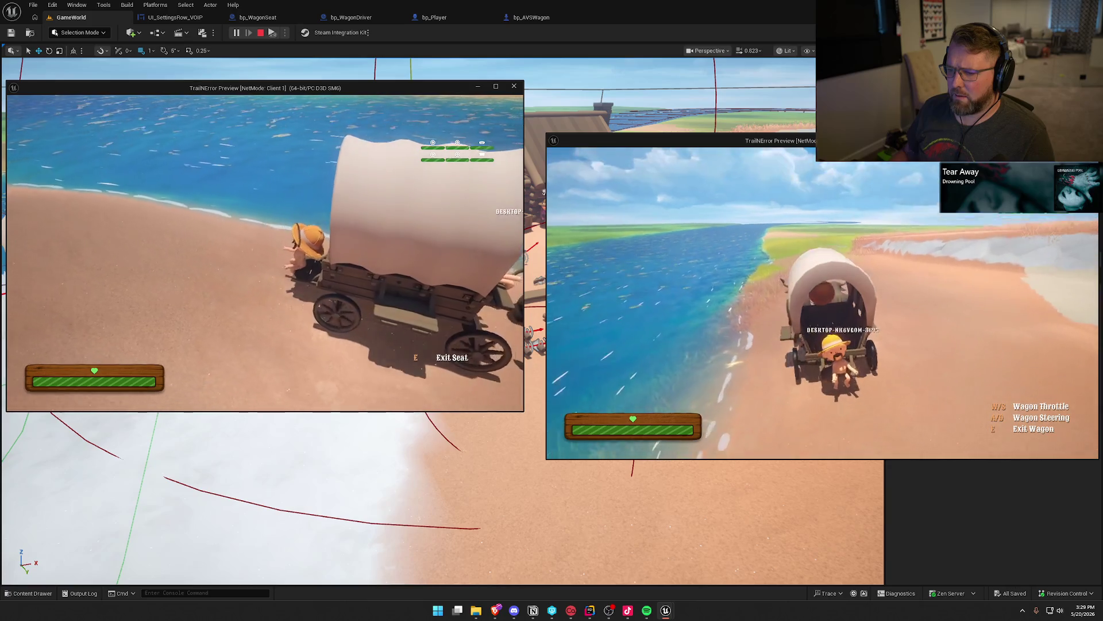
key("w")
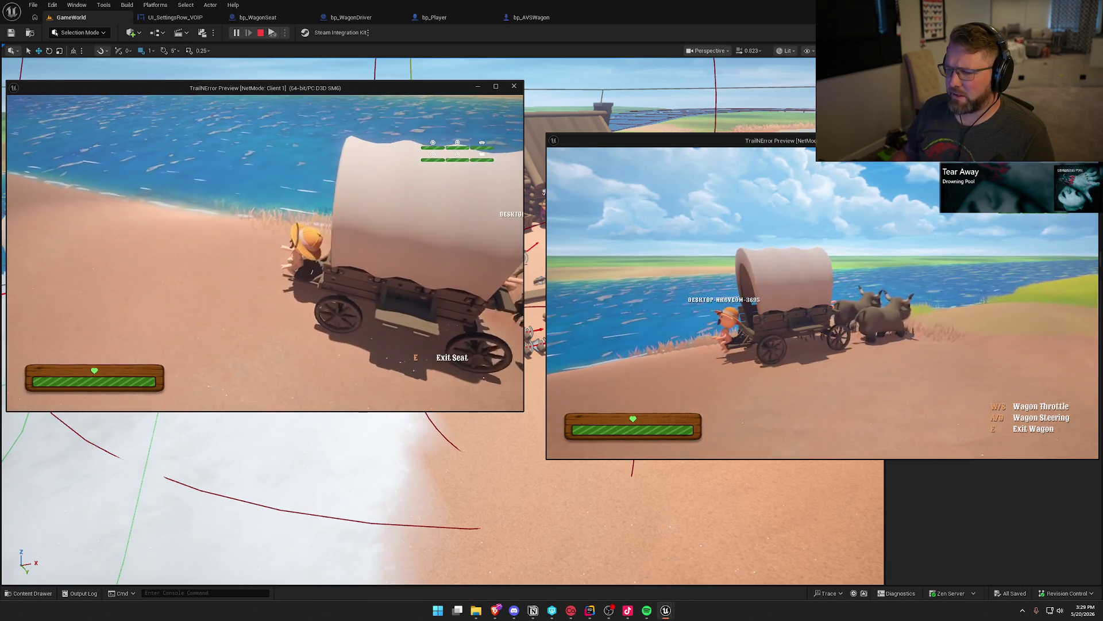
key("w")
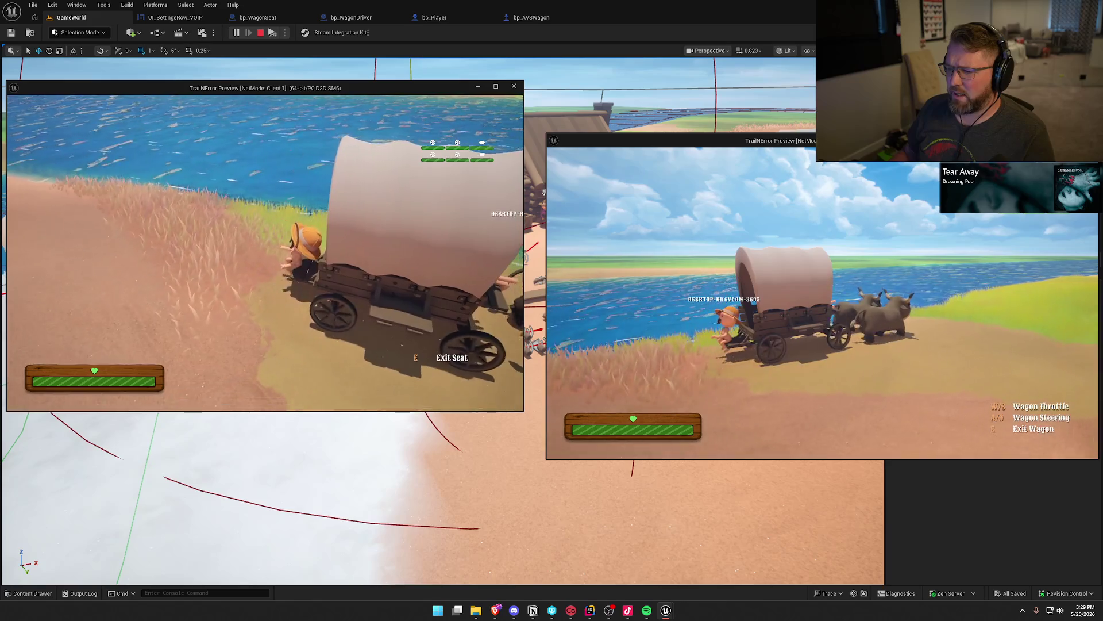
key("d")
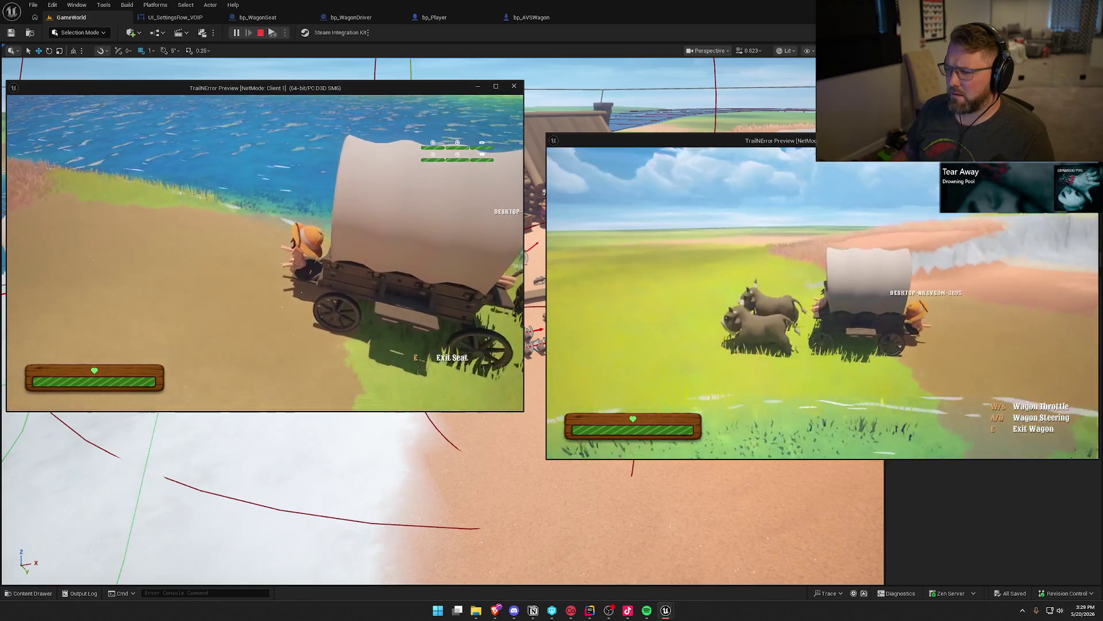
key("d")
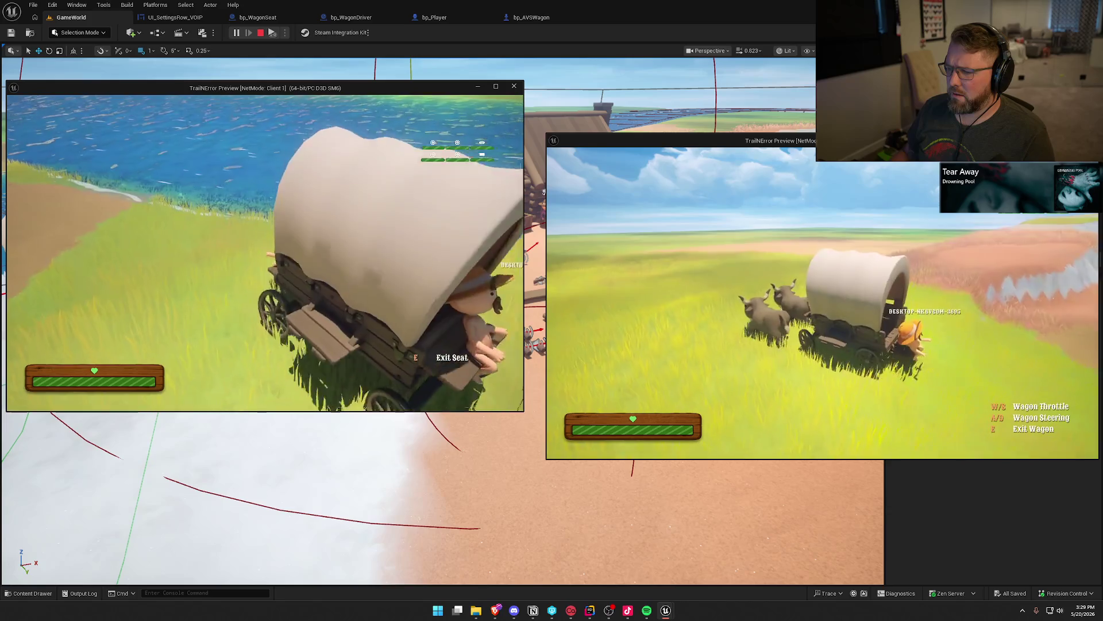
key("d")
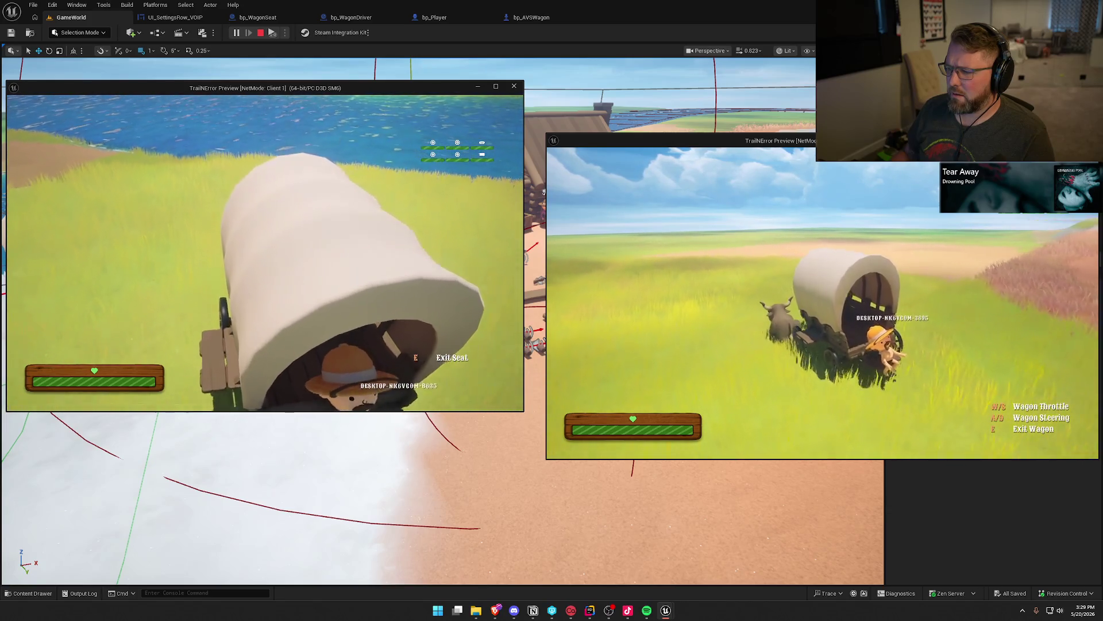
key("d")
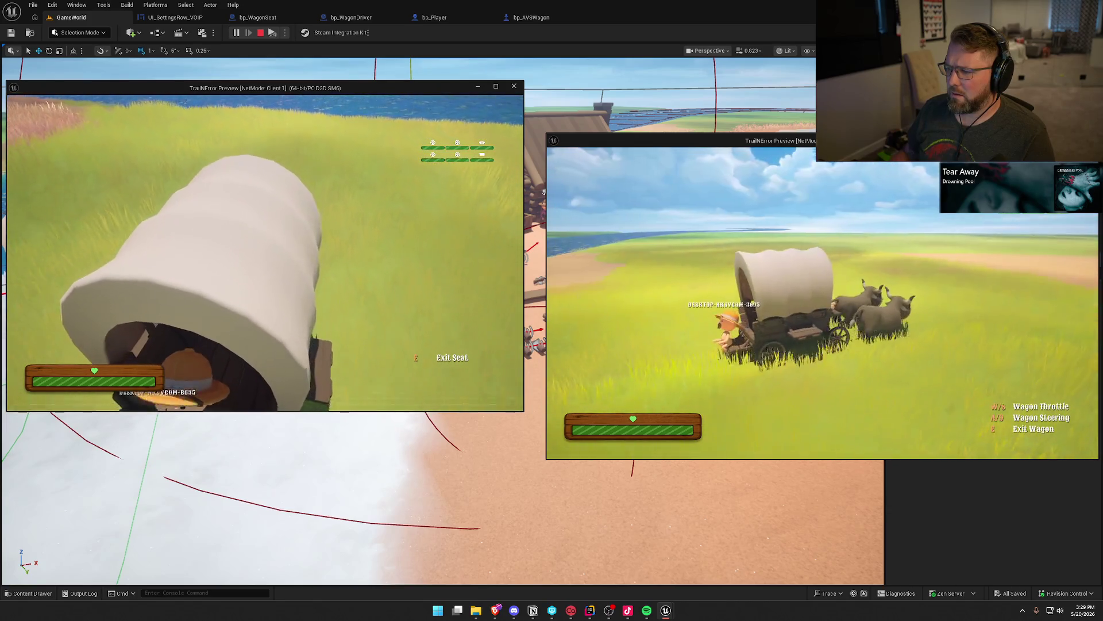
key("super")
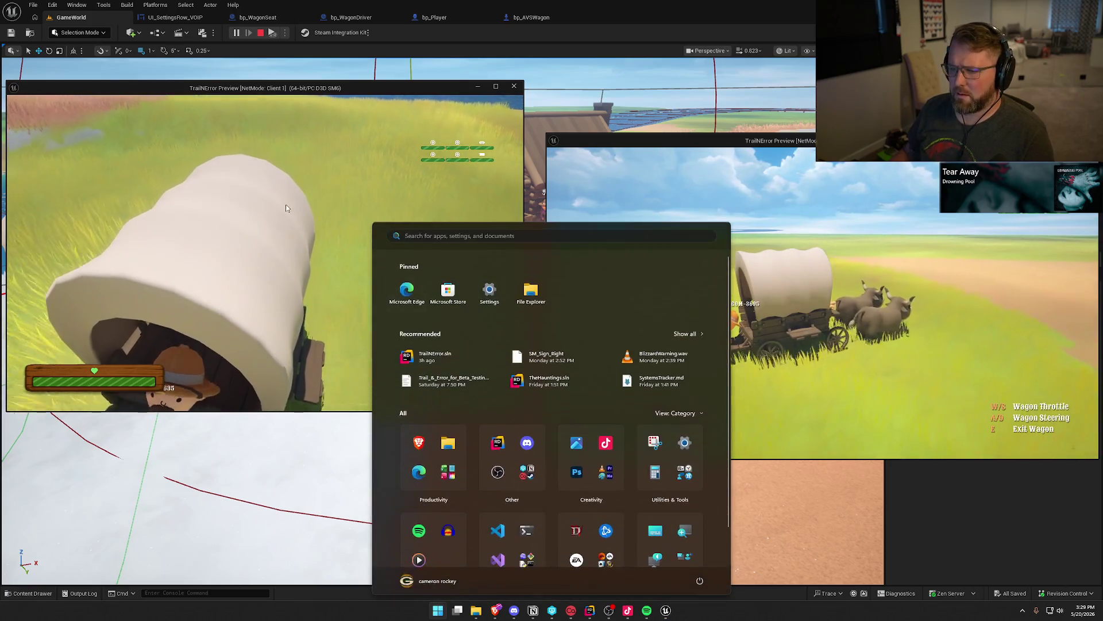
key("super")
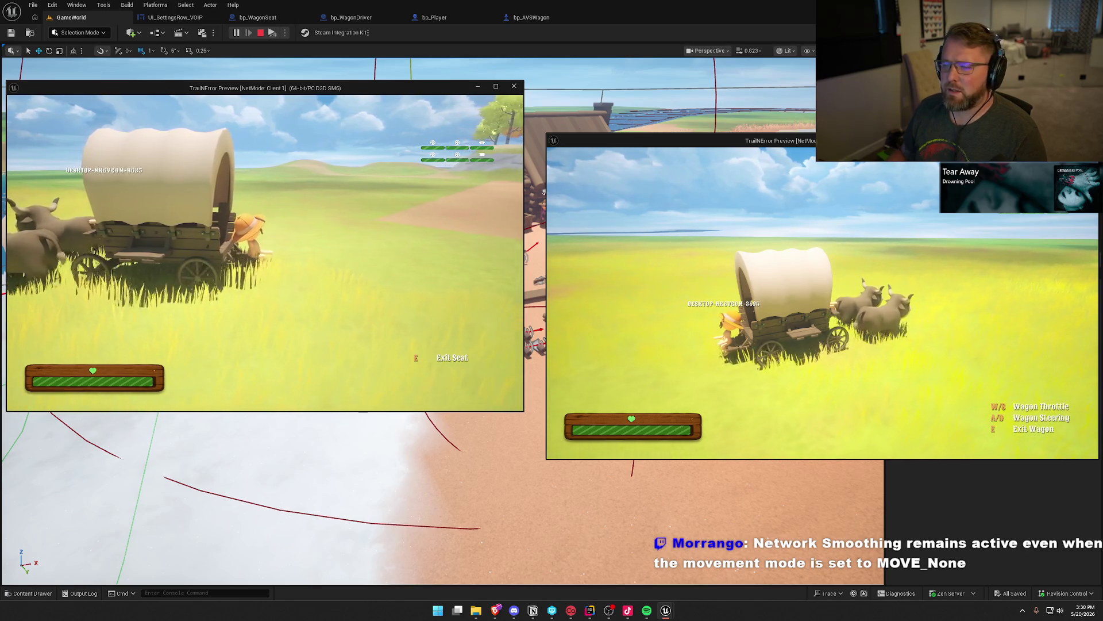
key("Escape")
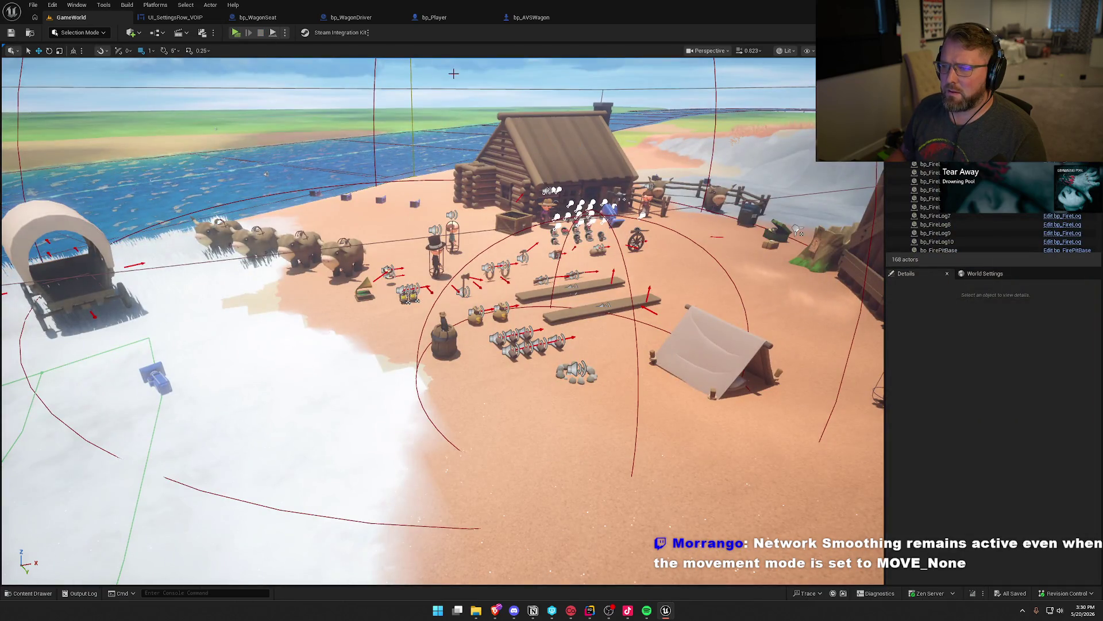
left_click(258, 17)
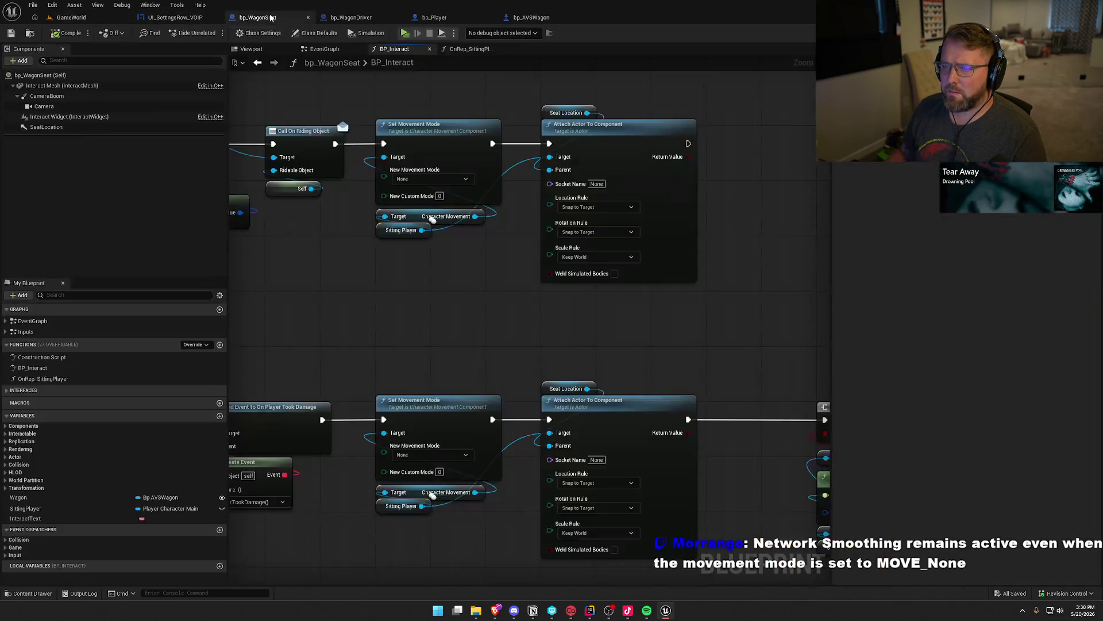
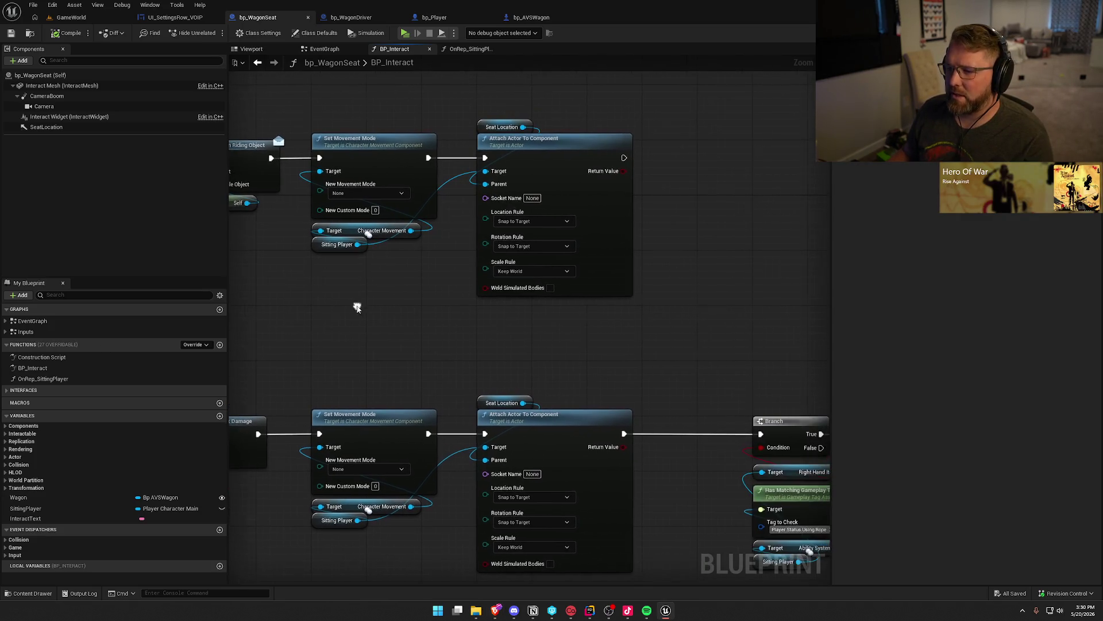
Step: Add Set Component Tick Enabled on Character Movement after the upper Attach Actor To Component, then Play from GameWorld
left_click_drag(411, 230, 422, 287)
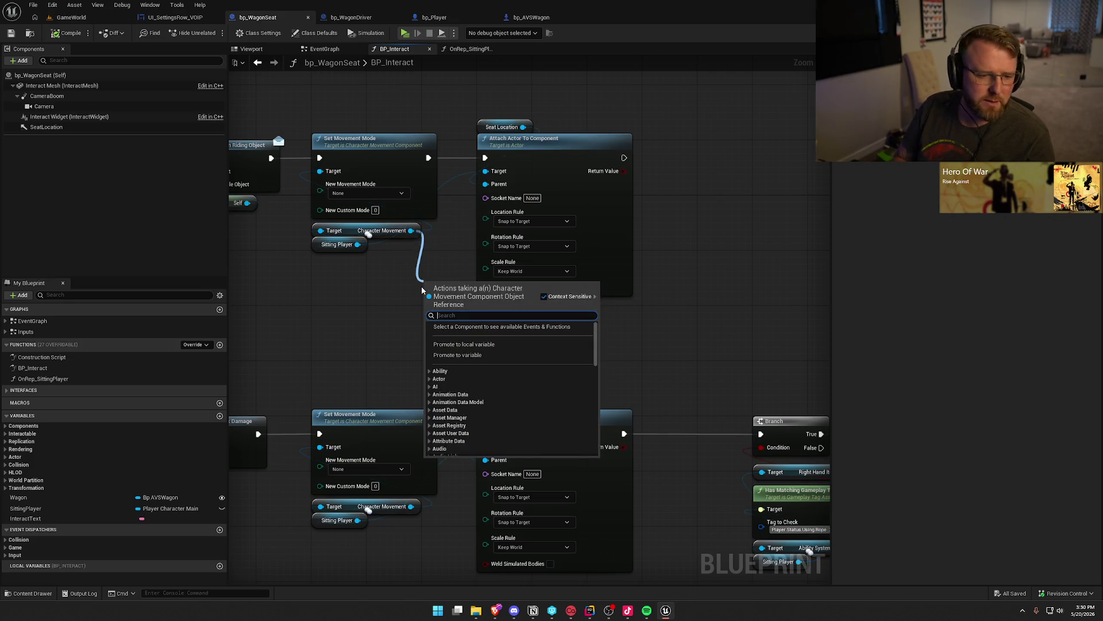
type("set")
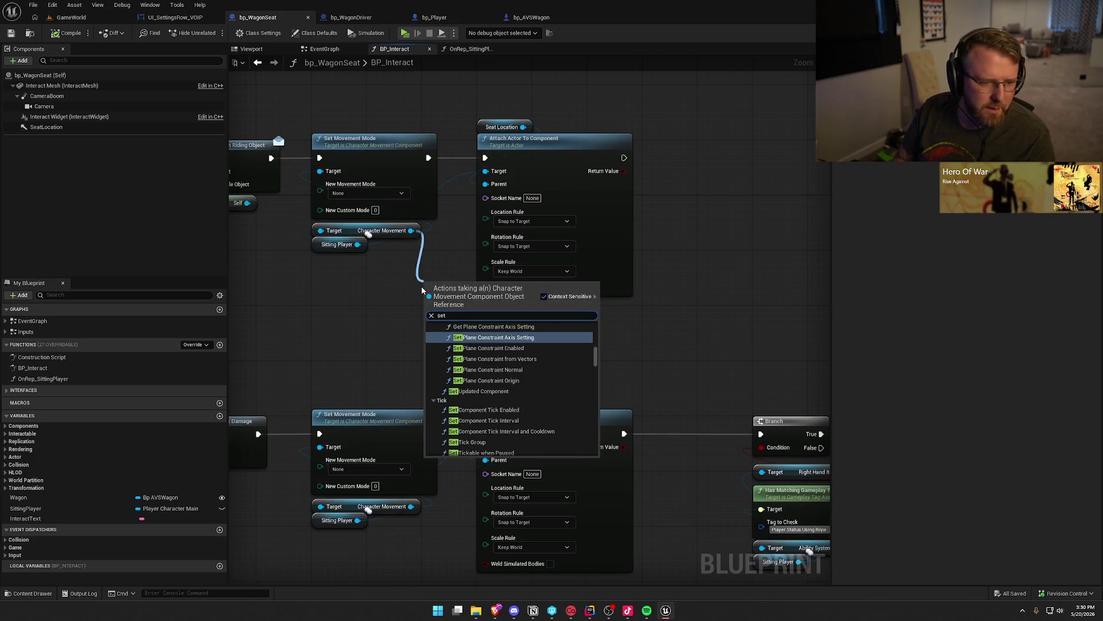
type(" compo")
key("Down")
key("Return")
left_click_drag(464, 285, 698, 147)
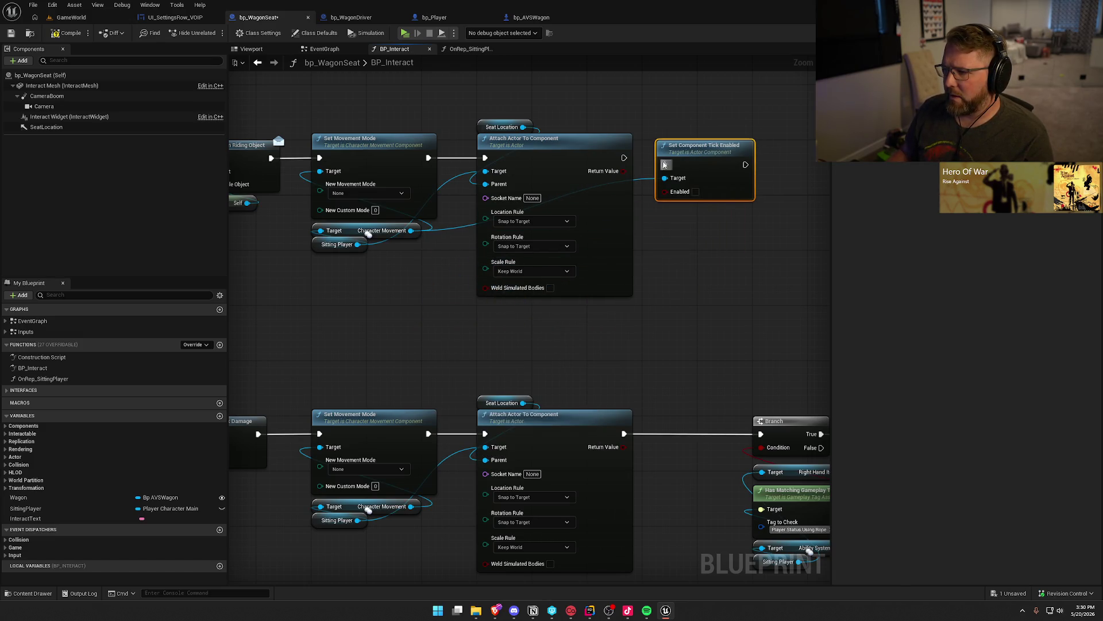
left_click_drag(621, 161, 621, 169)
left_click_drag(687, 166, 673, 159)
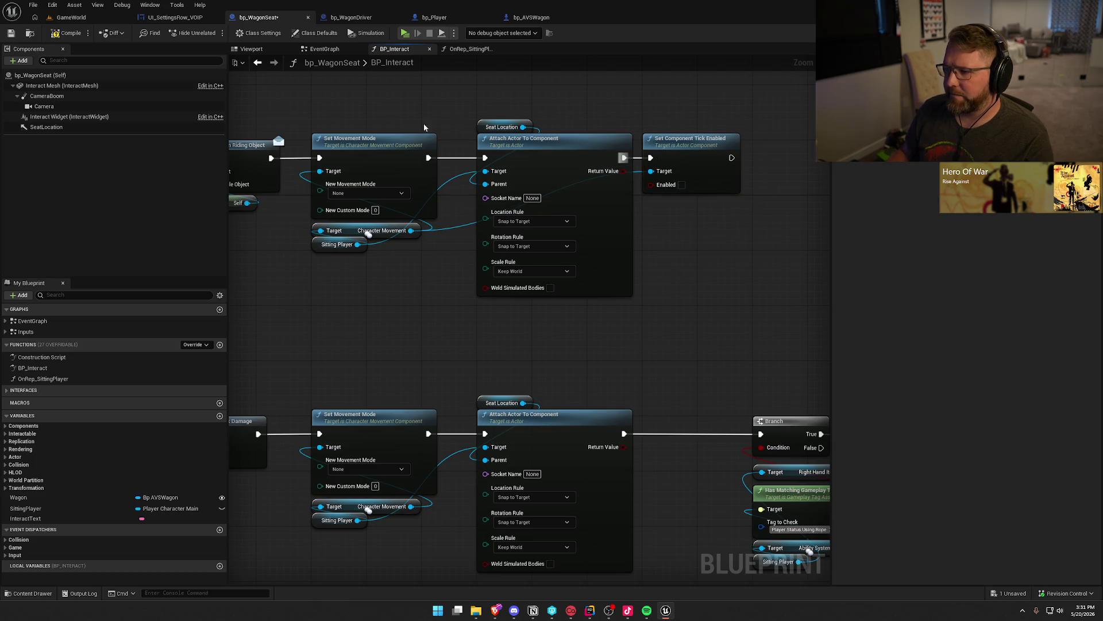
left_click(72, 17)
left_click(236, 32)
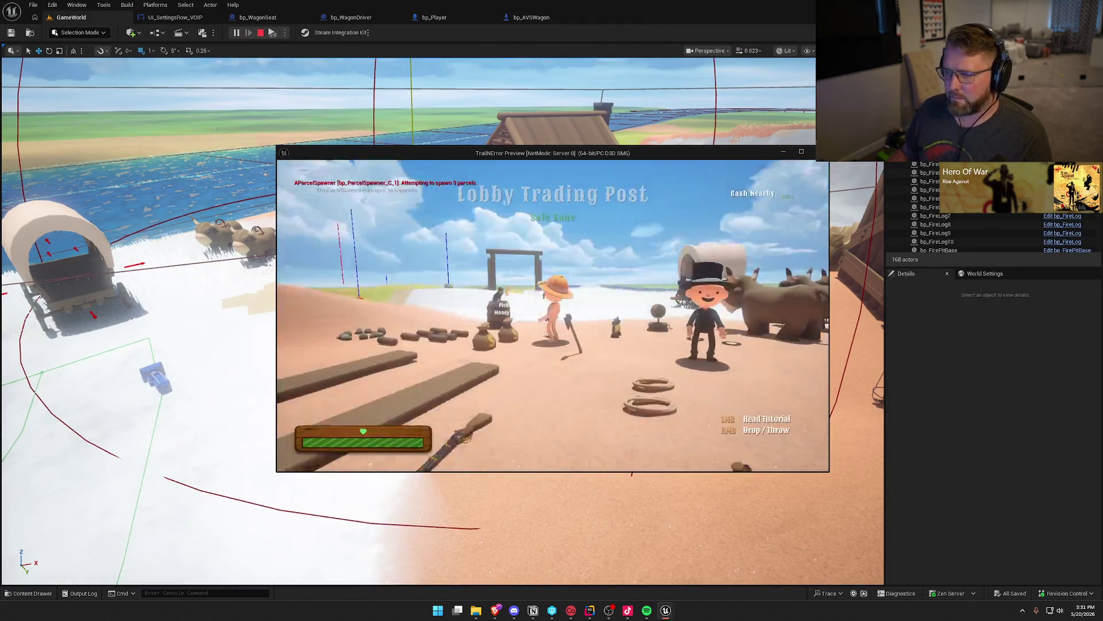
Step: Enlarge the Client 1 preview and walk the client player over to sit in the wagon
key("super")
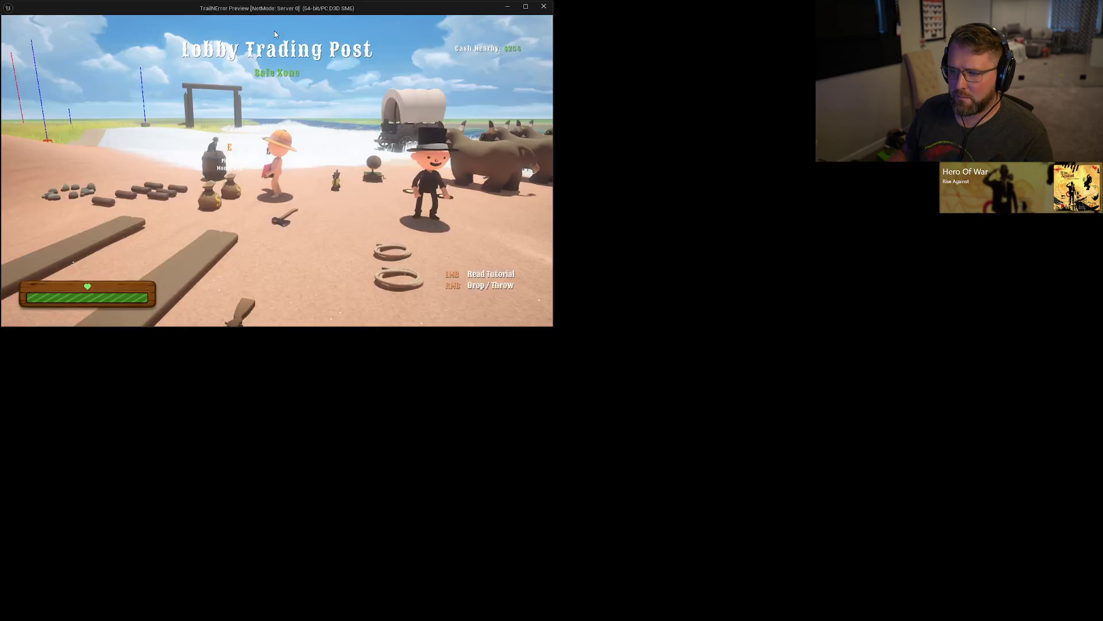
key("super")
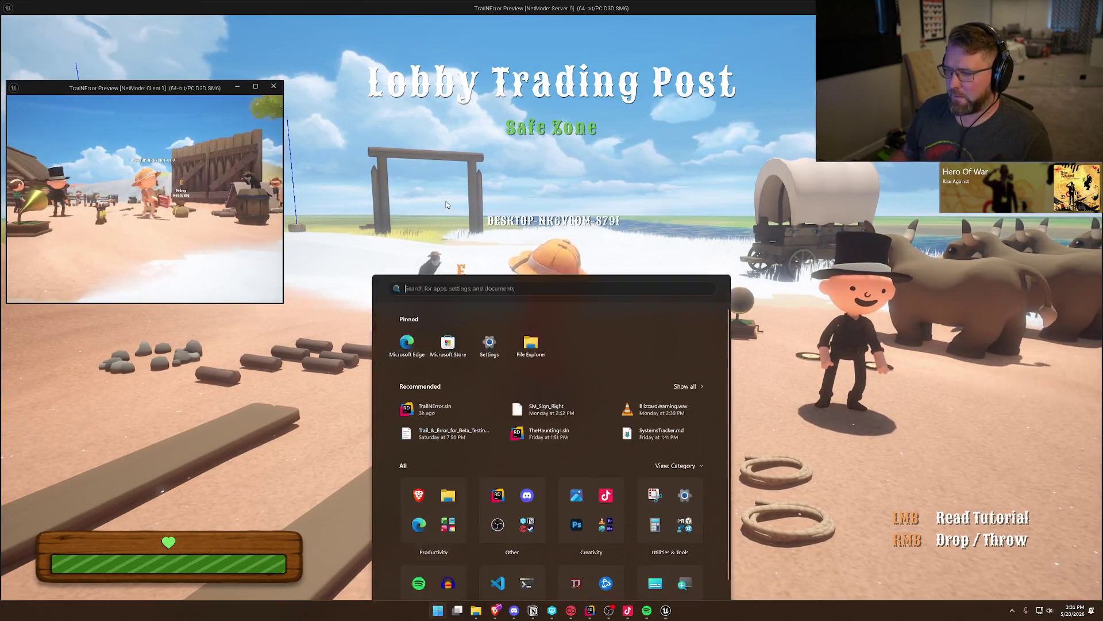
key("super")
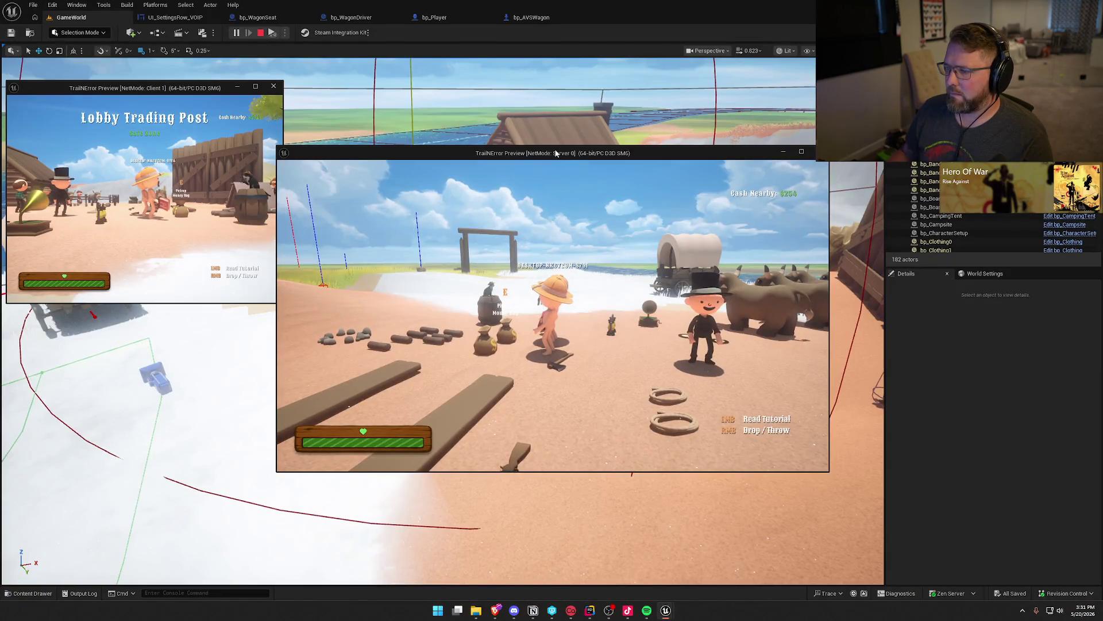
key("w")
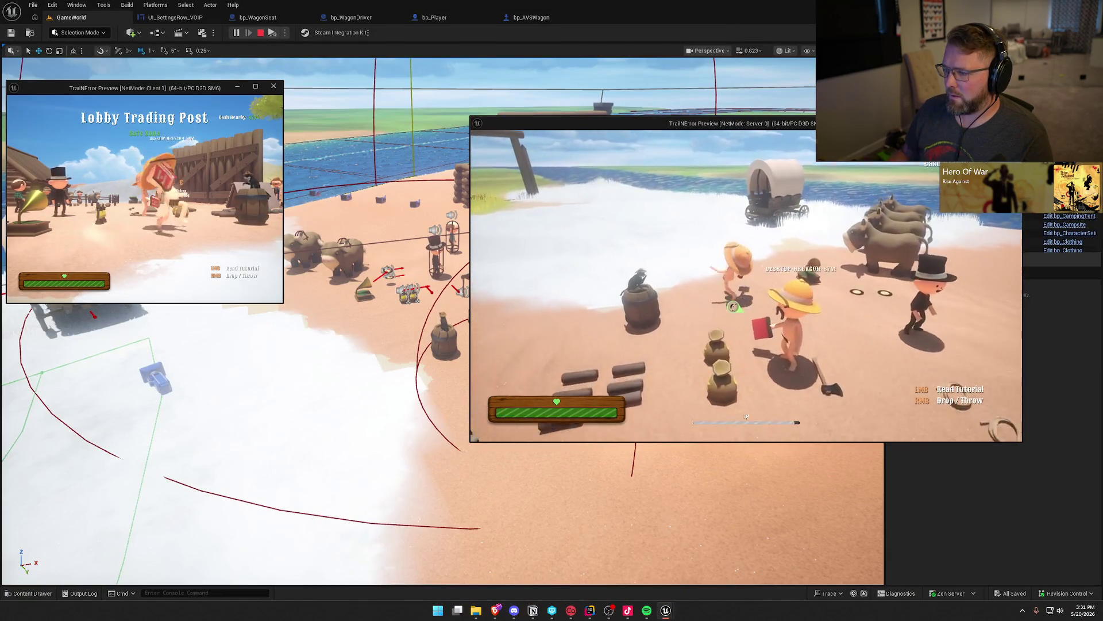
key("super")
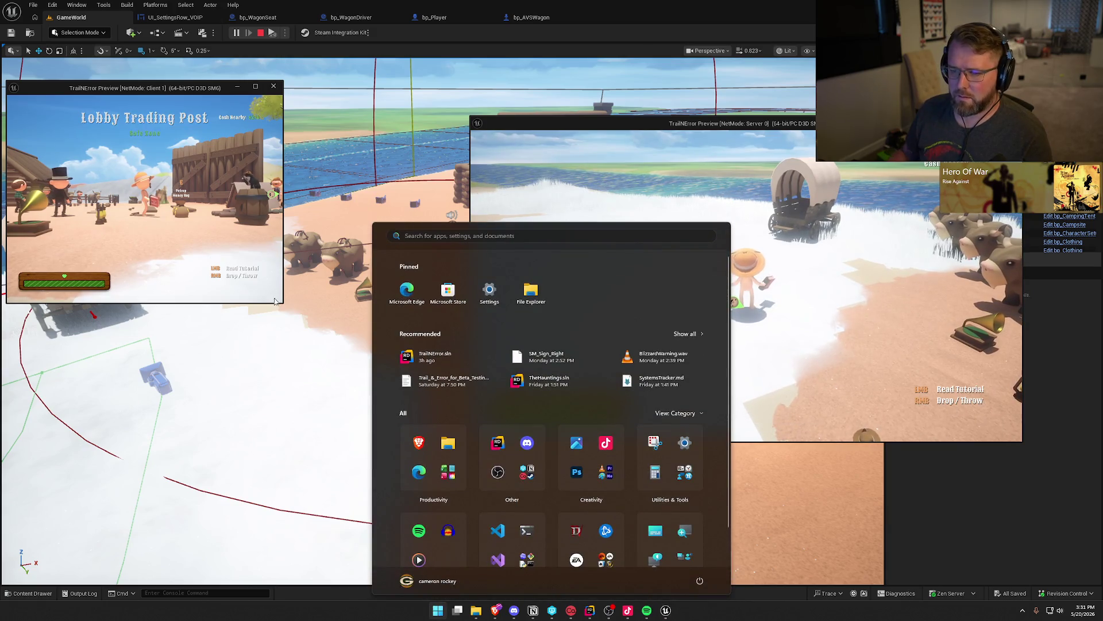
key("super")
key("super")
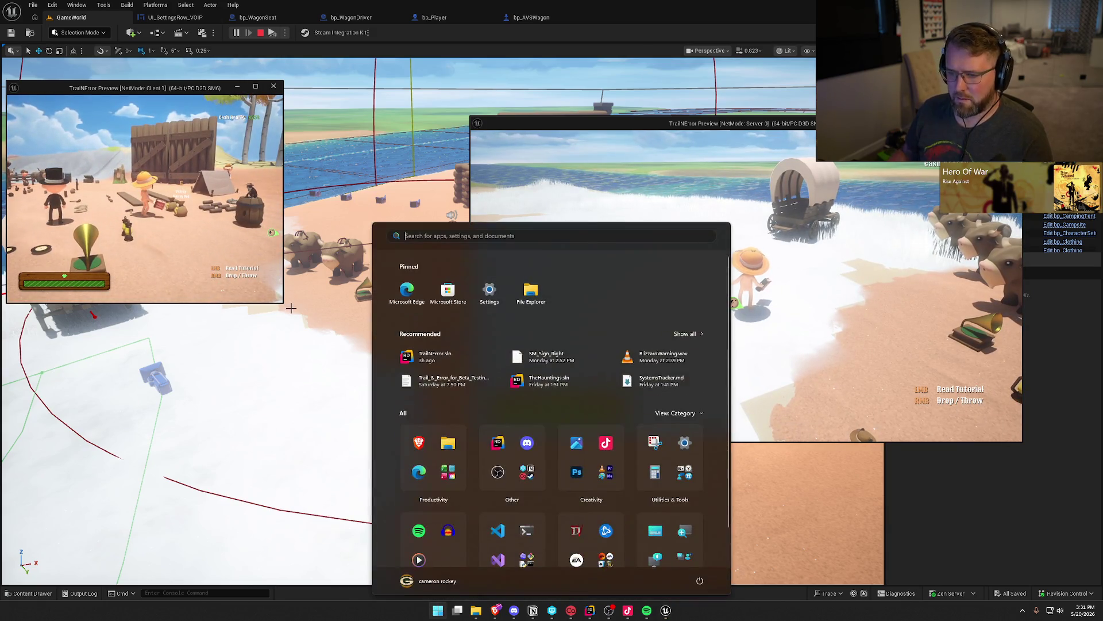
left_click_drag(282, 303, 451, 423)
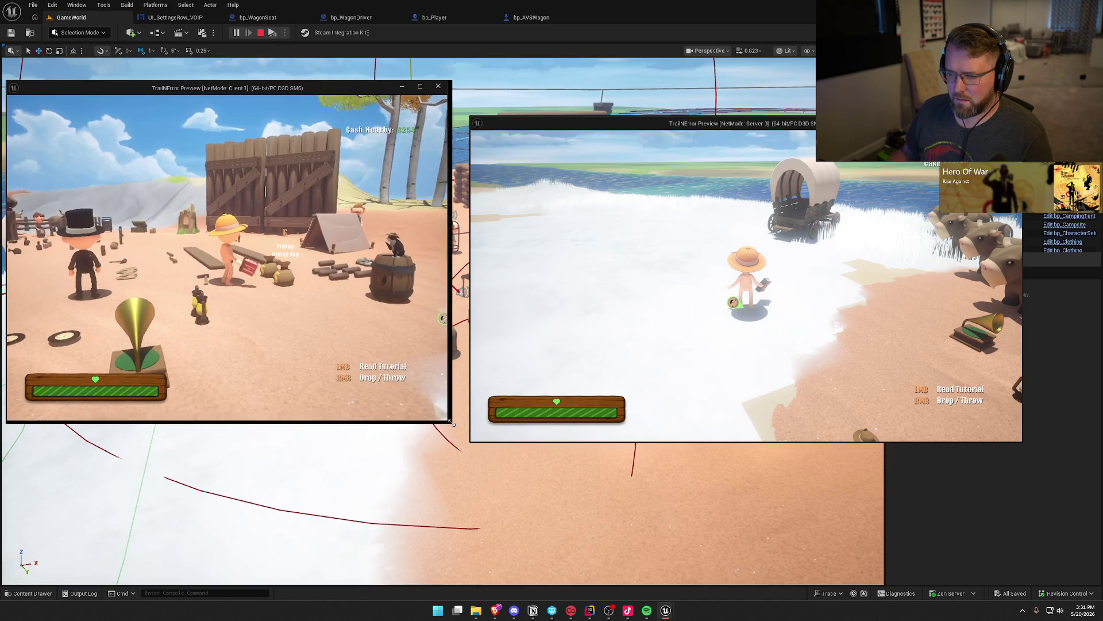
key("w")
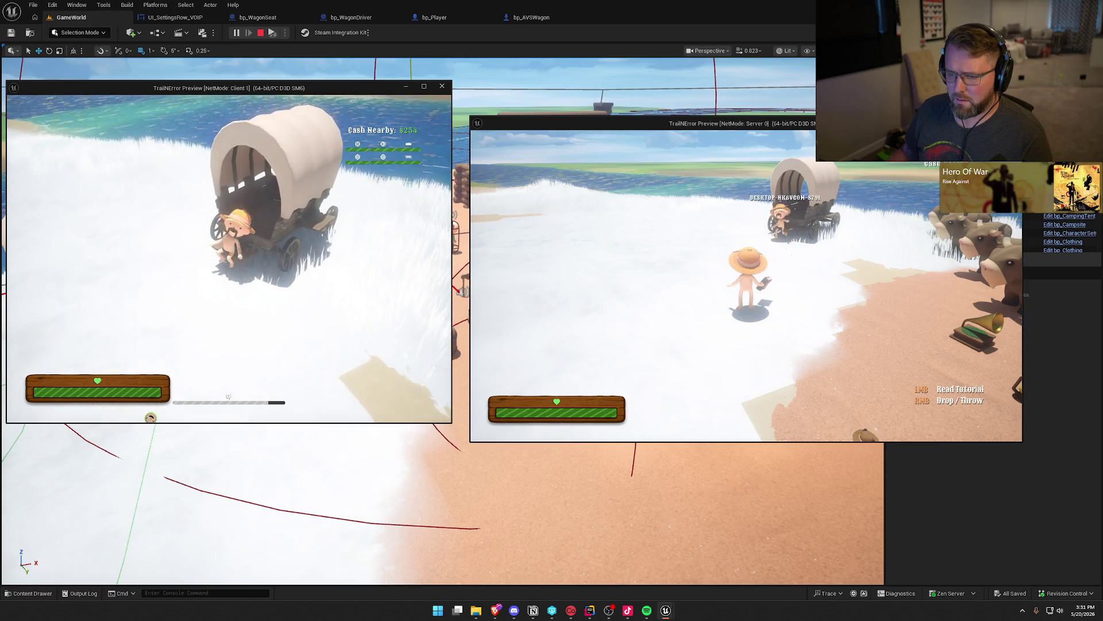
key("super")
Step: As the server player, mount an ox and bring it back to hitch to the wagon
left_click(951, 262)
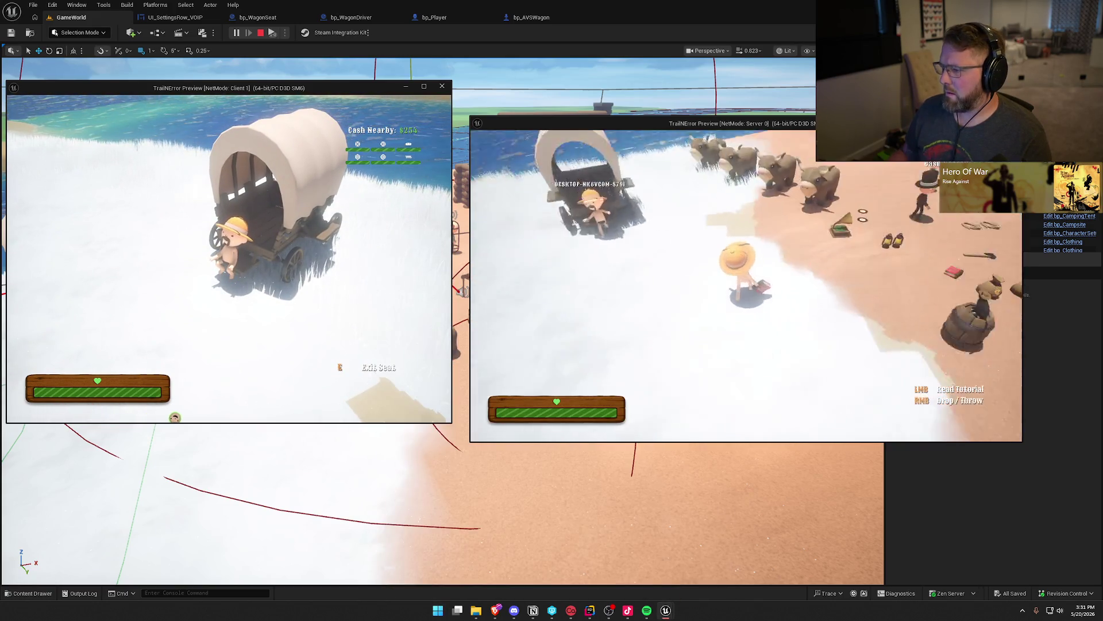
key("w")
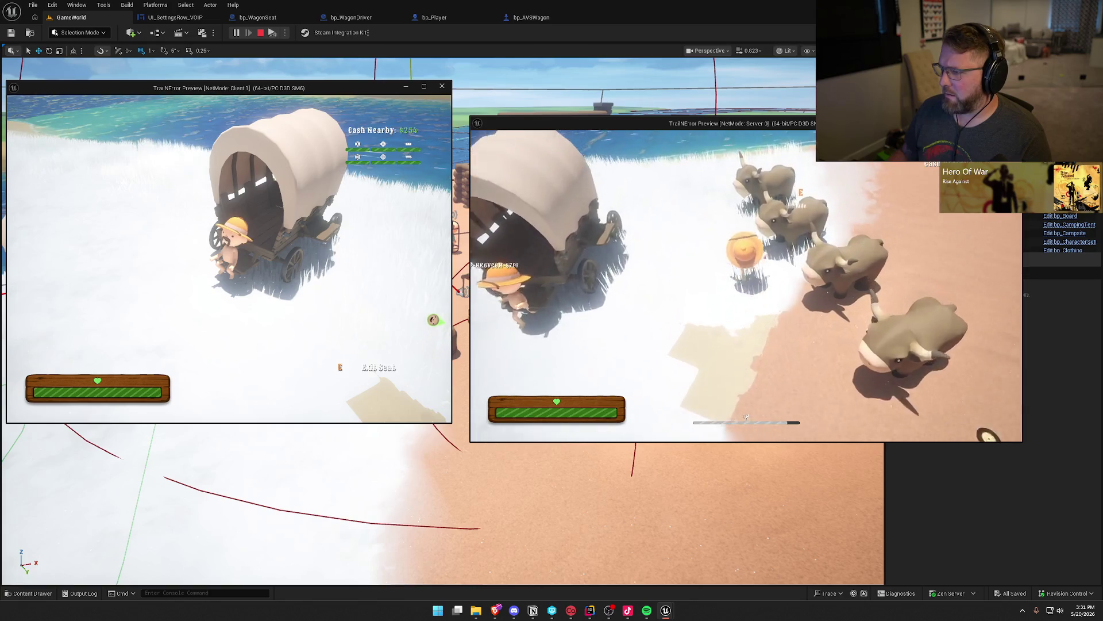
key("e")
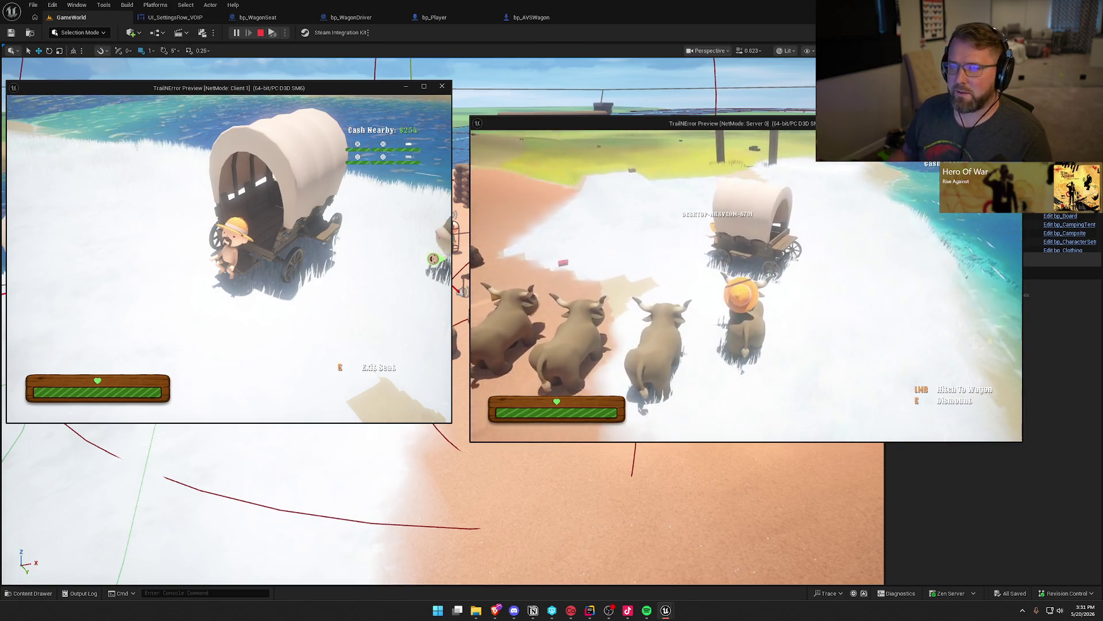
key("w")
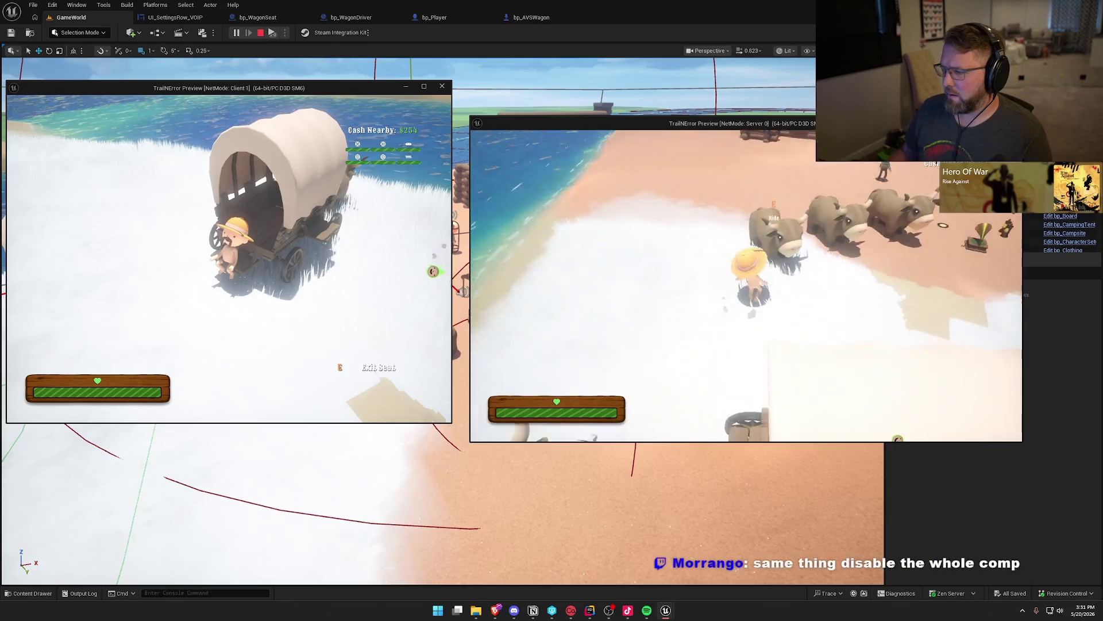
key("w")
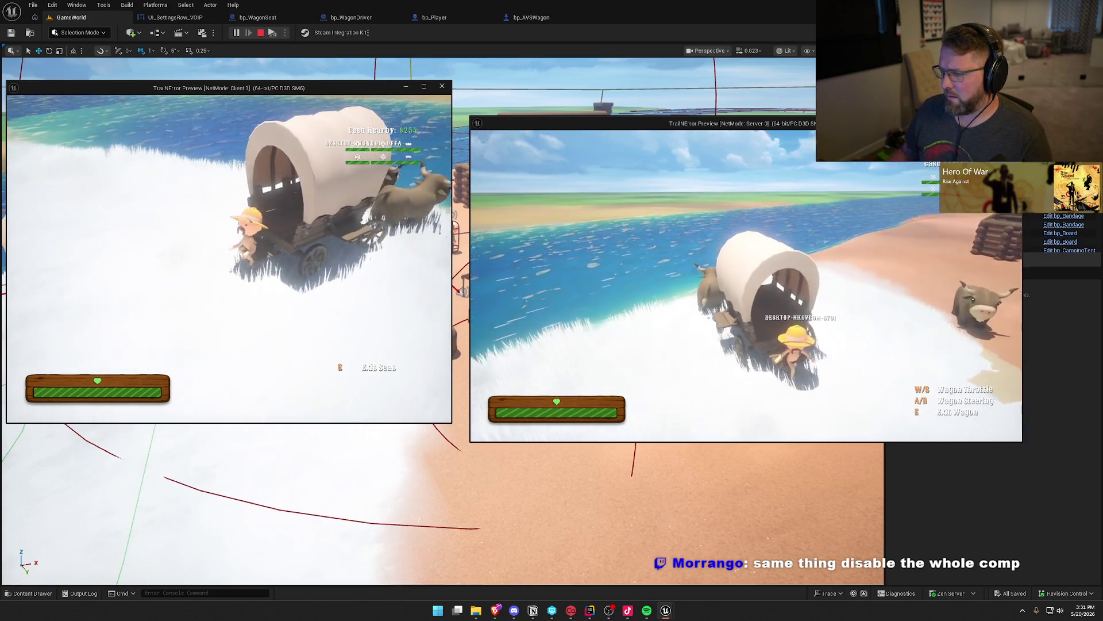
Step: Drive the wagon along the shore with W and D, then end the play session
key("w")
key("d")
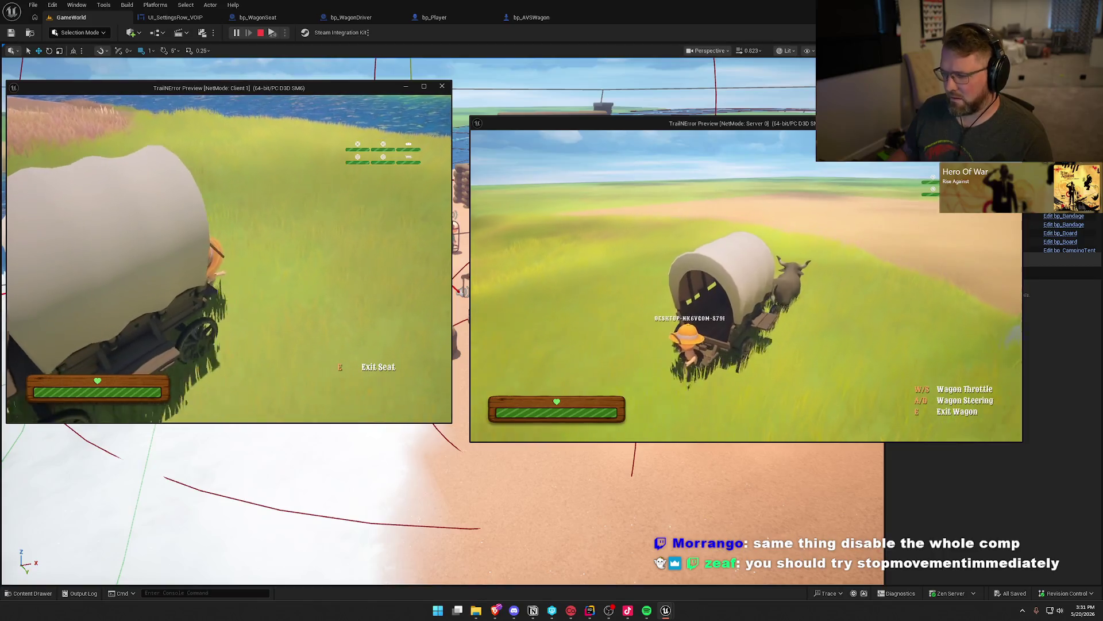
key("super")
key("super")
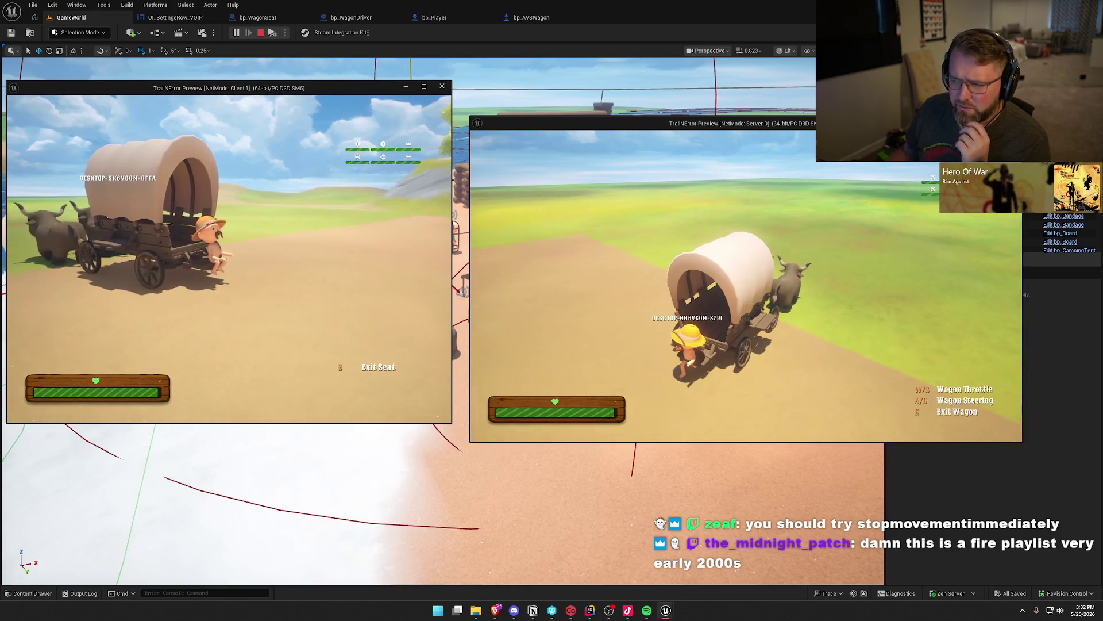
key("w")
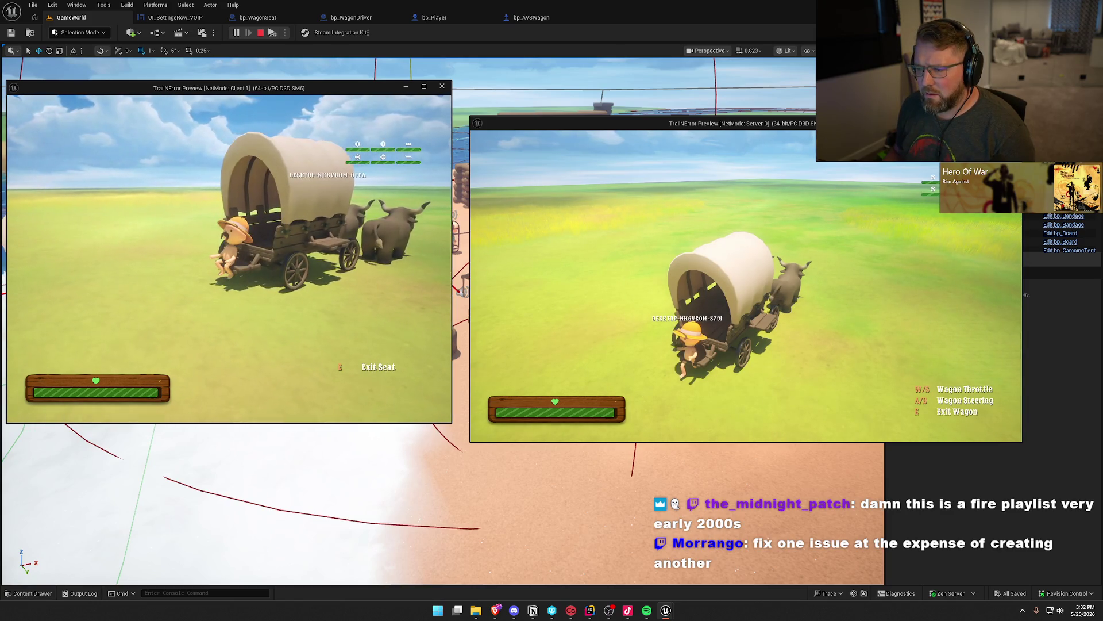
key("Escape")
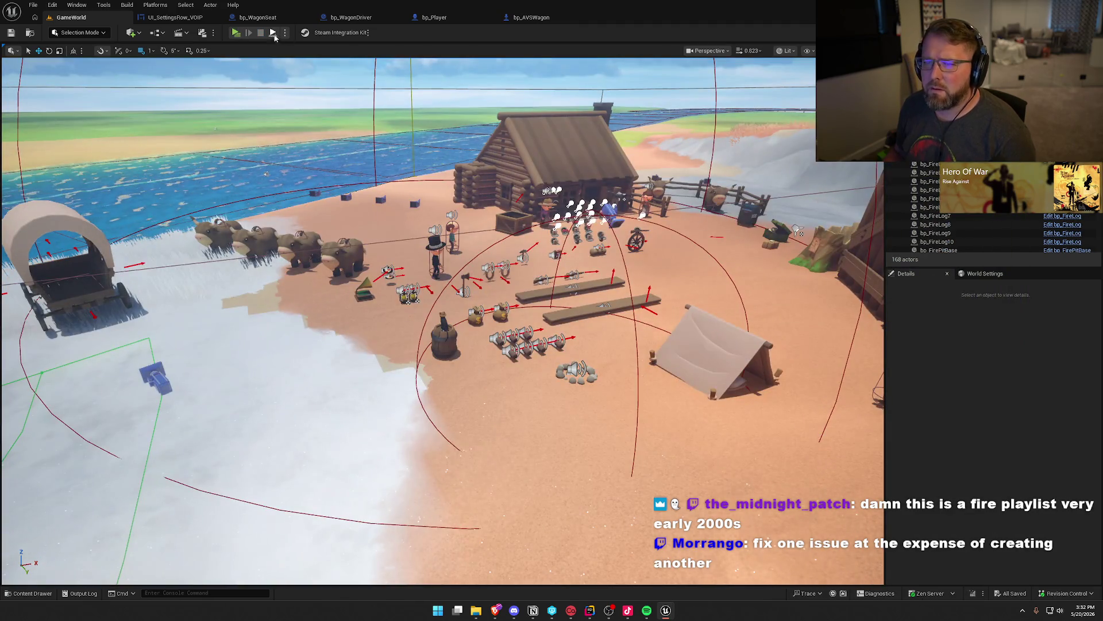
Step: Delete the Set Component Tick Enabled node from bp_WagonSeat's BP_Interact graph
left_click(260, 19)
left_click_drag(671, 124, 671, 124)
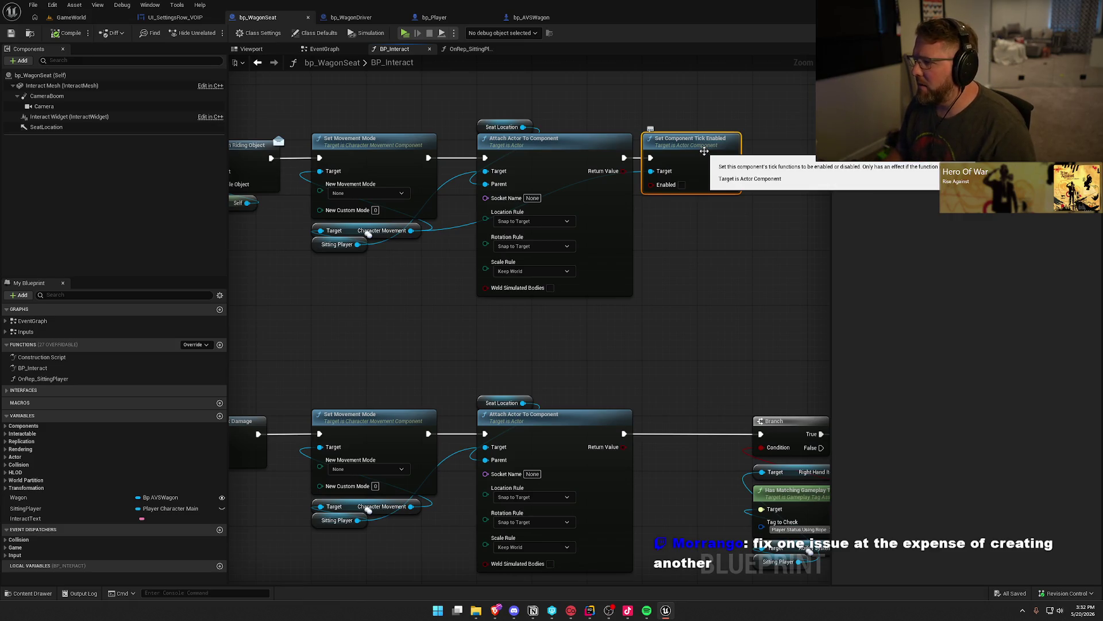
key("Delete")
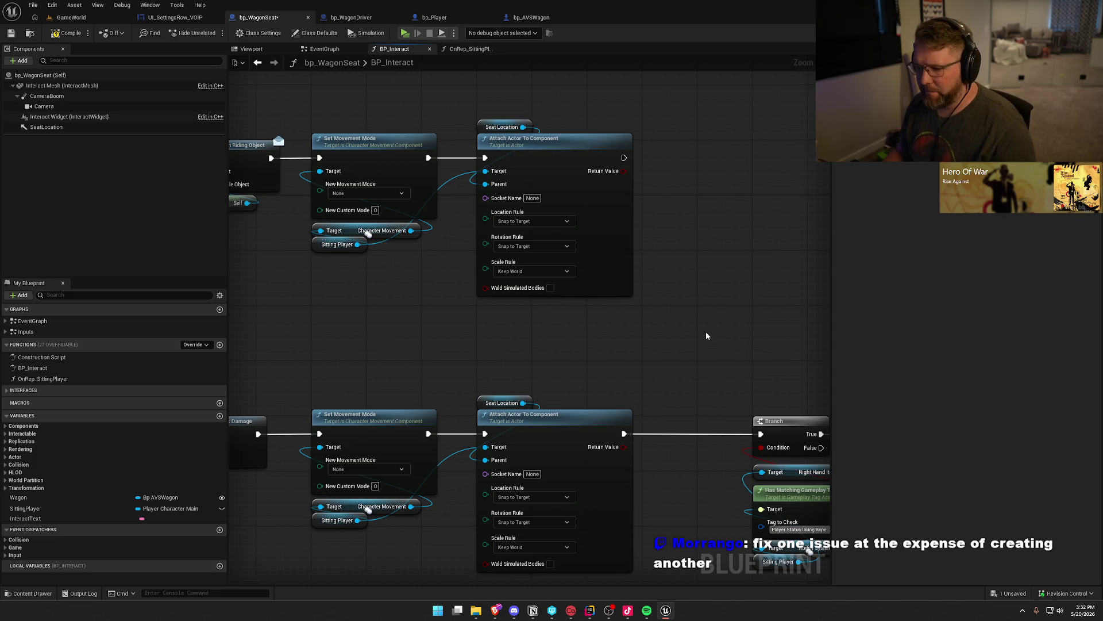
left_click_drag(417, 236, 736, 461)
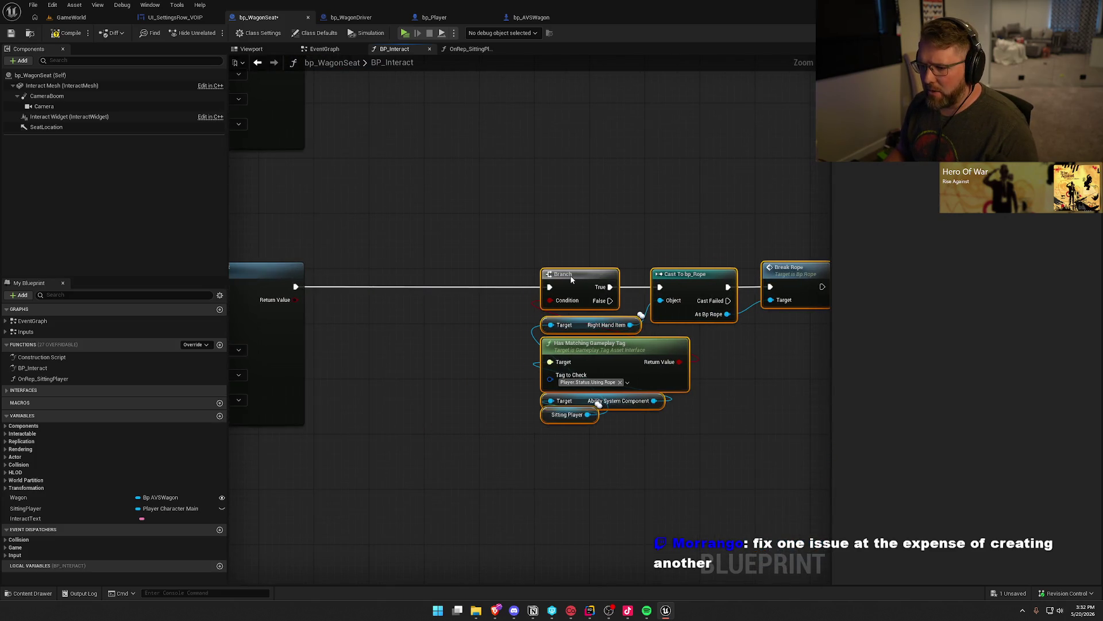
Step: Add Stop Movement Immediately after the lower Attach Actor node, feeding into the Branch
mouse_move(435, 298)
left_mouse_down()
mouse_move(485, 297)
mouse_move(475, 239)
mouse_move(331, 311)
mouse_move(582, 322)
left_mouse_up()
type("stop m")
type("stop mo")
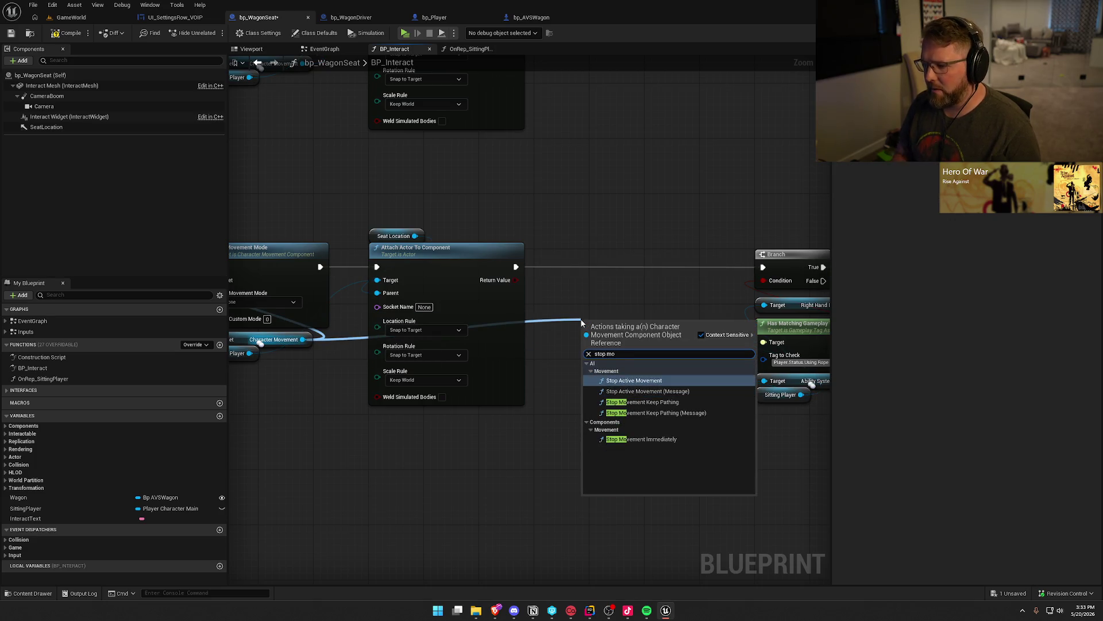
left_click(636, 439)
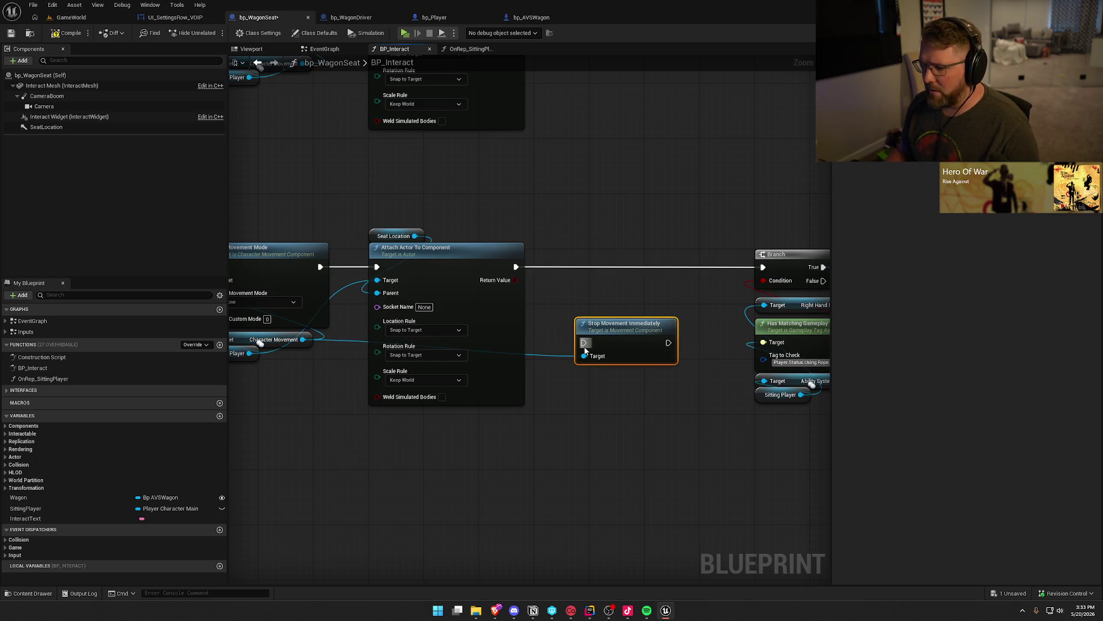
left_click_drag(527, 282, 516, 267)
mouse_move(624, 323)
left_mouse_down()
mouse_move(582, 247)
mouse_move(764, 268)
left_mouse_up()
left_click_drag(466, 216, 575, 450)
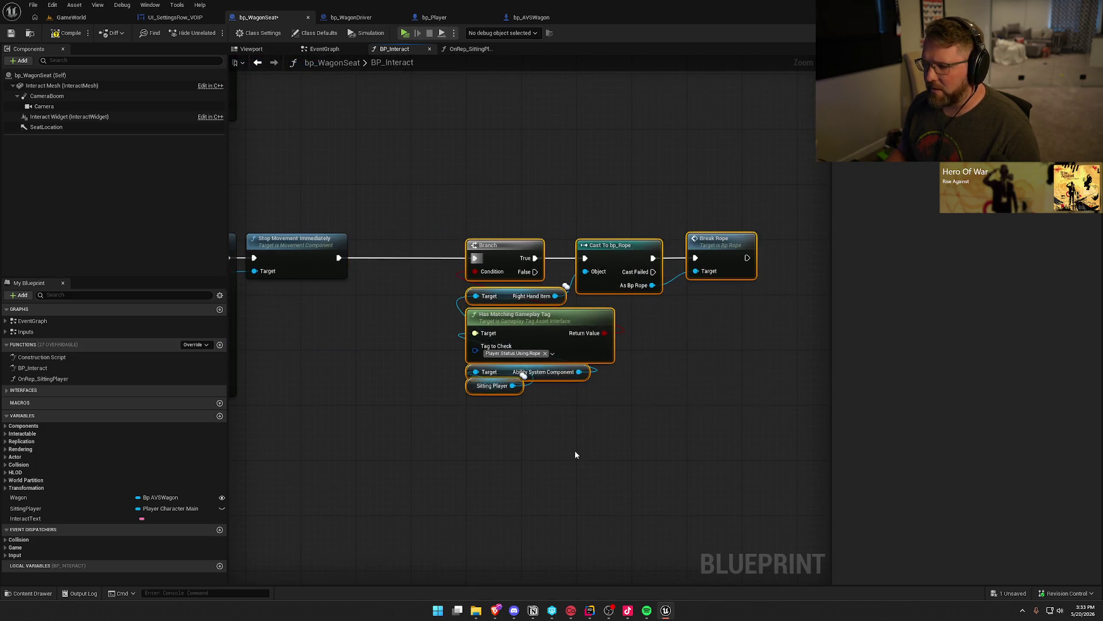
left_click_drag(661, 250, 559, 257)
Step: Copy Stop Movement Immediately after the upper attach node, targeting Character Movement, and compile
left_click(647, 364)
key("ctrl+c")
key("ctrl+v")
mouse_move(540, 117)
left_mouse_down()
mouse_move(558, 104)
mouse_move(677, 193)
left_mouse_up()
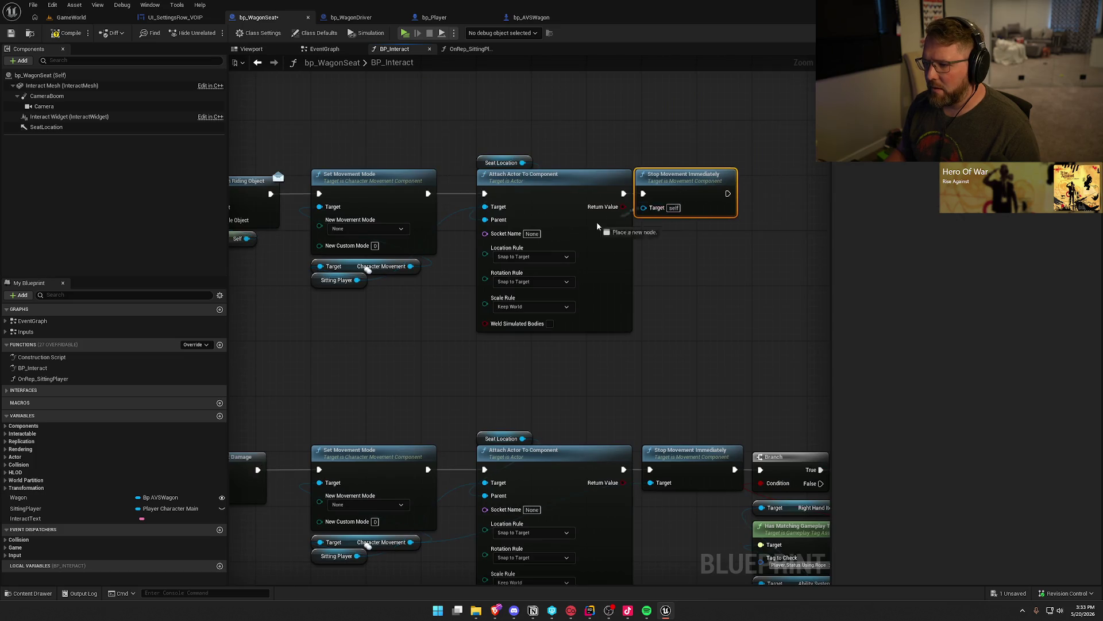
left_click_drag(410, 270, 411, 270)
left_click(69, 34)
left_click(71, 18)
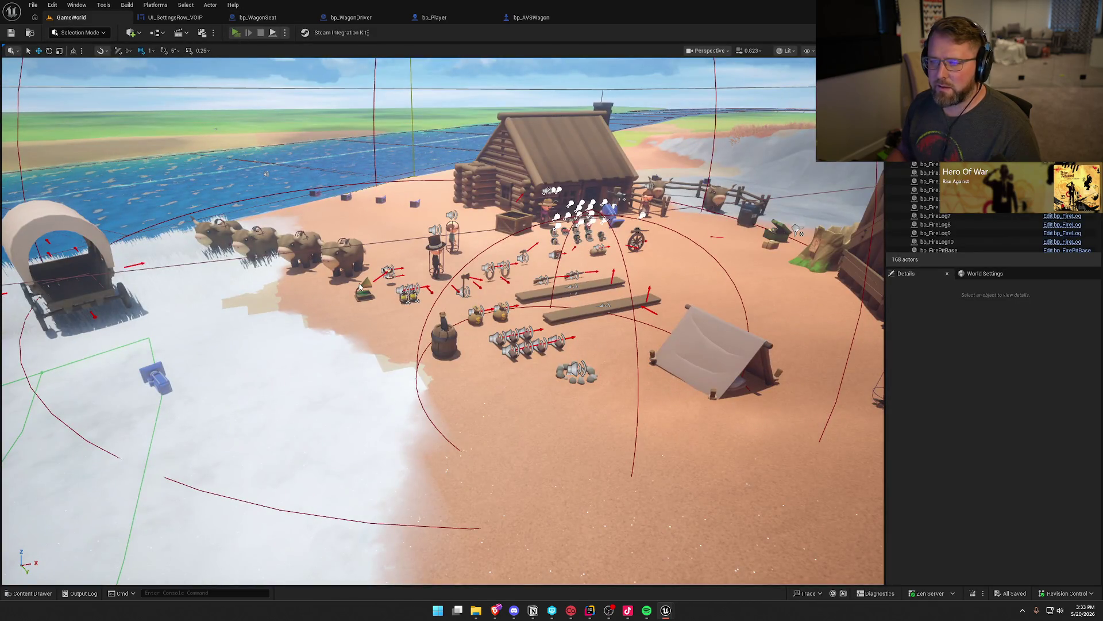
Step: Start PIE, window and arrange both previews, and seat the client player on the wagon
key("alt+p")
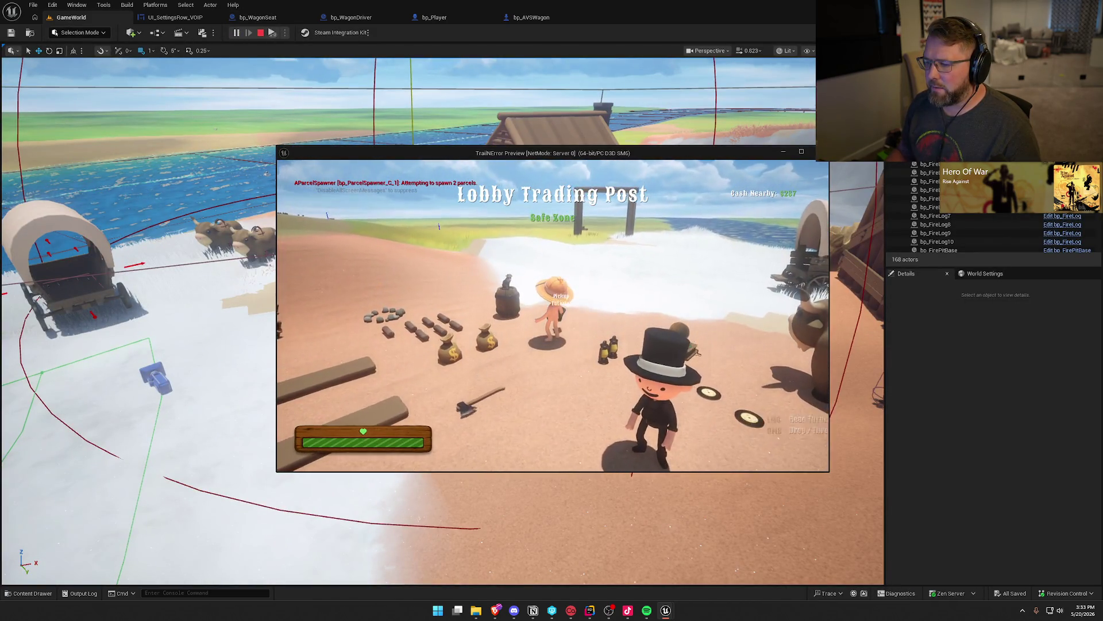
key("super")
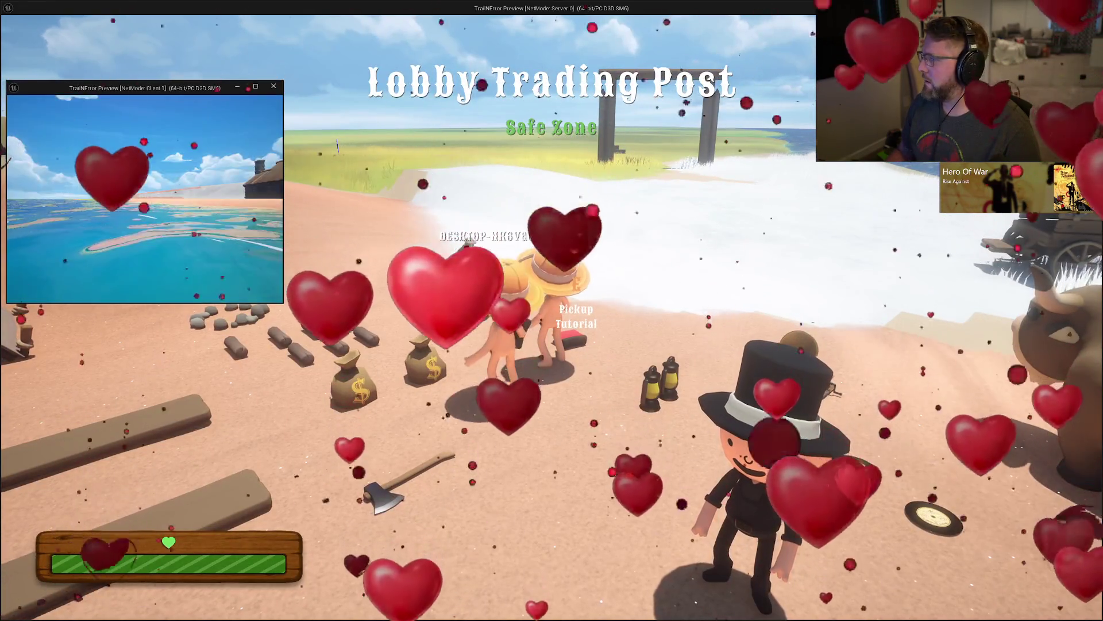
key("alt+Return")
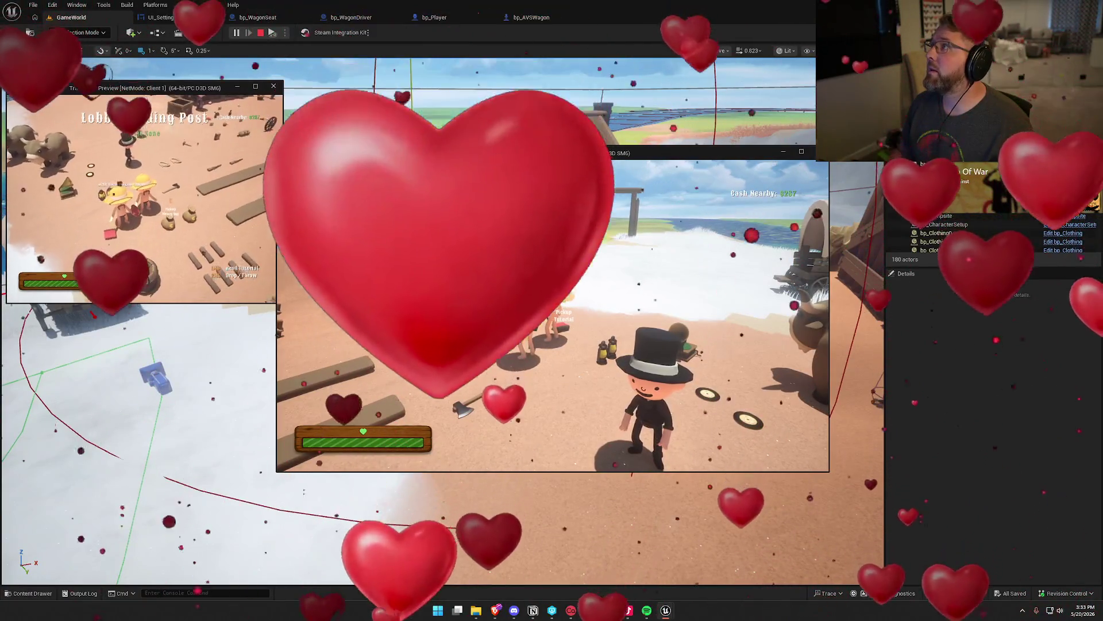
key("super")
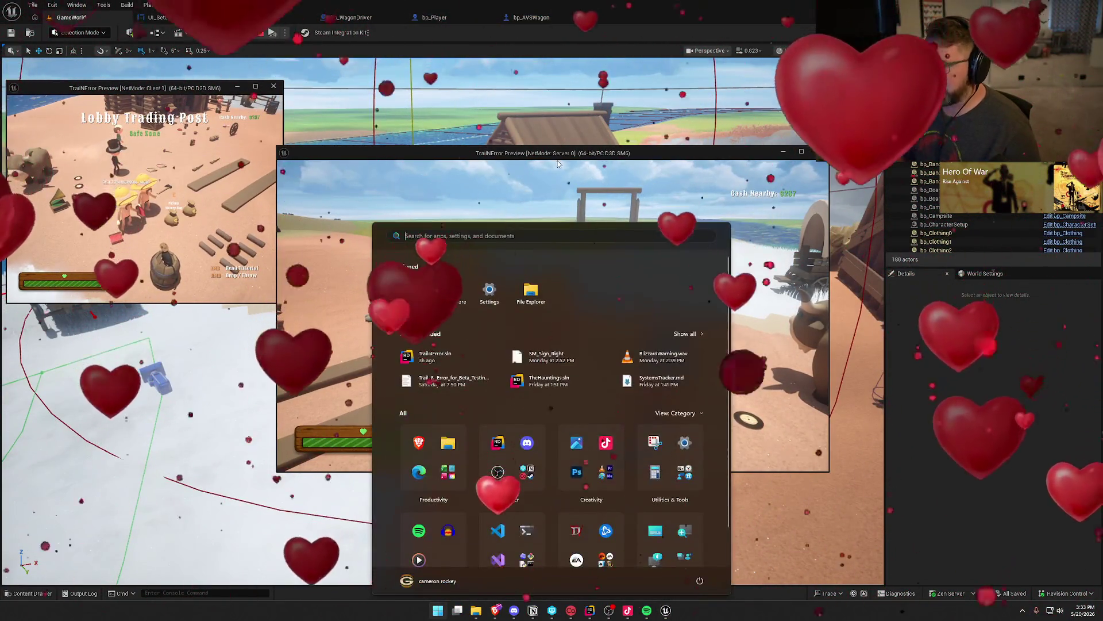
left_click_drag(557, 153, 803, 108)
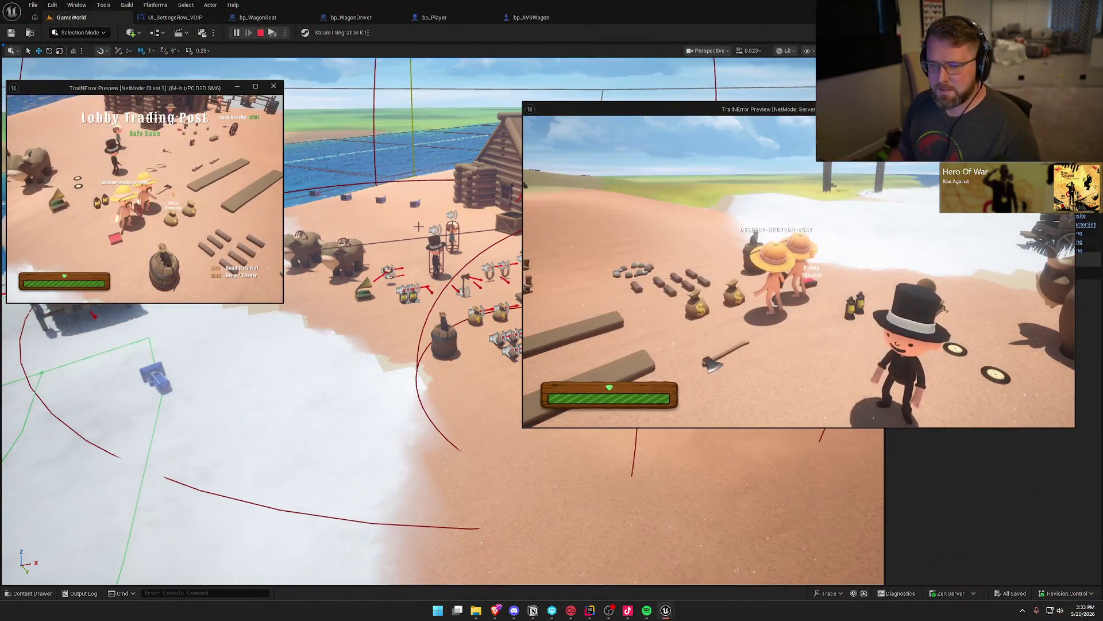
mouse_move(283, 303)
left_mouse_down()
mouse_move(508, 439)
mouse_move(517, 401)
left_mouse_up()
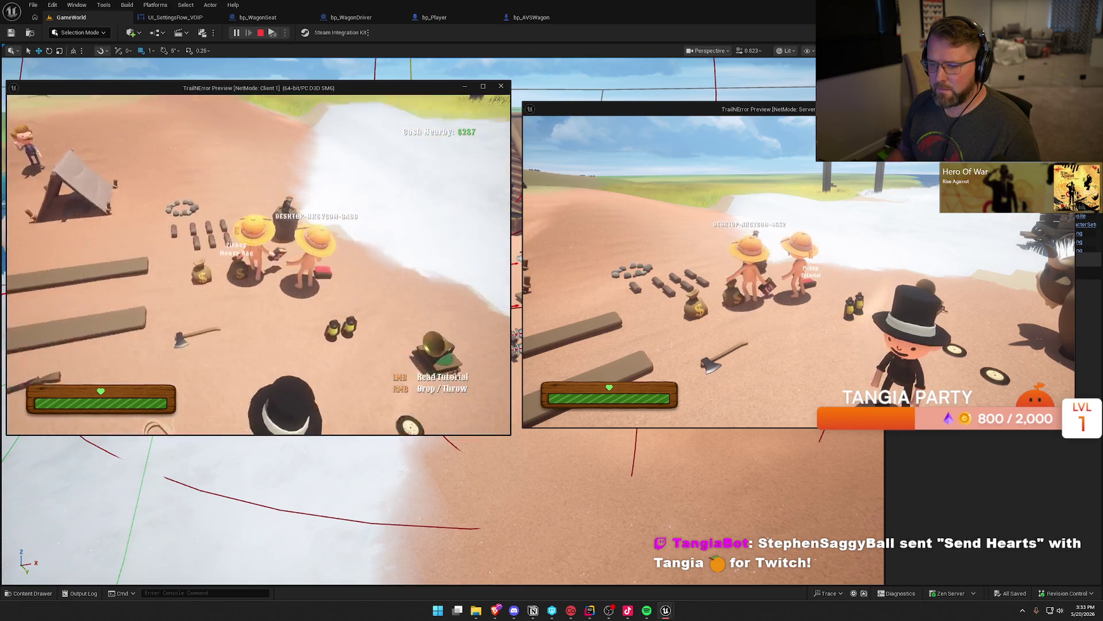
key("e")
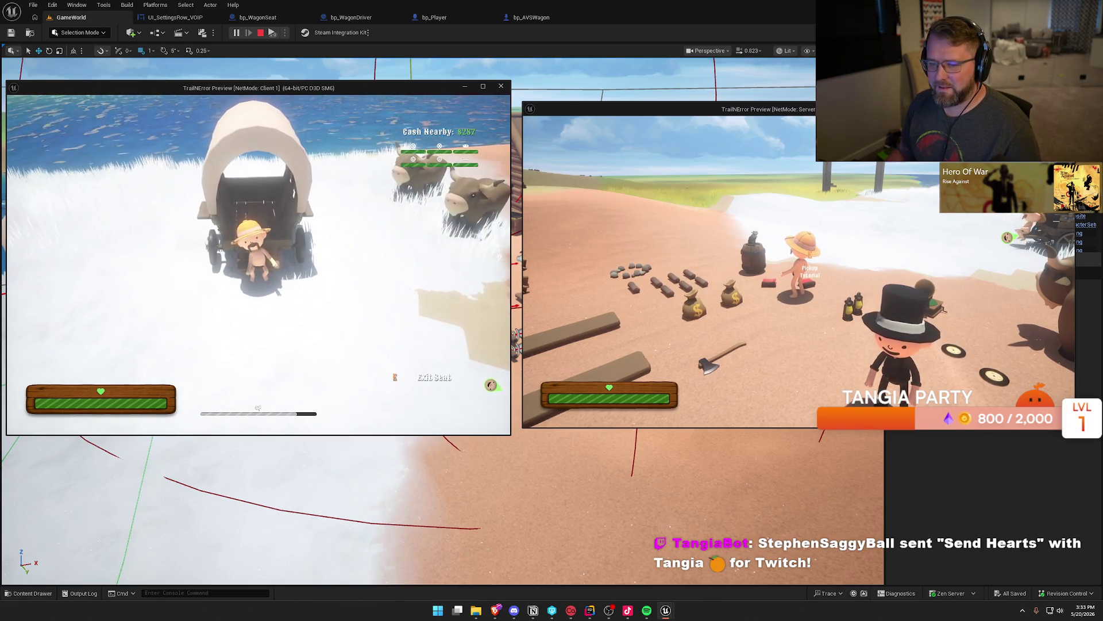
Step: As server, mount an ox, hitch it to the wagon, dismount and take the driver seat
key("super")
key("super")
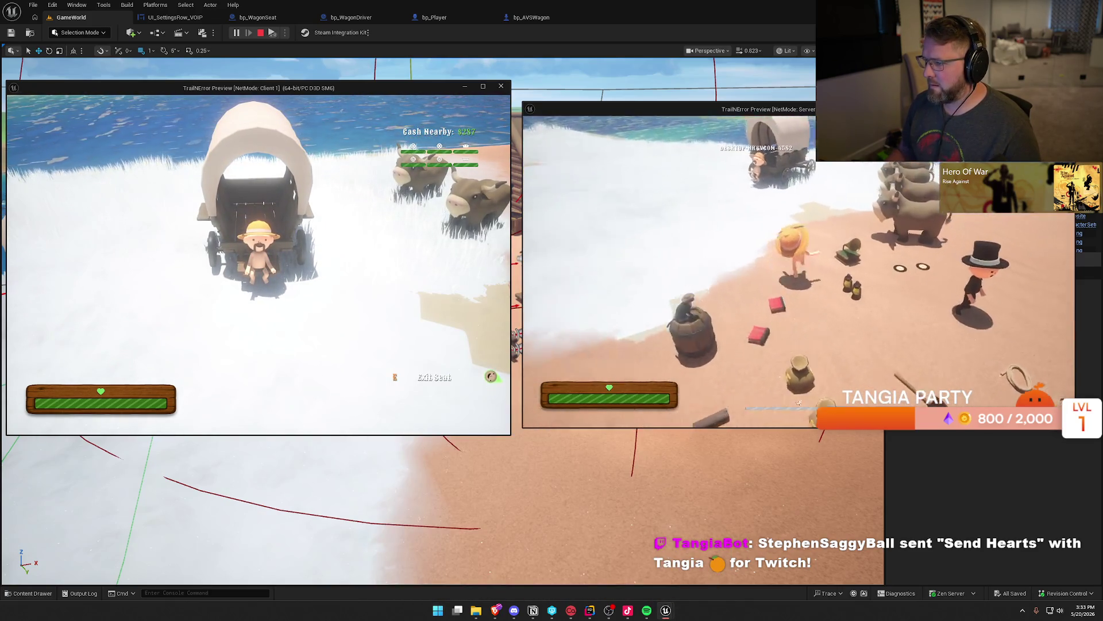
key("e")
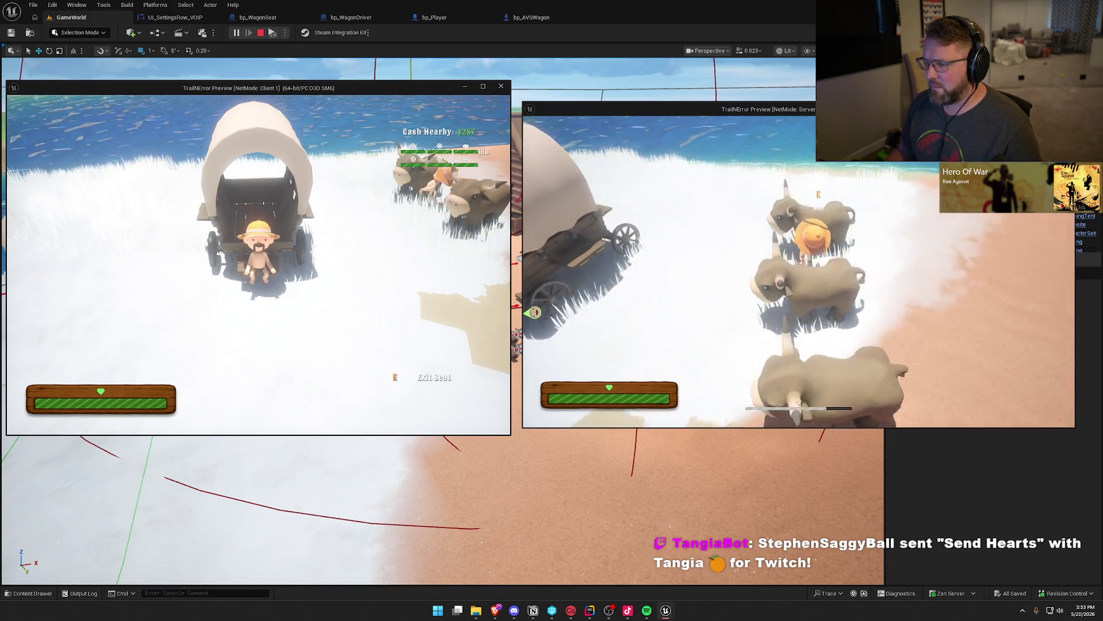
key("w")
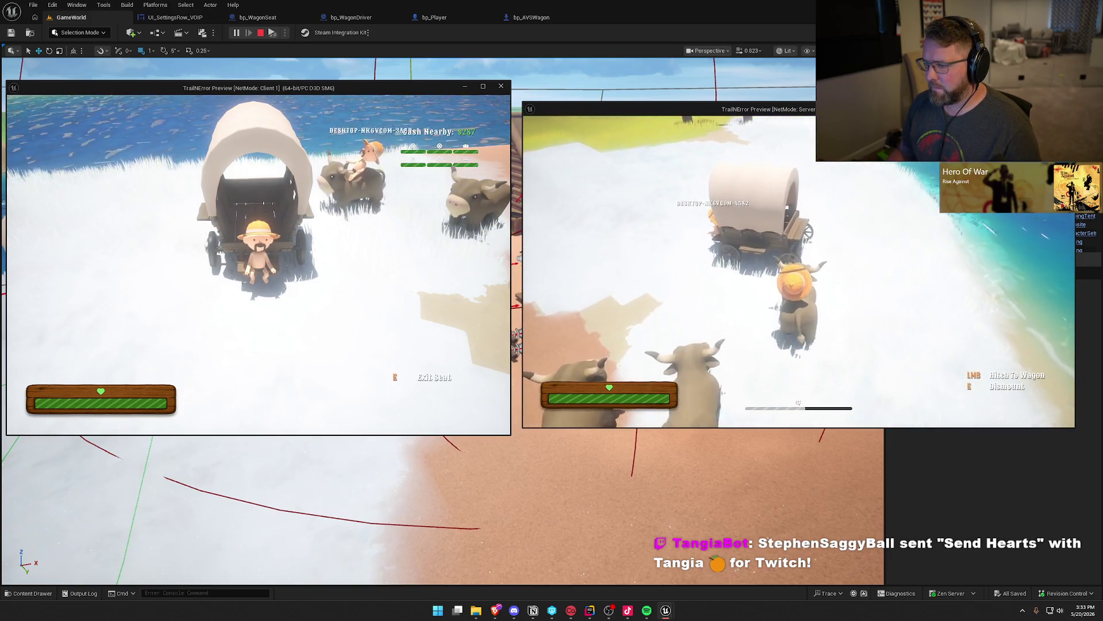
key("e")
key("e")
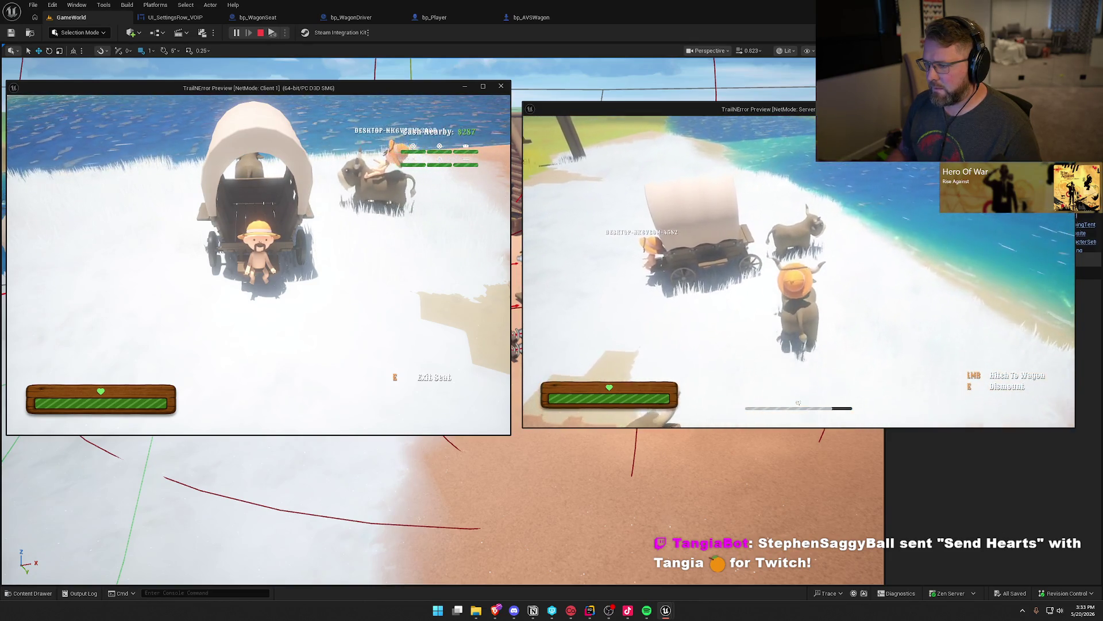
key("e")
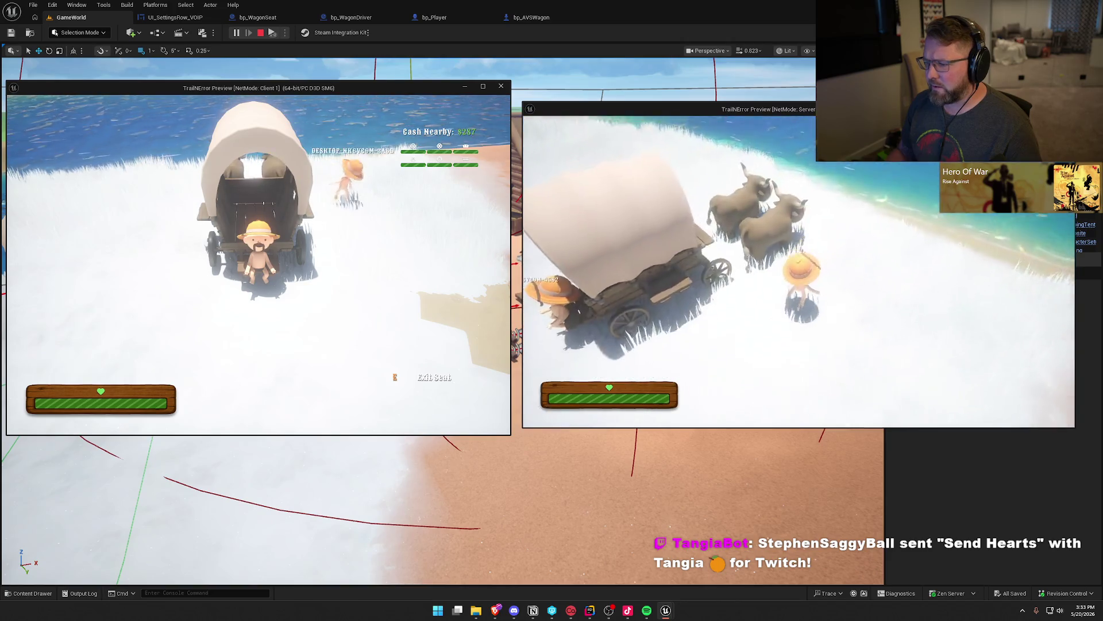
key("e")
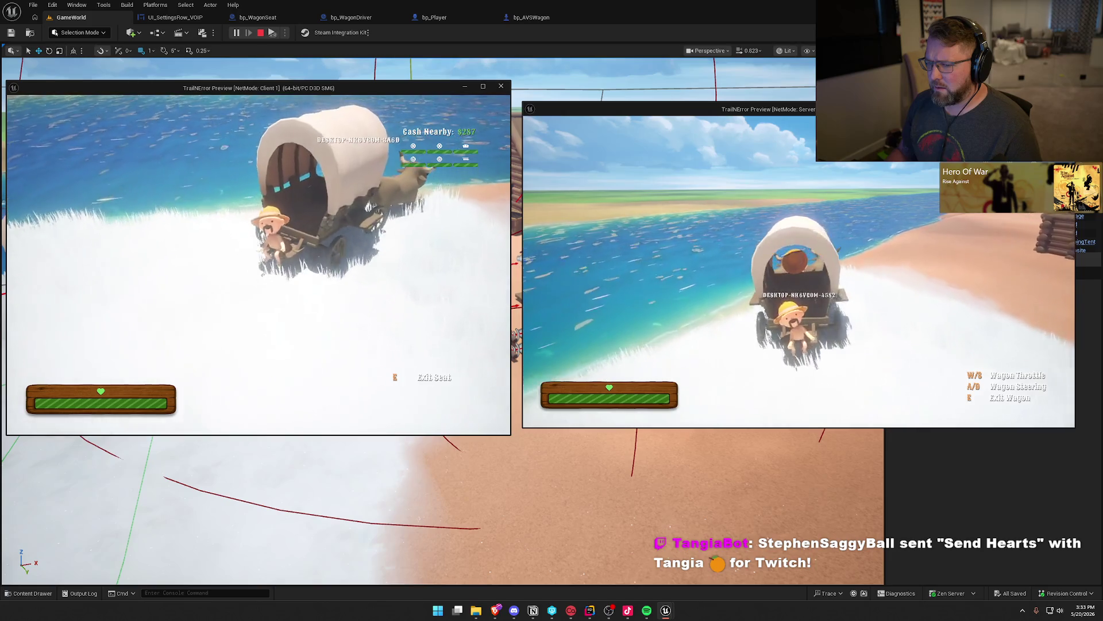
Step: Drive the wagon forward onto the sand, then stop the two-player session
key("w")
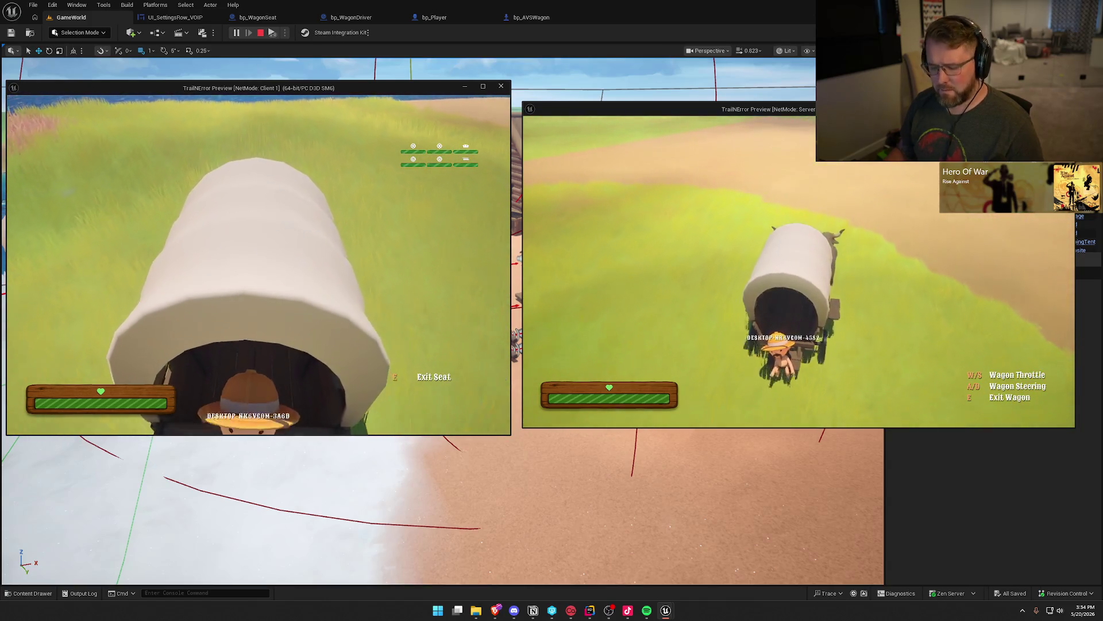
key("super")
left_click(470, 254)
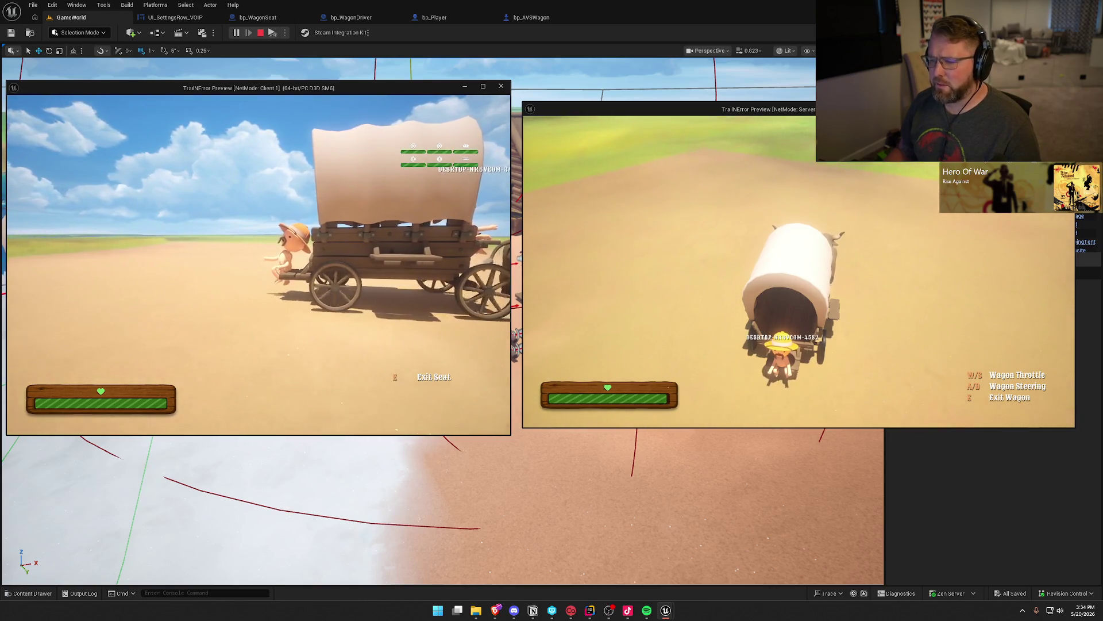
key("Escape")
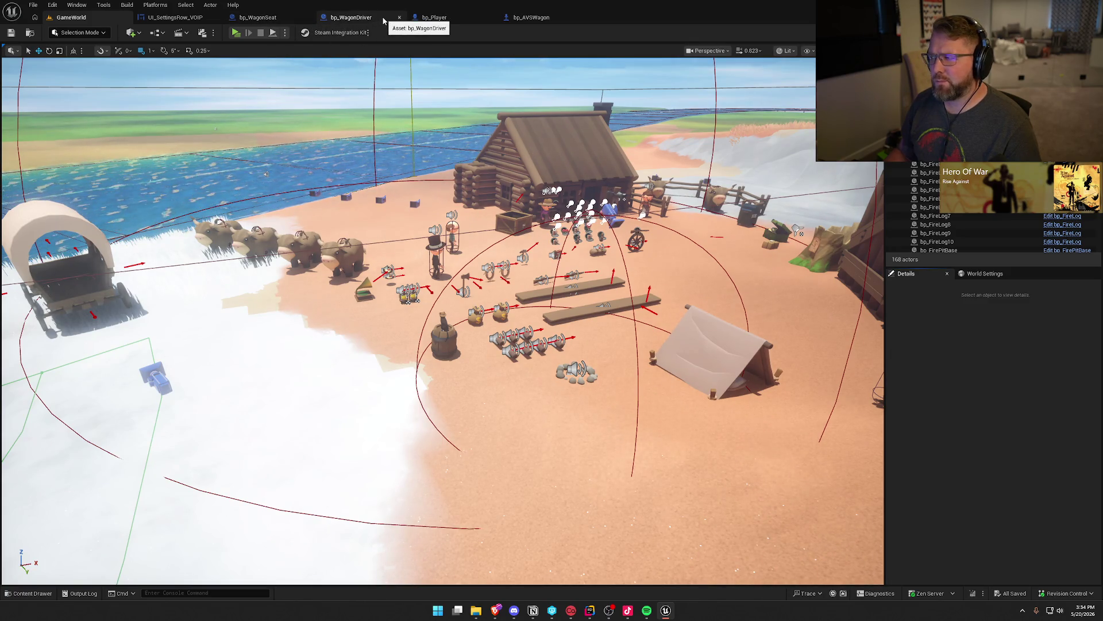
Step: Close the UI_SettingsRow_VOIP tab and bring the BP_Interact seating nodes into view
left_click(460, 19)
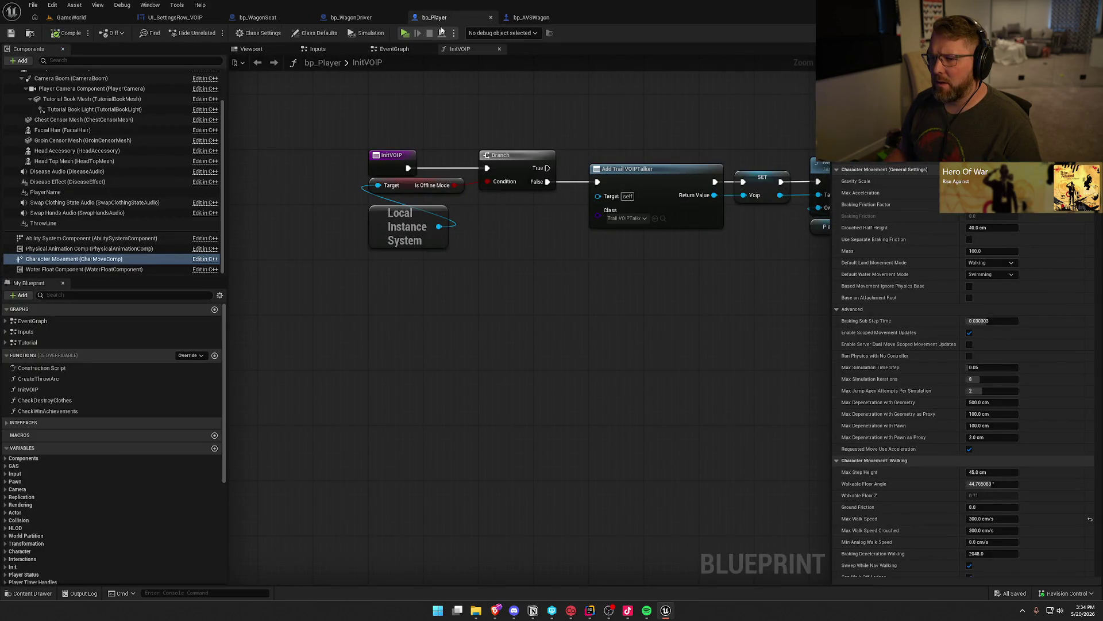
left_click(180, 22)
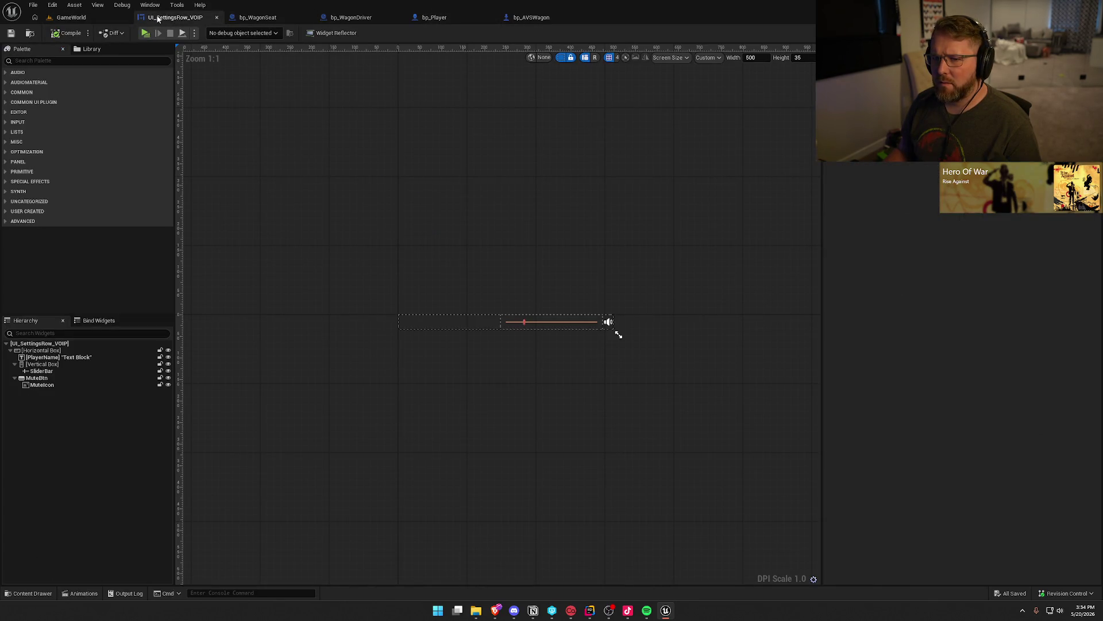
left_click(216, 18)
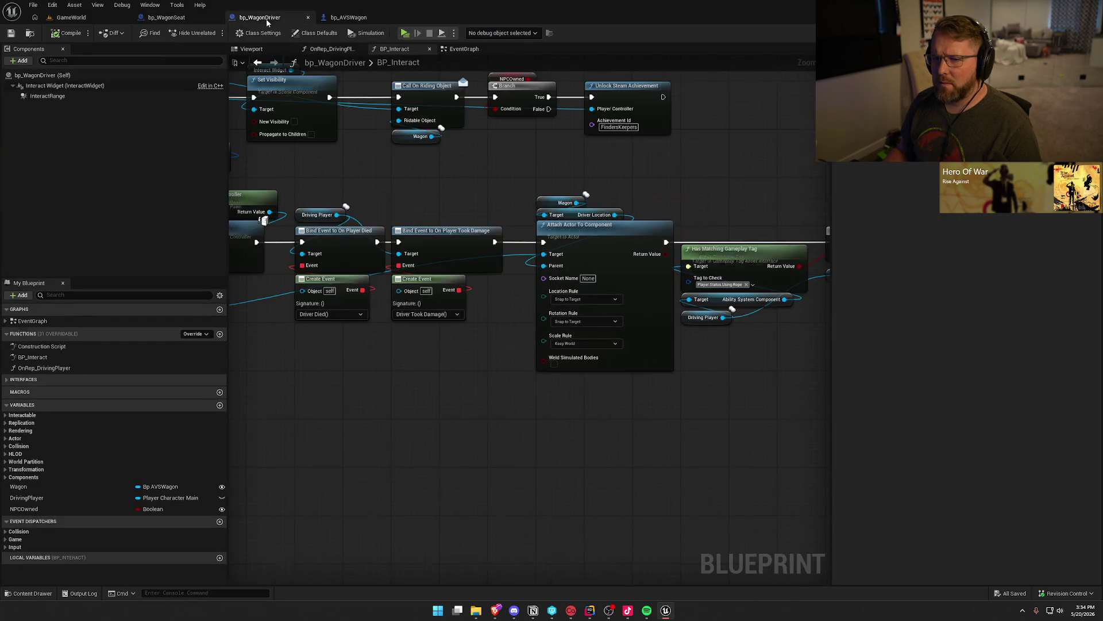
scroll(526, 328, "down", 1)
mouse_move(526, 328)
left_mouse_down()
mouse_move(449, 328)
mouse_move(426, 300)
left_mouse_up()
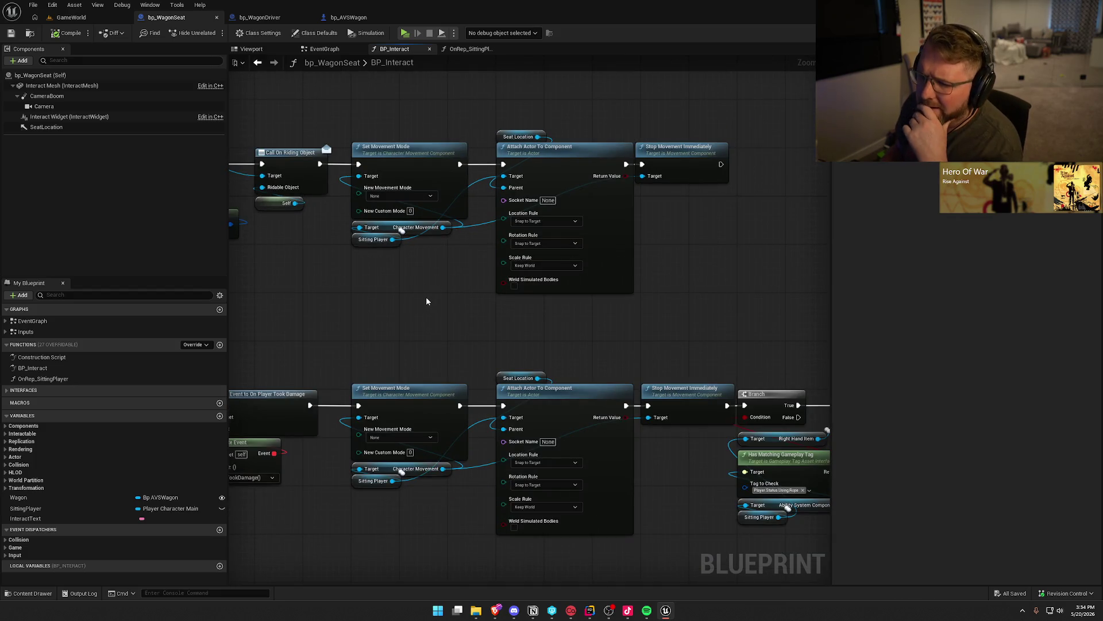
left_click_drag(364, 95, 760, 303)
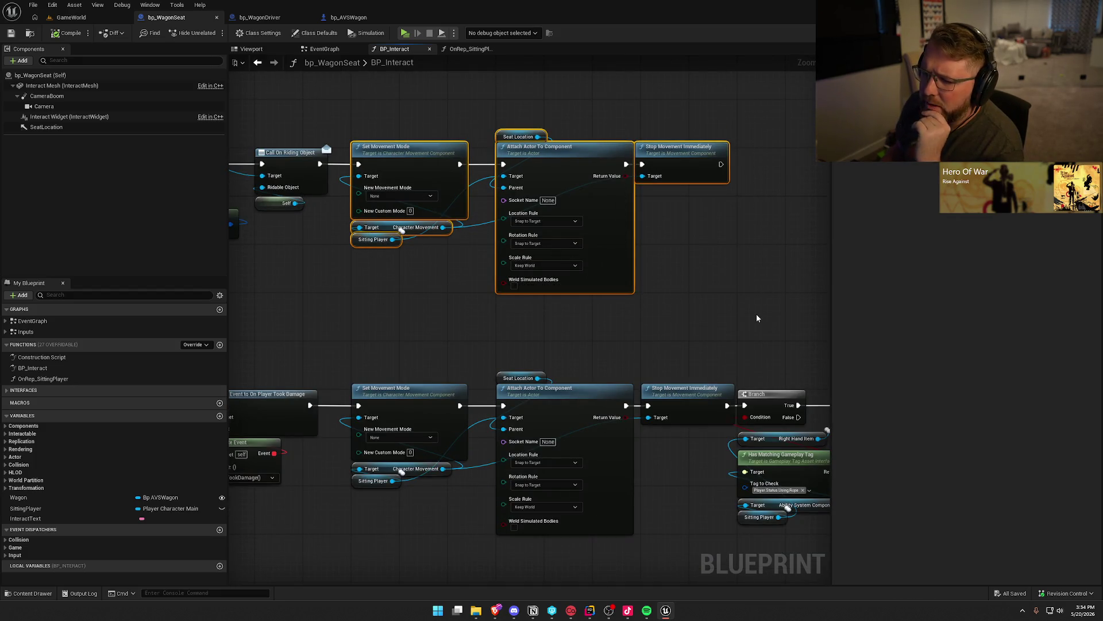
left_click(709, 284)
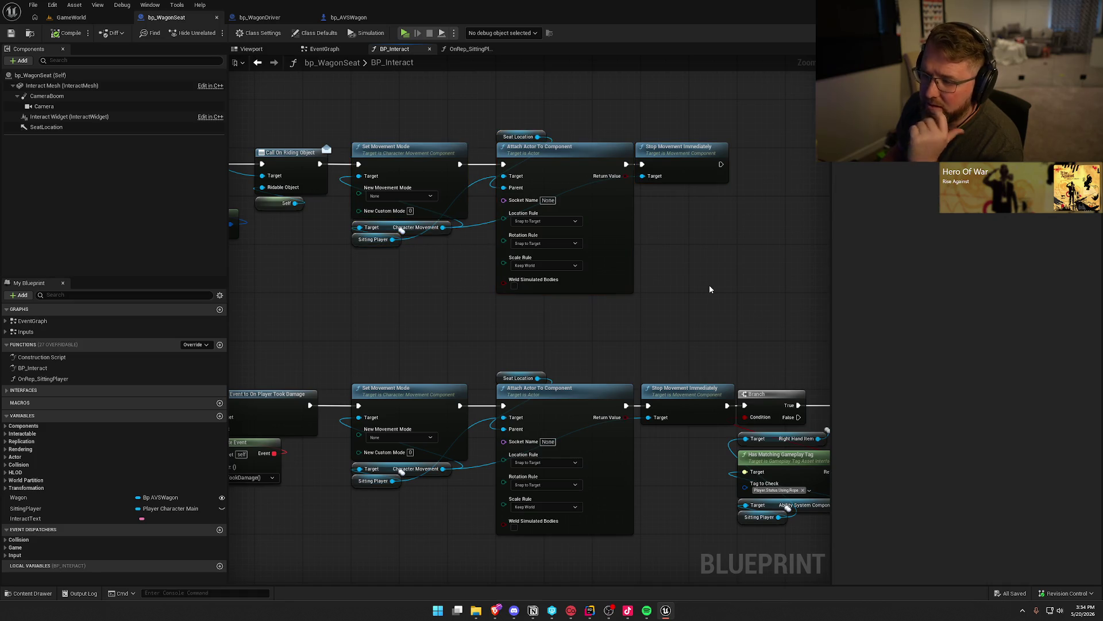
Step: Add a Disable Movement node from Character Movement and open its C++ source
mouse_move(457, 268)
left_mouse_down()
mouse_move(472, 248)
mouse_move(460, 270)
left_mouse_up()
type("dis")
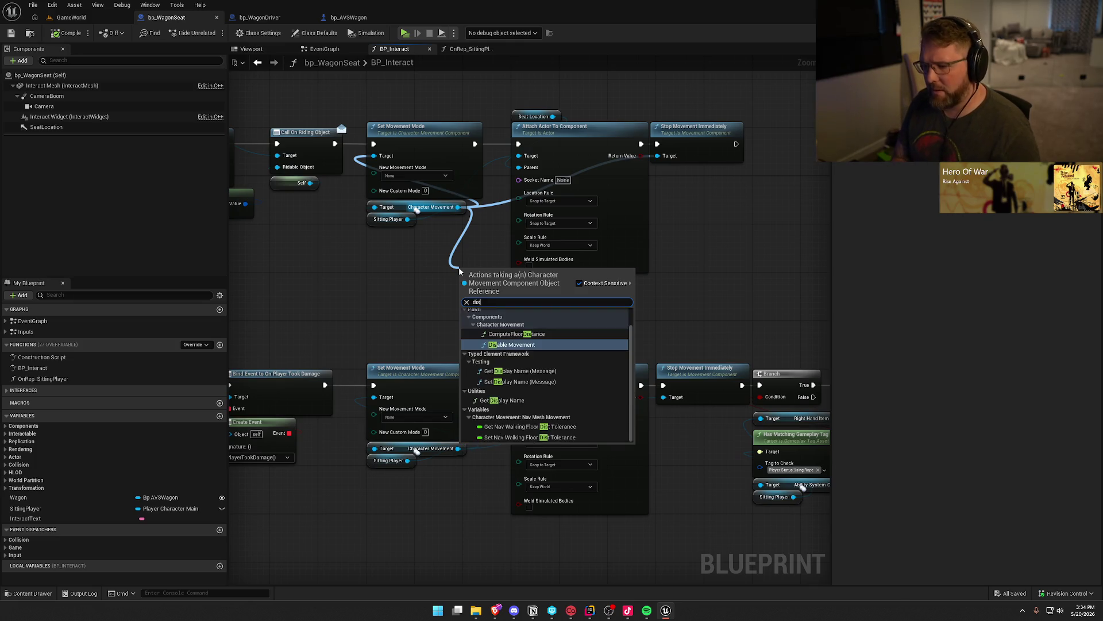
key("Return")
left_click_drag(497, 276, 413, 258)
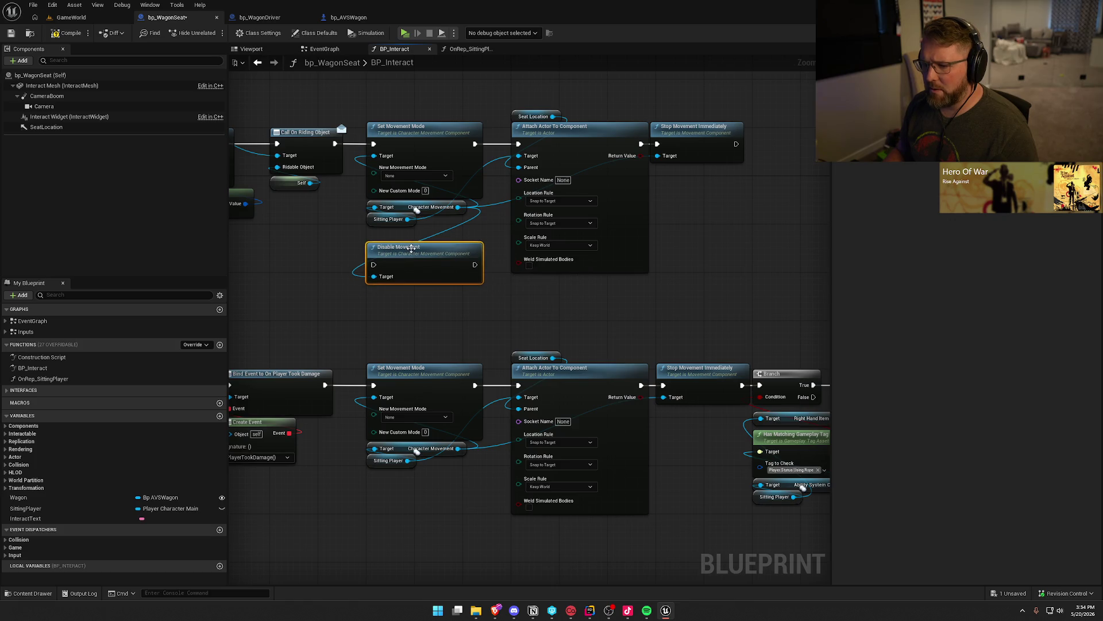
double_click(412, 248)
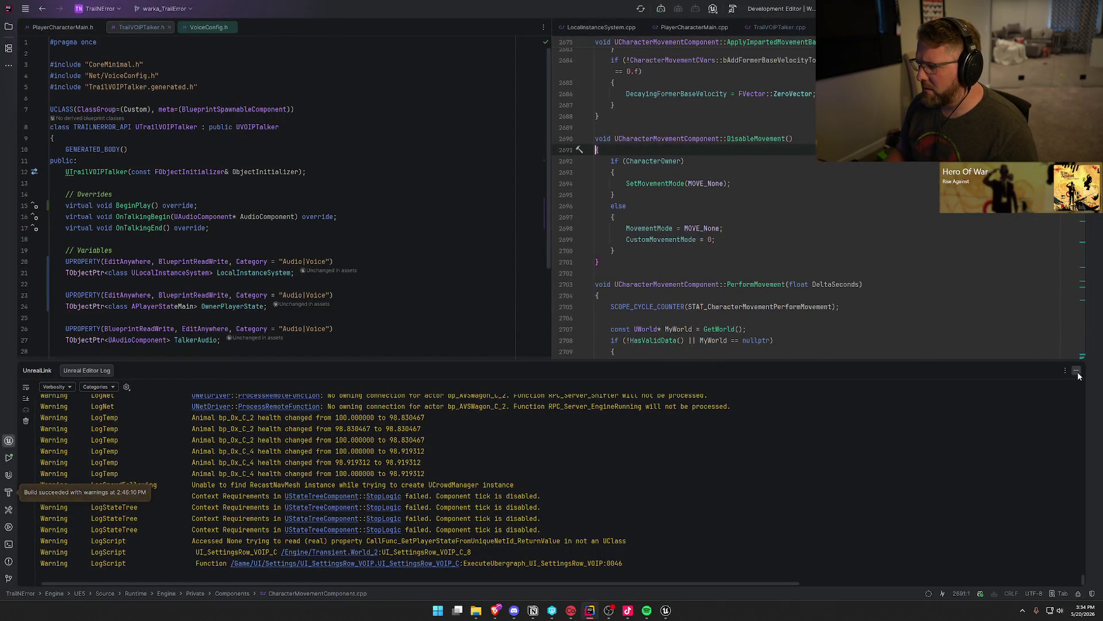
Step: Collapse the UnrealLink log, review UCharacterMovementComponent::DisableMovement, and return to Unreal
left_click(1078, 371)
scroll(674, 156, "up", 4)
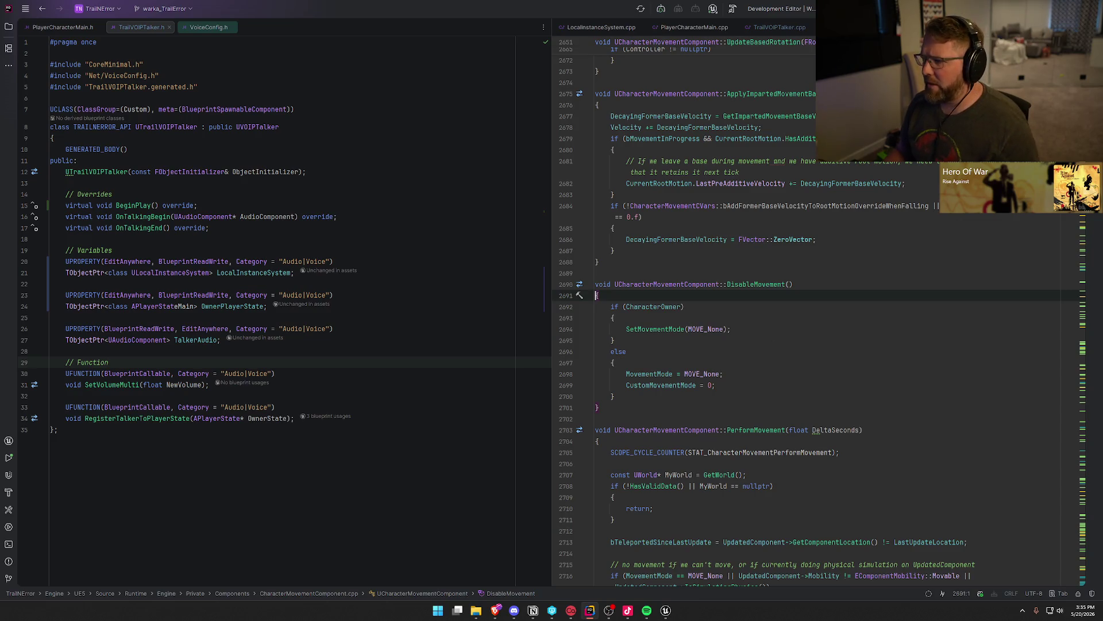
key("alt+Tab")
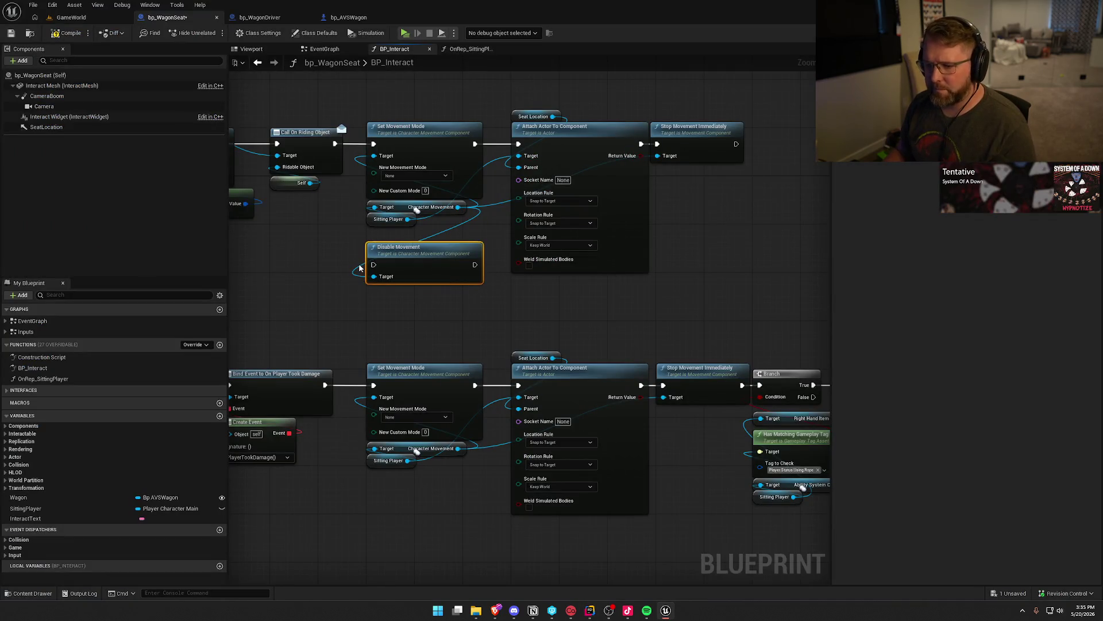
Step: Delete the Disable Movement node and the top row's Set Movement Mode, Attach and Stop Movement nodes
key("Delete")
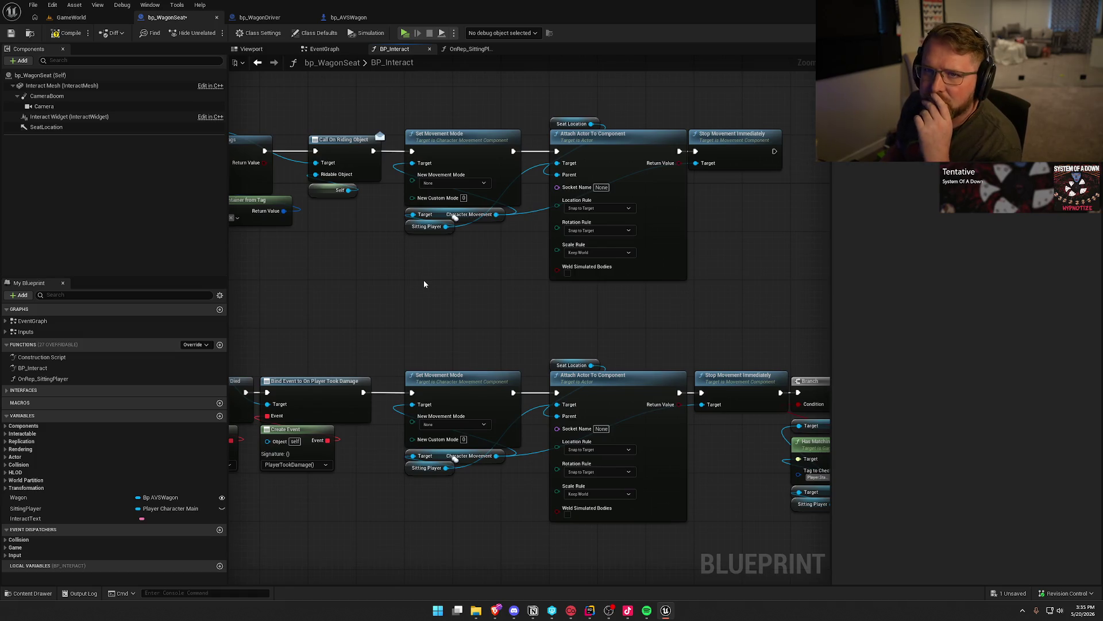
left_click_drag(424, 283, 361, 303)
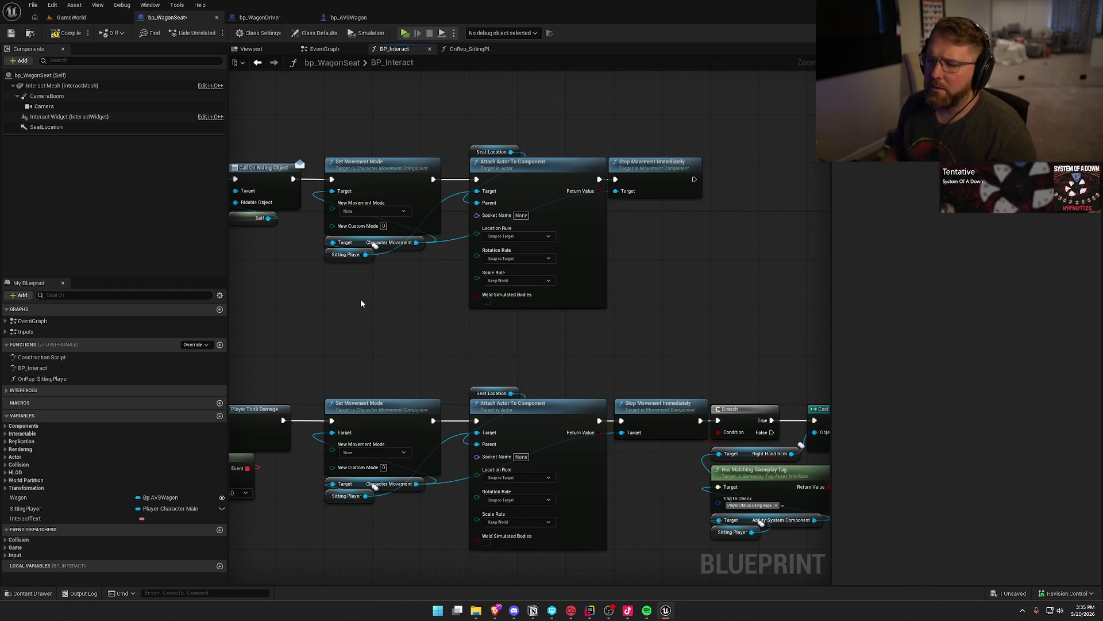
left_click_drag(421, 134, 670, 195)
key("Delete")
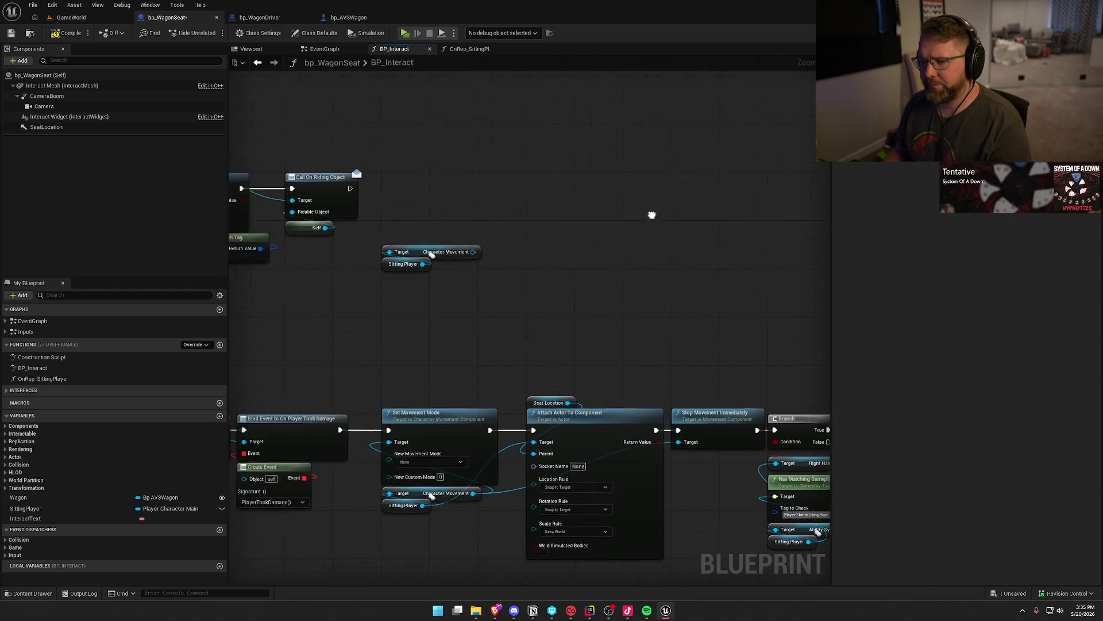
Step: Add Set Component Tick Enabled on Character Movement after Call On Riding Object and tidy the nodes
left_click_drag(590, 229, 585, 225)
type("set enabled")
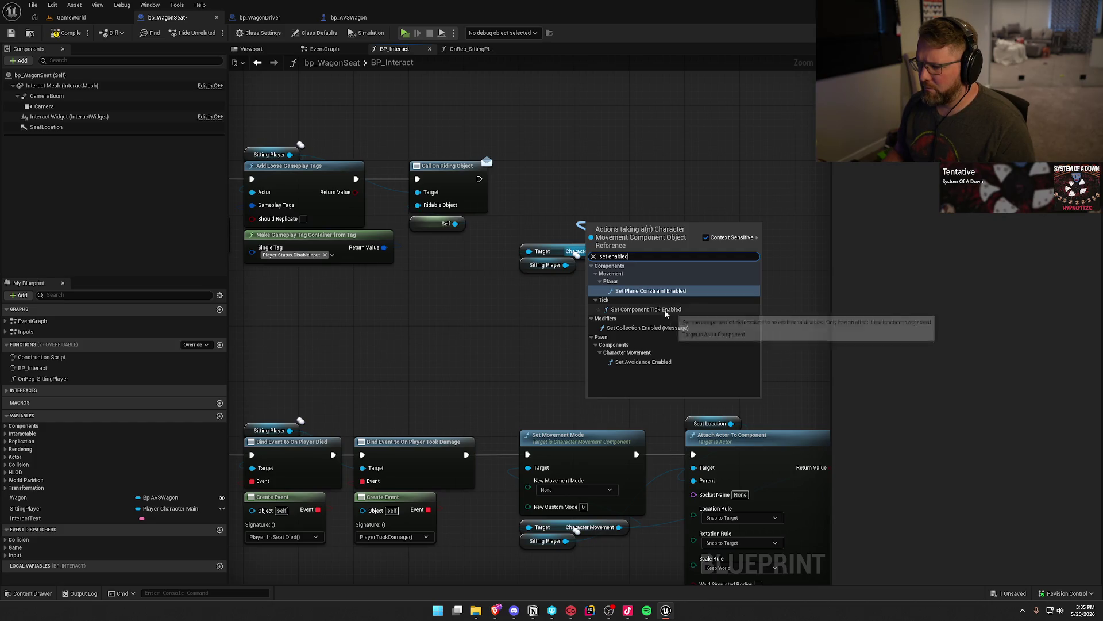
left_click(664, 310)
left_click_drag(626, 224, 584, 163)
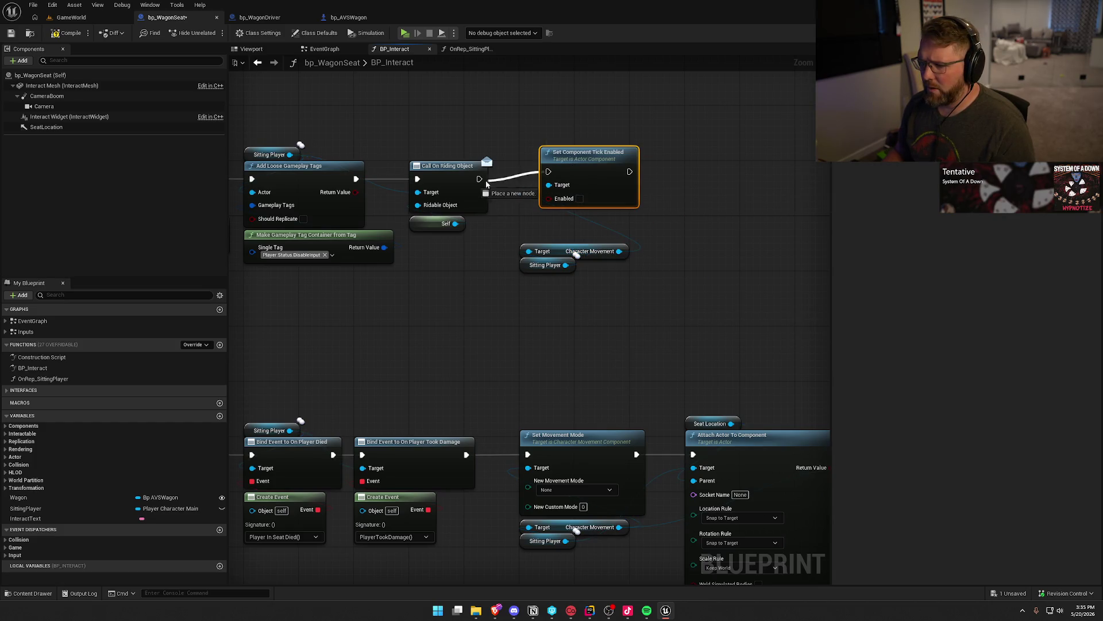
left_click_drag(571, 171, 572, 164)
left_click_drag(578, 289, 555, 249)
left_click_drag(587, 295, 628, 302)
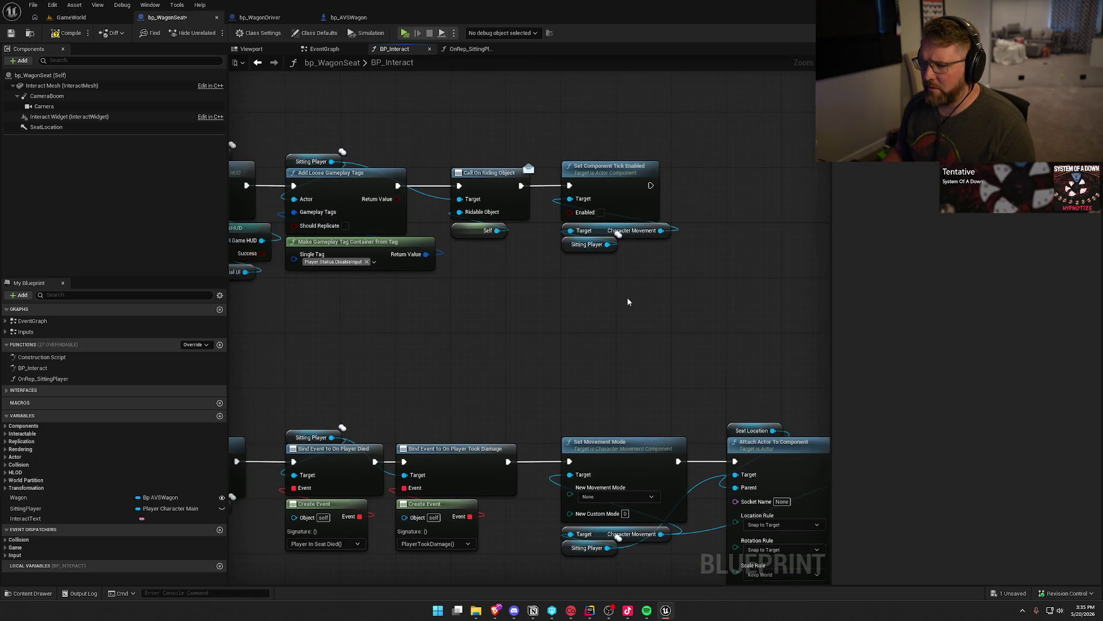
left_click(72, 17)
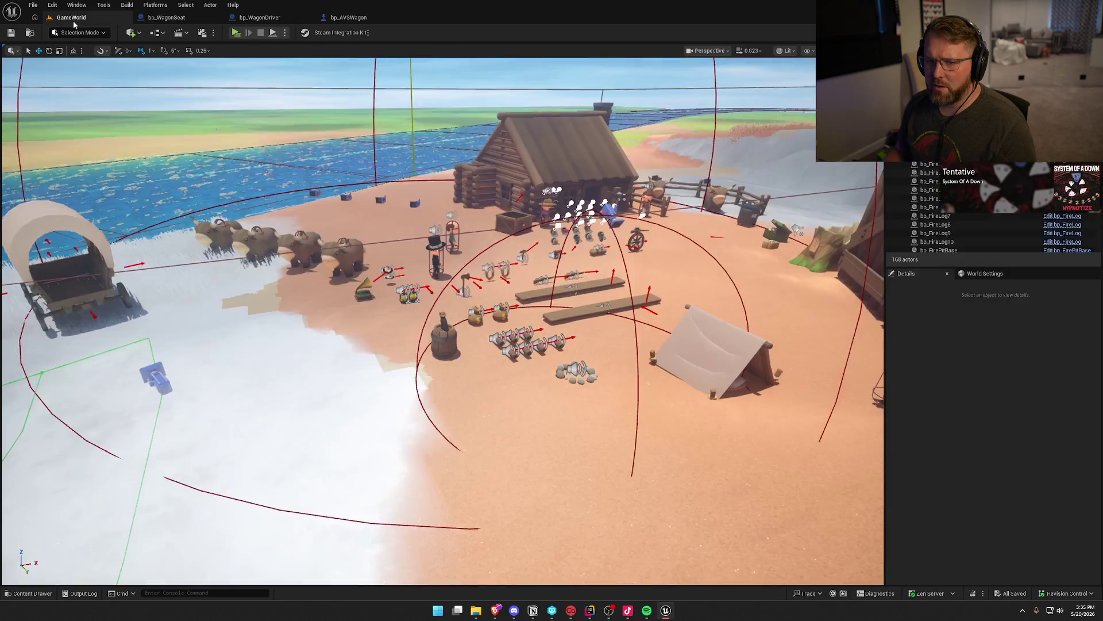
Step: Start PIE with a server and a Client 1 window, and seat the client in the wagon
key("alt+p")
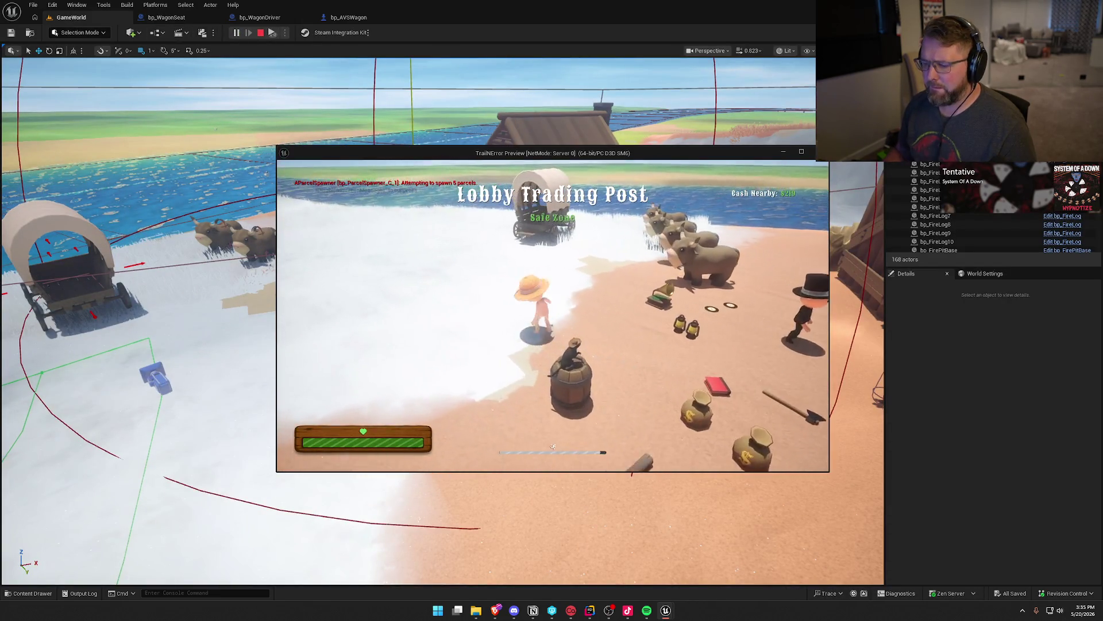
key("super")
left_click_drag(436, 153, 672, 93)
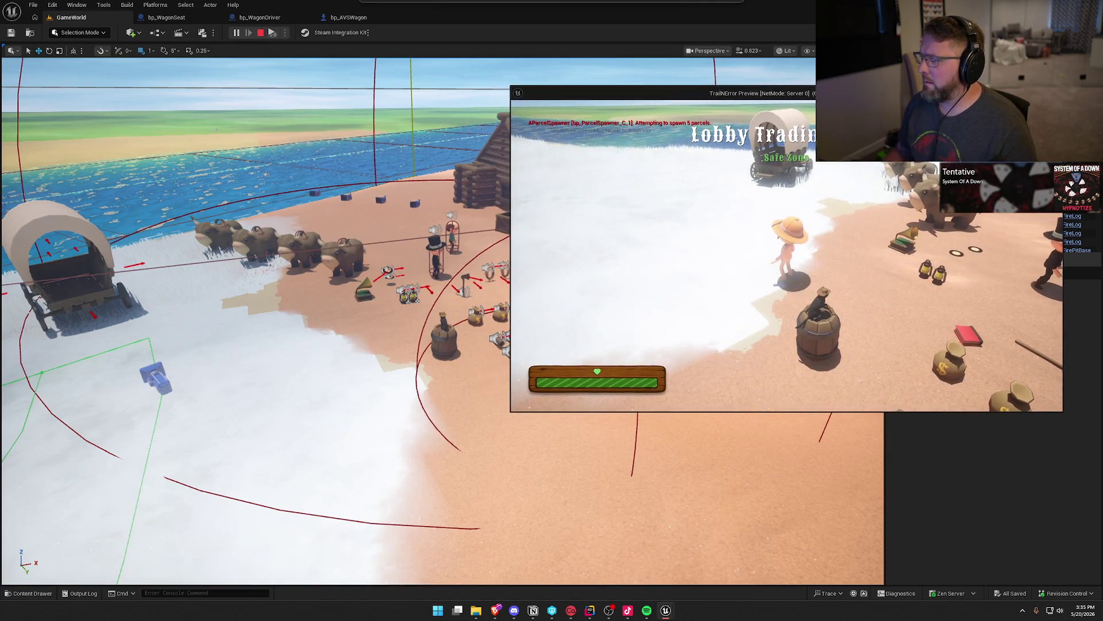
left_click(271, 34)
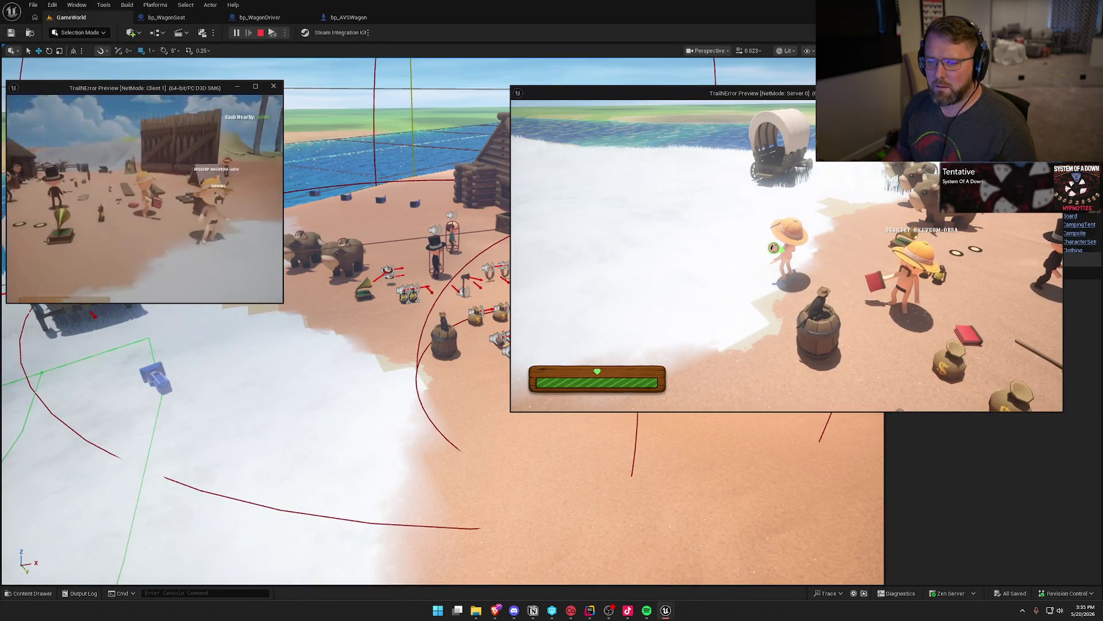
key("super")
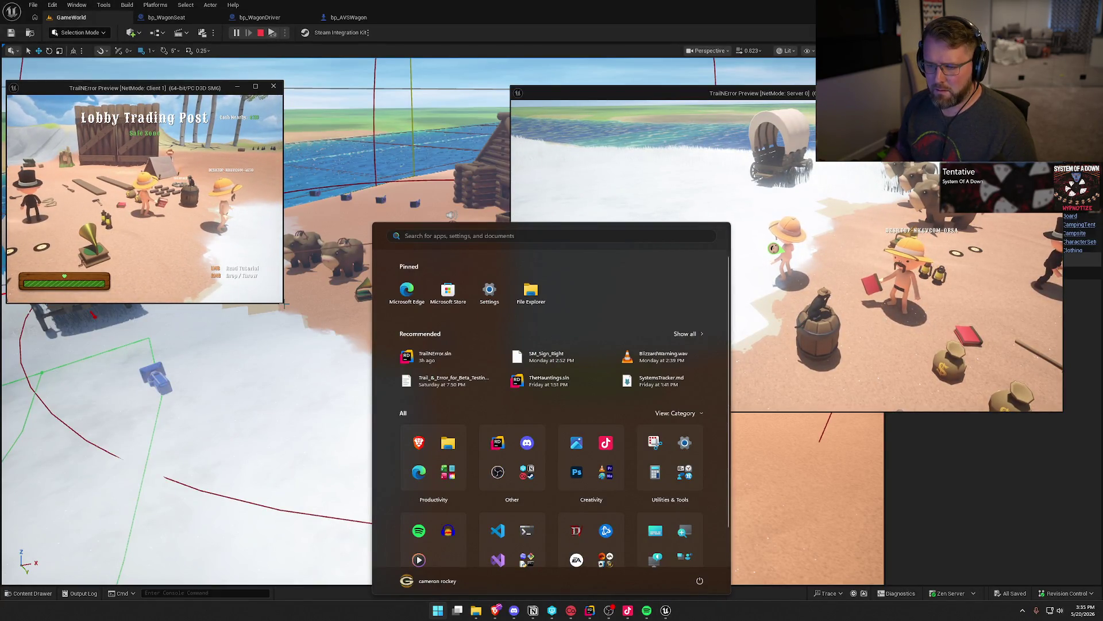
mouse_move(281, 303)
left_mouse_down()
mouse_move(488, 389)
mouse_move(501, 412)
left_mouse_up()
key("w")
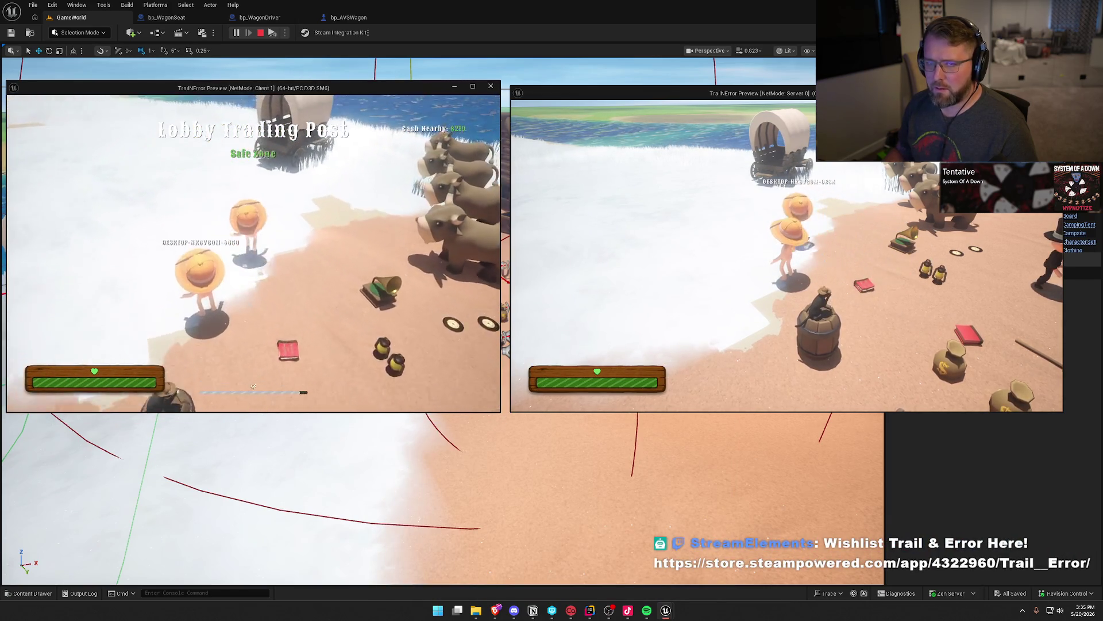
key("e")
Step: As server, mount an ox, hitch it to the wagon and take the driver seat
key("super")
key("super")
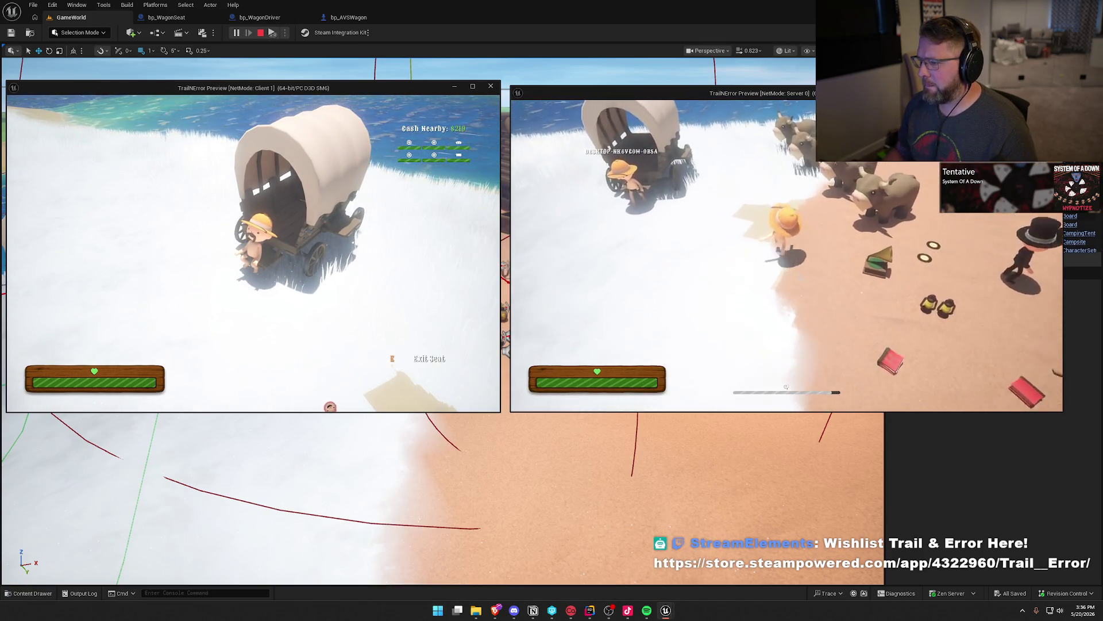
key("w")
key("e")
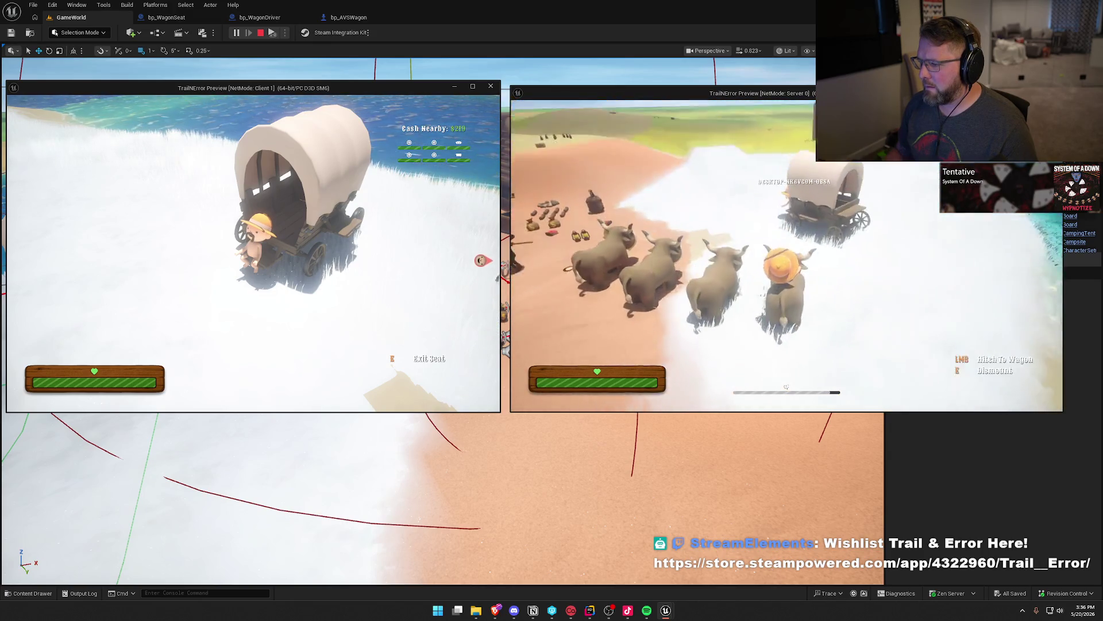
key("e")
key("w")
key("e")
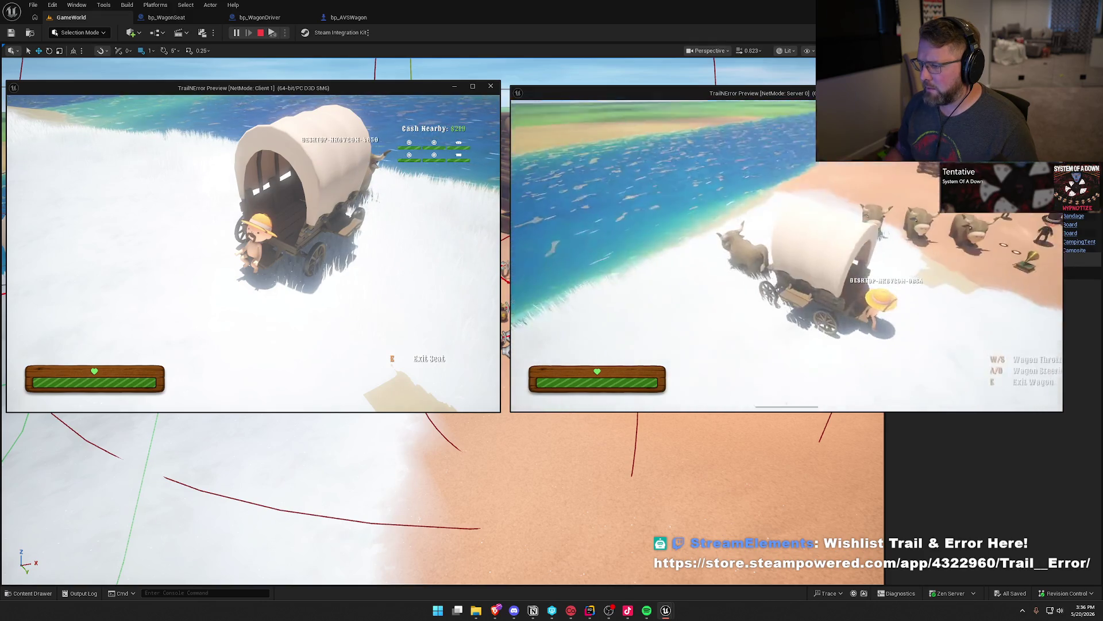
Step: Drive the wagon along the beach and on past the log cabin
key("d")
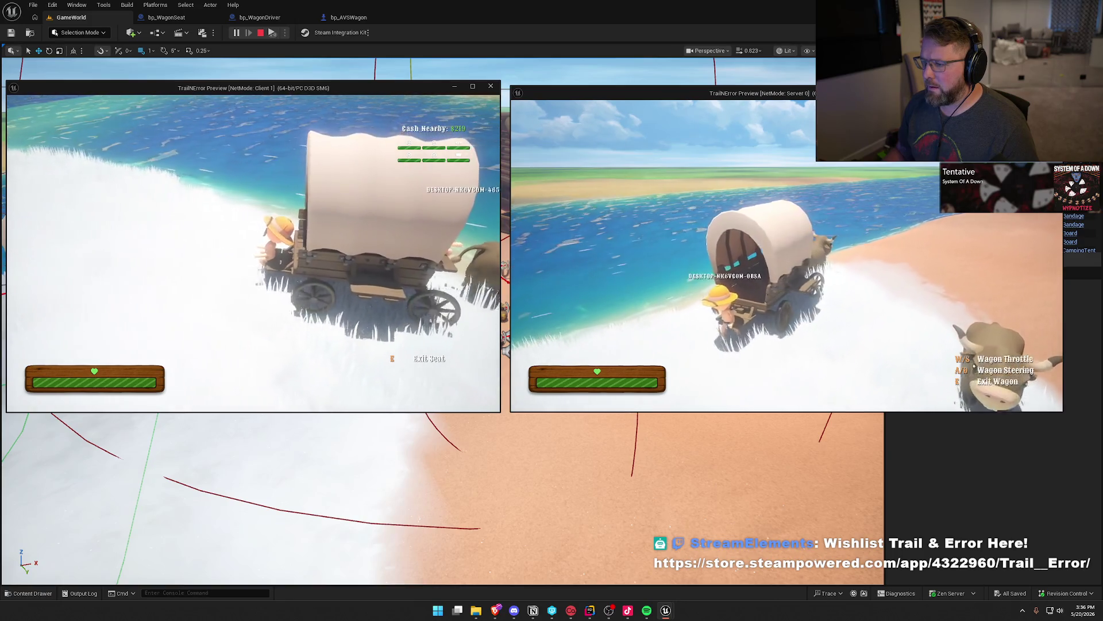
key("w")
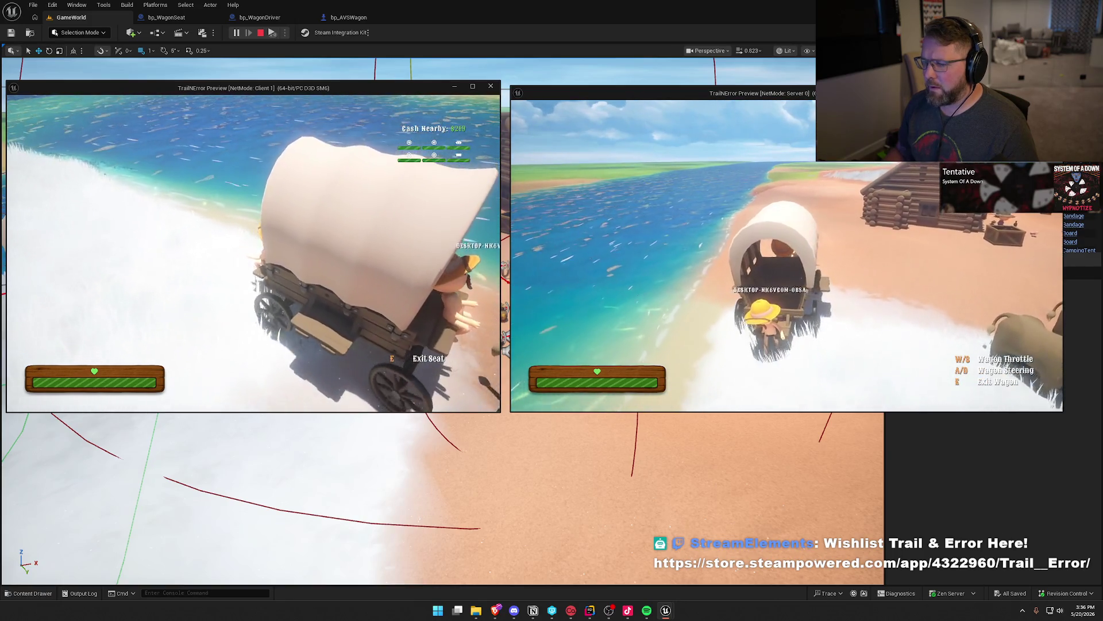
key("d")
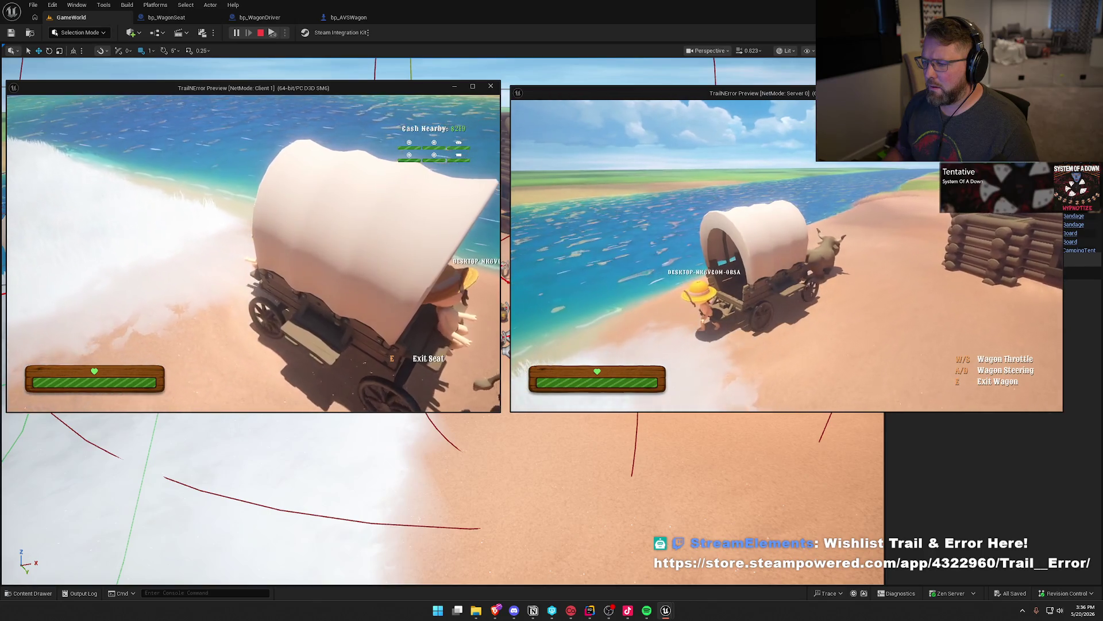
key("w")
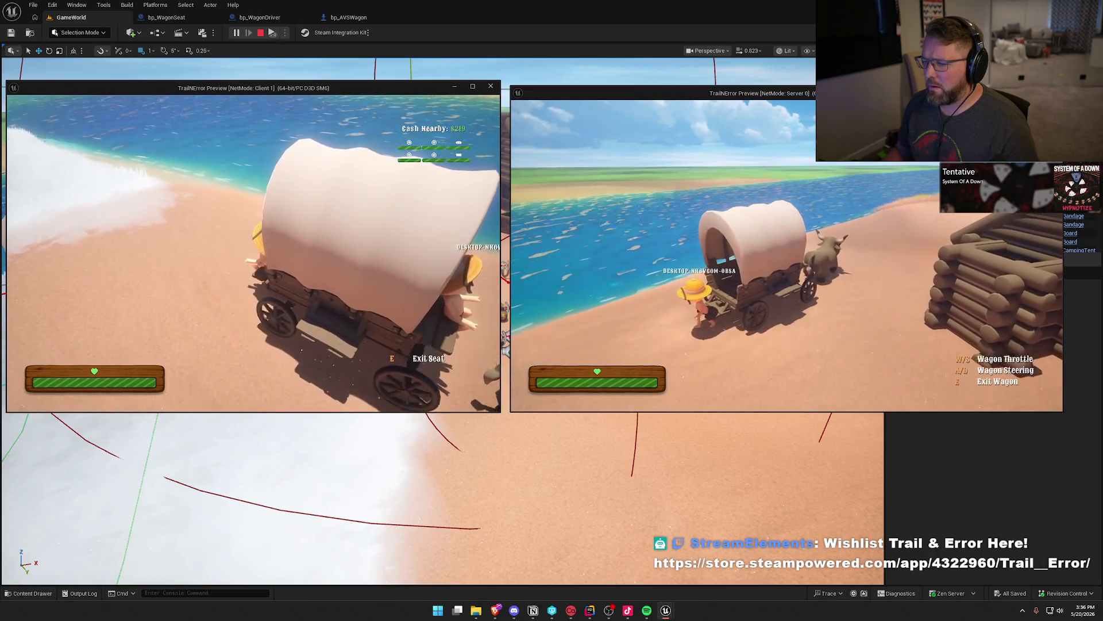
key("w")
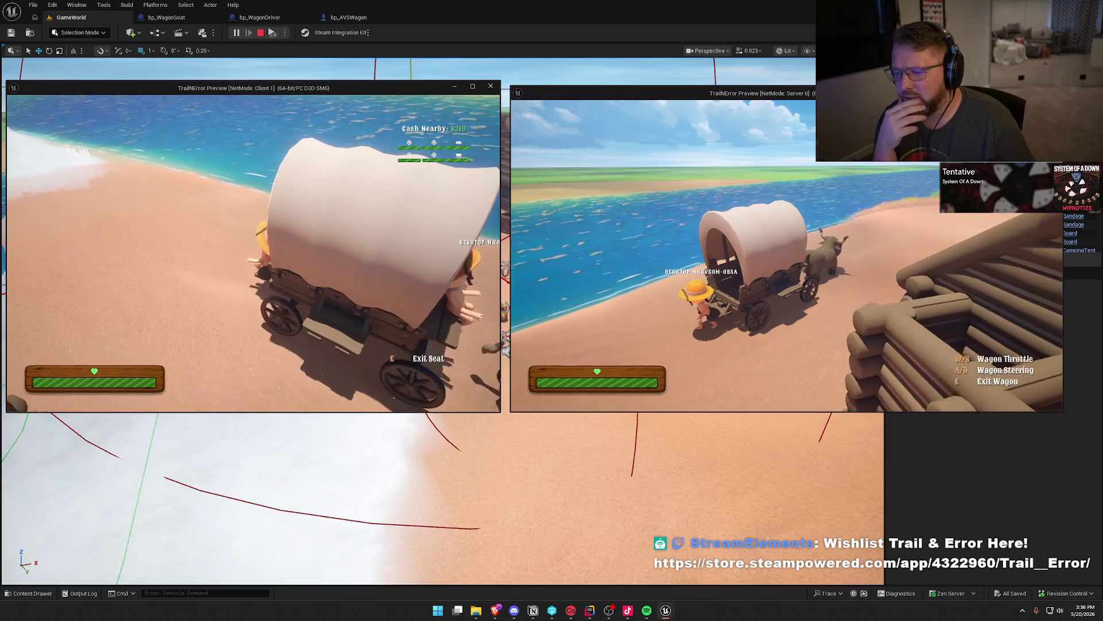
key("w")
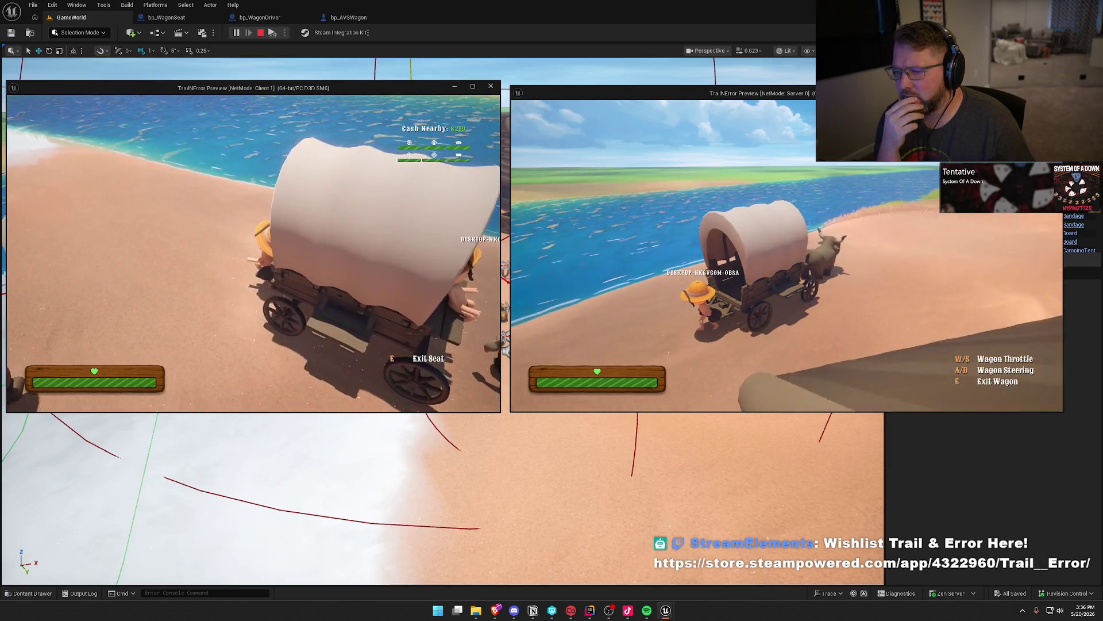
key("w")
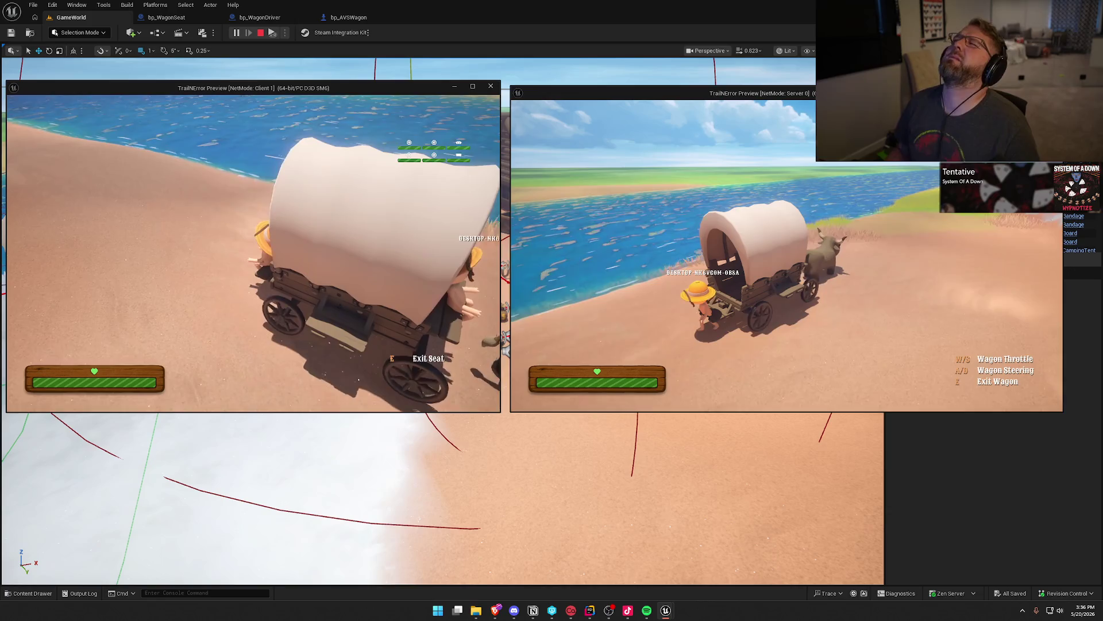
key("super")
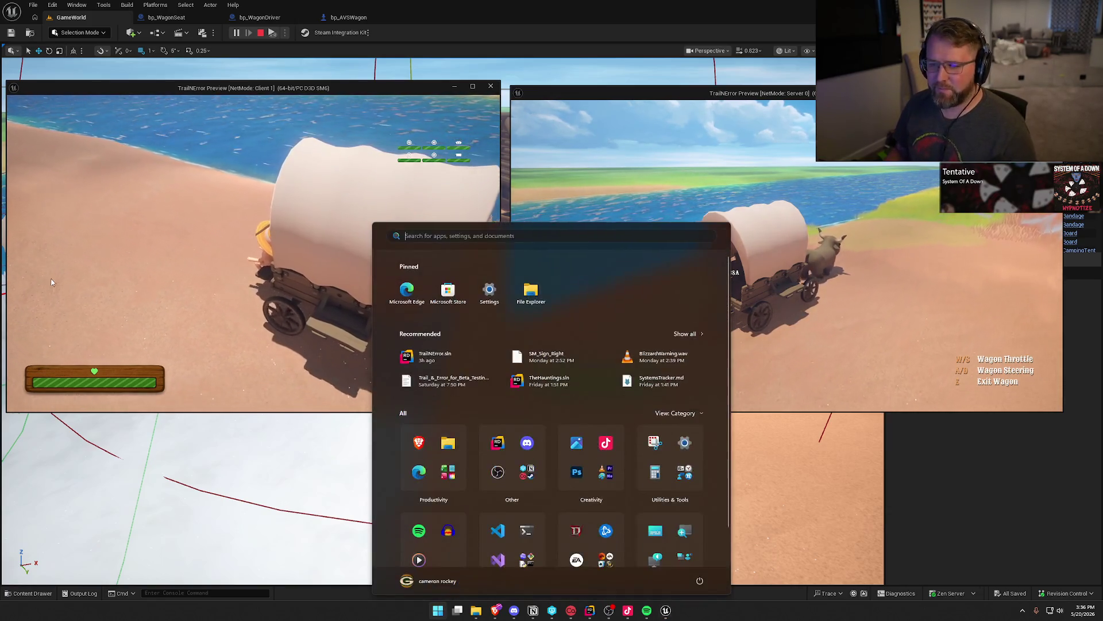
Step: Drive onto the grass toward the river, turning left and right, then stop PIE
left_click(66, 287)
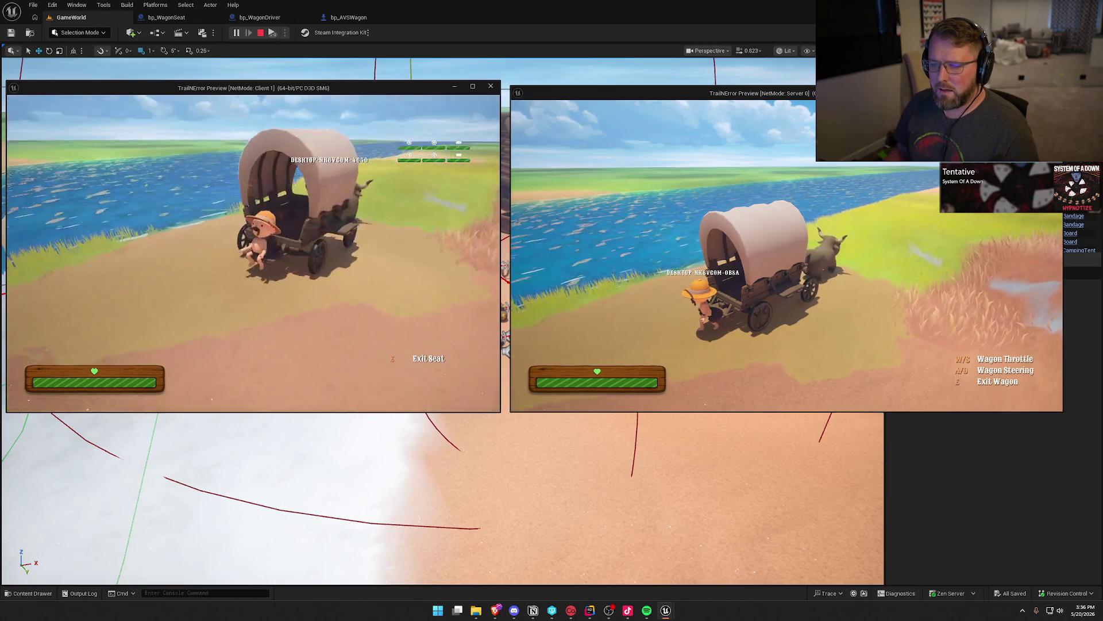
key("super")
key("super")
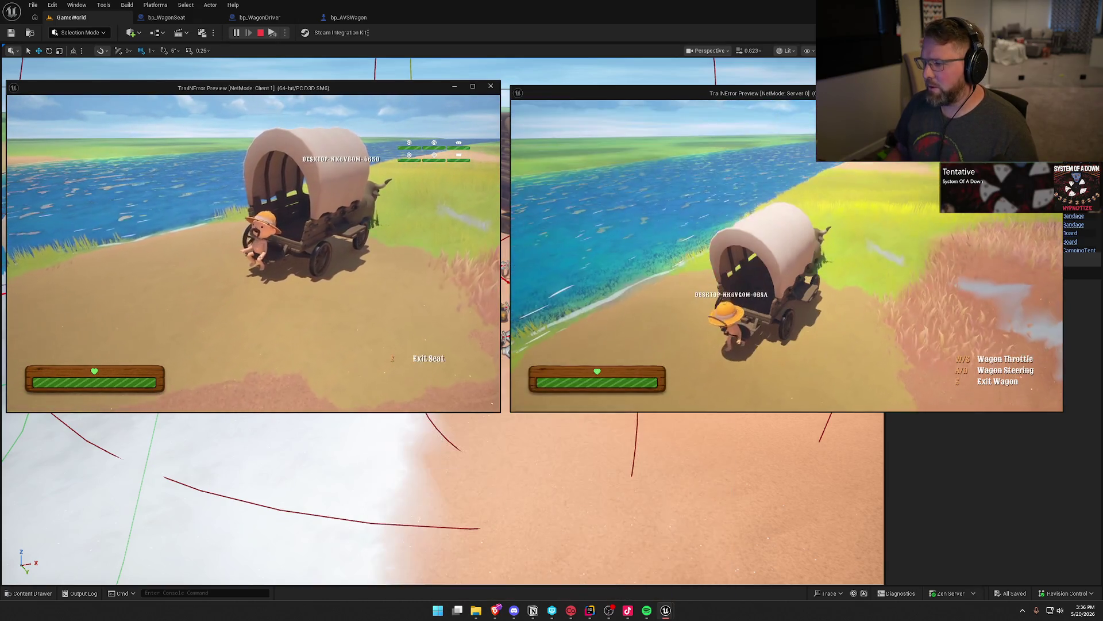
key("w")
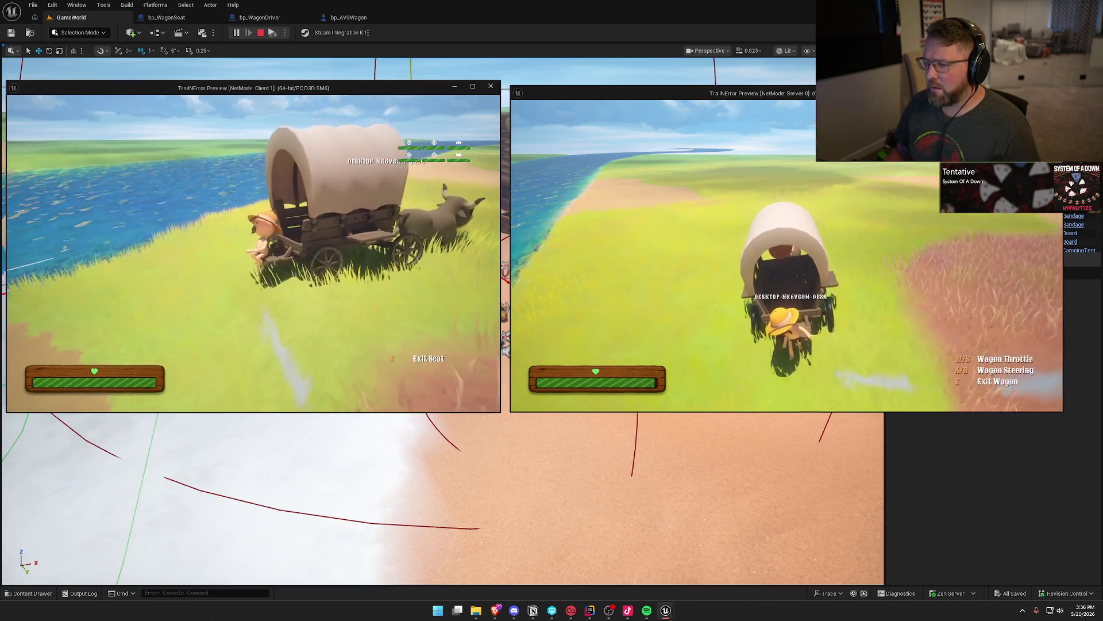
key("a")
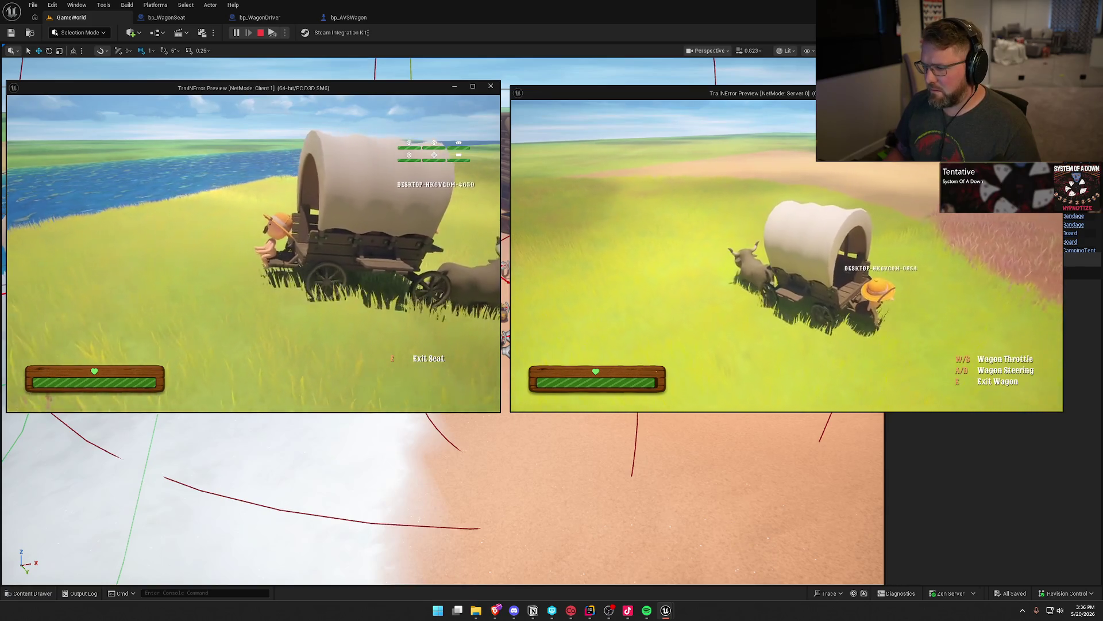
key("d")
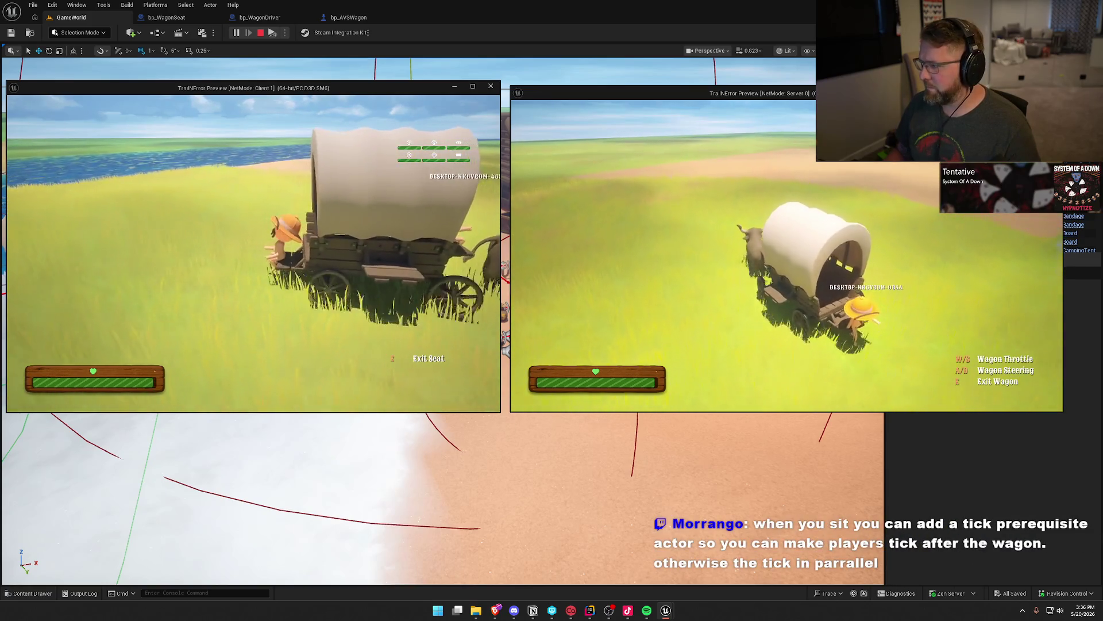
key("d")
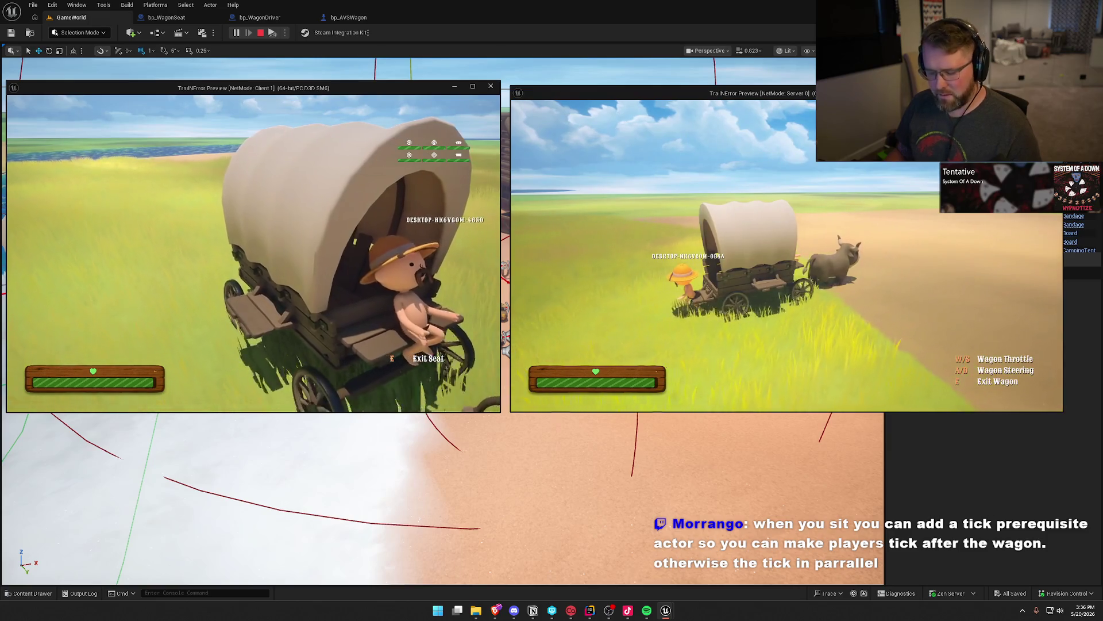
key("super")
key("super")
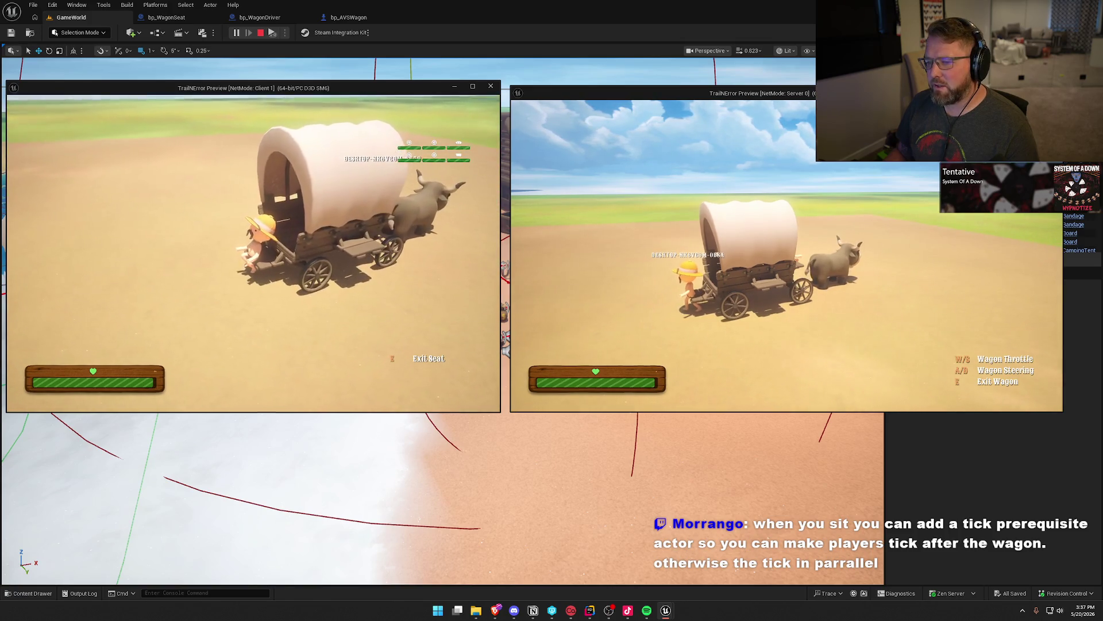
key("Escape")
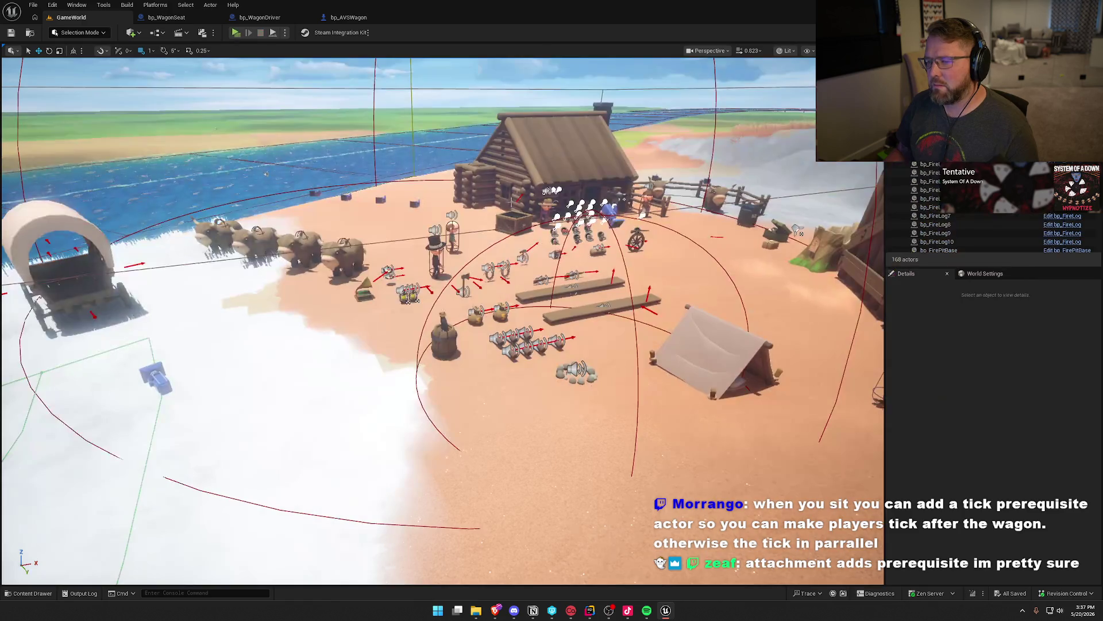
Step: Delete the Set Component Tick Enabled node with its Sitting Player input and save bp_WagonSeat
left_click(166, 17)
mouse_move(557, 145)
left_mouse_down()
mouse_move(668, 290)
mouse_move(663, 264)
mouse_move(536, 233)
left_mouse_up()
key("Delete")
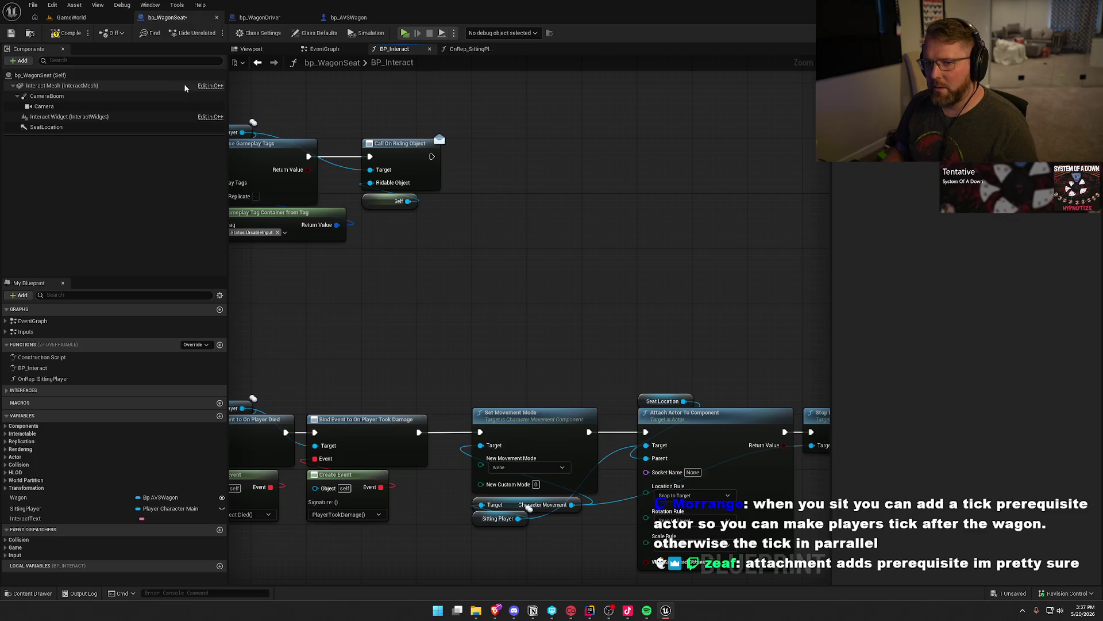
key("ctrl+s")
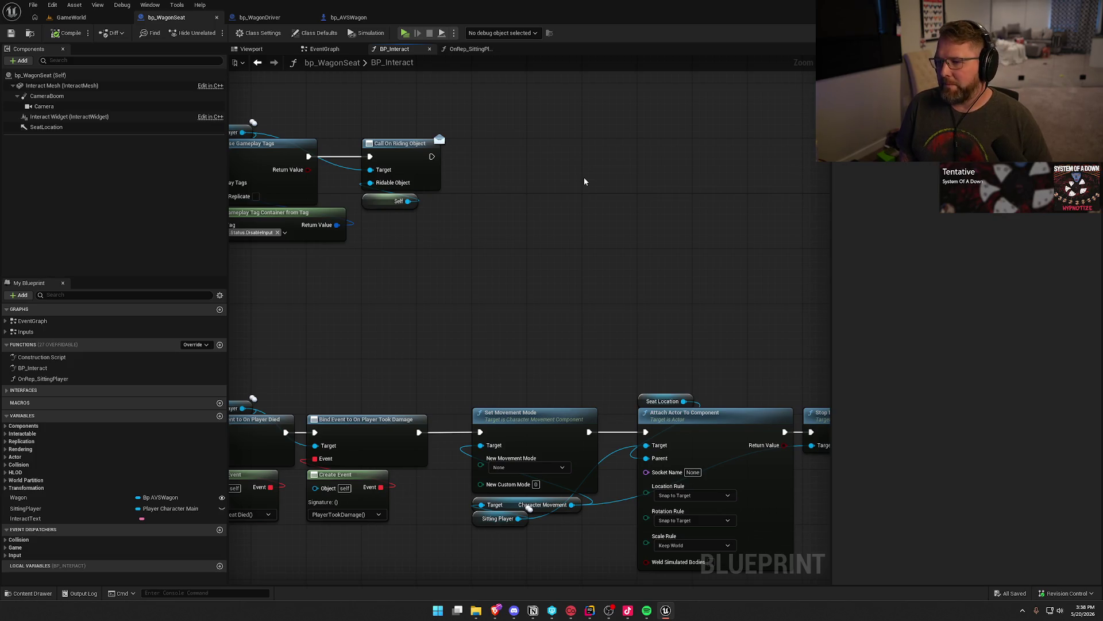
mouse_move(584, 177)
left_mouse_down()
mouse_move(539, 296)
mouse_move(583, 302)
mouse_move(457, 216)
mouse_move(527, 364)
left_mouse_up()
key("Delete")
scroll(527, 364, "down", 2)
left_click_drag(519, 303, 710, 444)
scroll(594, 392, "up", 2)
left_click_drag(568, 288, 461, 288)
mouse_move(322, 252)
left_mouse_down()
mouse_move(592, 218)
mouse_move(565, 303)
left_mouse_up()
left_click(10, 33)
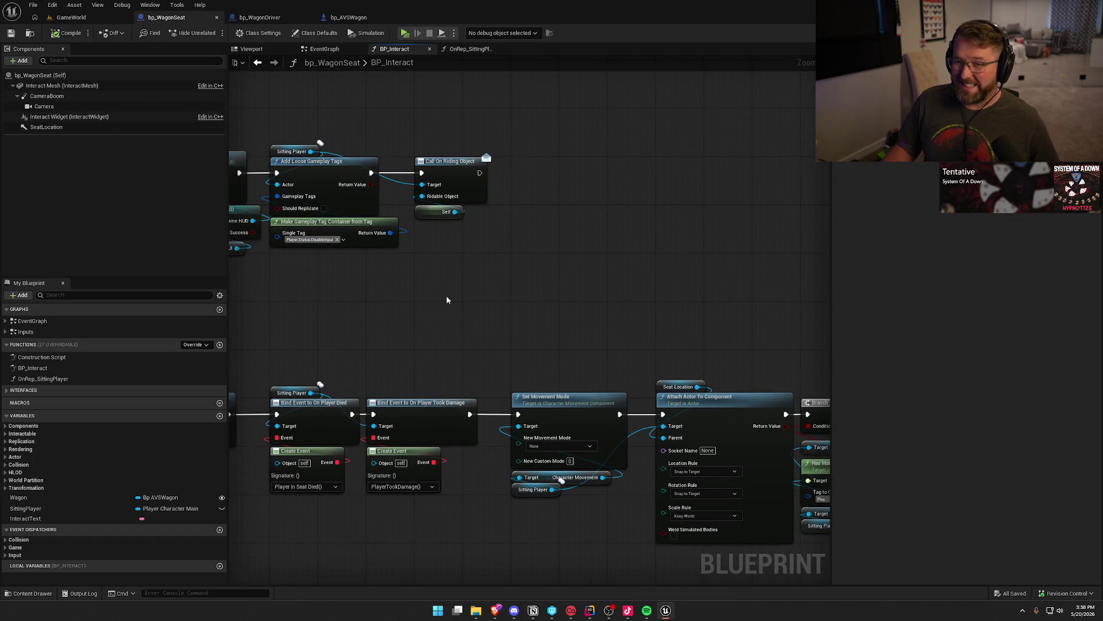
mouse_move(419, 354)
left_mouse_down()
mouse_move(698, 328)
mouse_move(726, 312)
left_mouse_up()
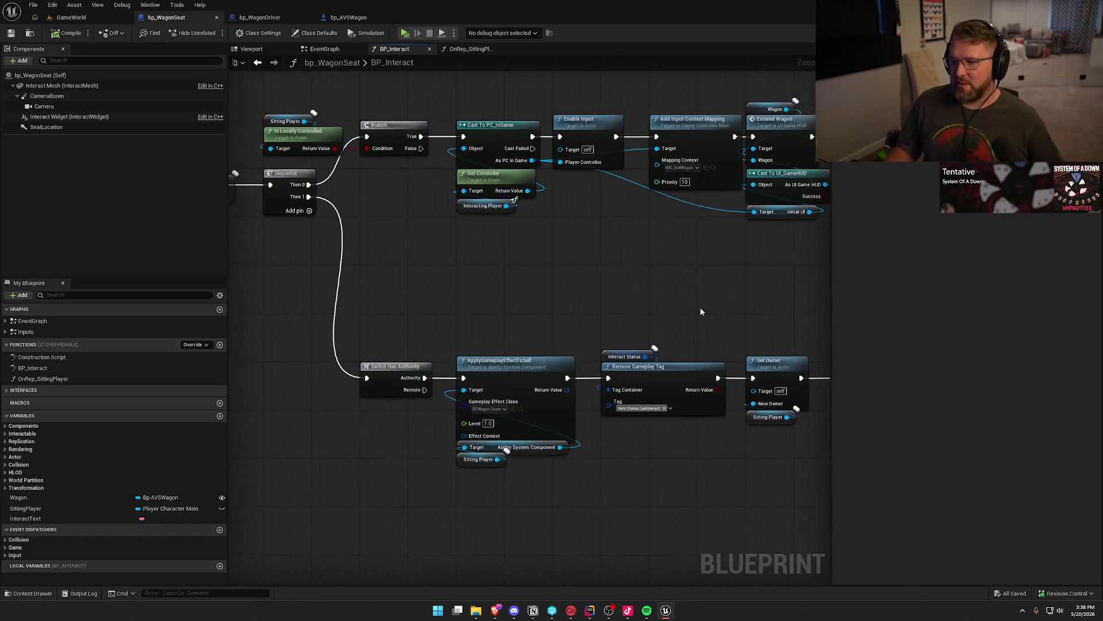
scroll(394, 239, "down", 6)
mouse_move(234, 232)
left_mouse_down()
mouse_move(801, 399)
mouse_move(778, 402)
left_mouse_up()
scroll(543, 413, "up", 4)
key("q")
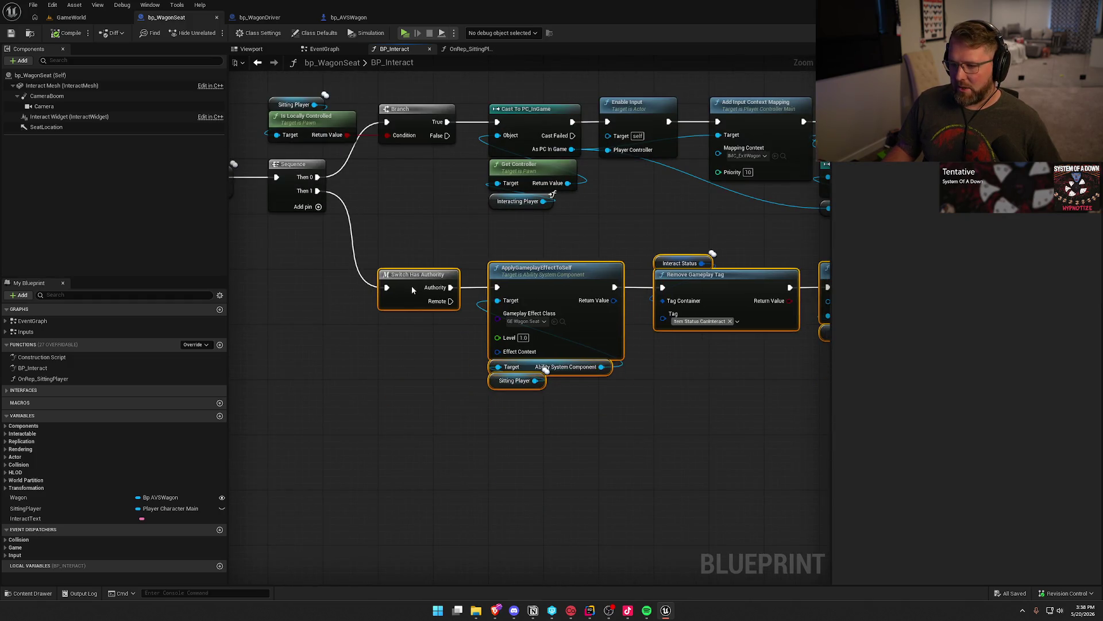
scroll(315, 389, "up", 1)
mouse_move(315, 389)
left_mouse_down()
mouse_move(657, 301)
mouse_move(701, 330)
left_mouse_up()
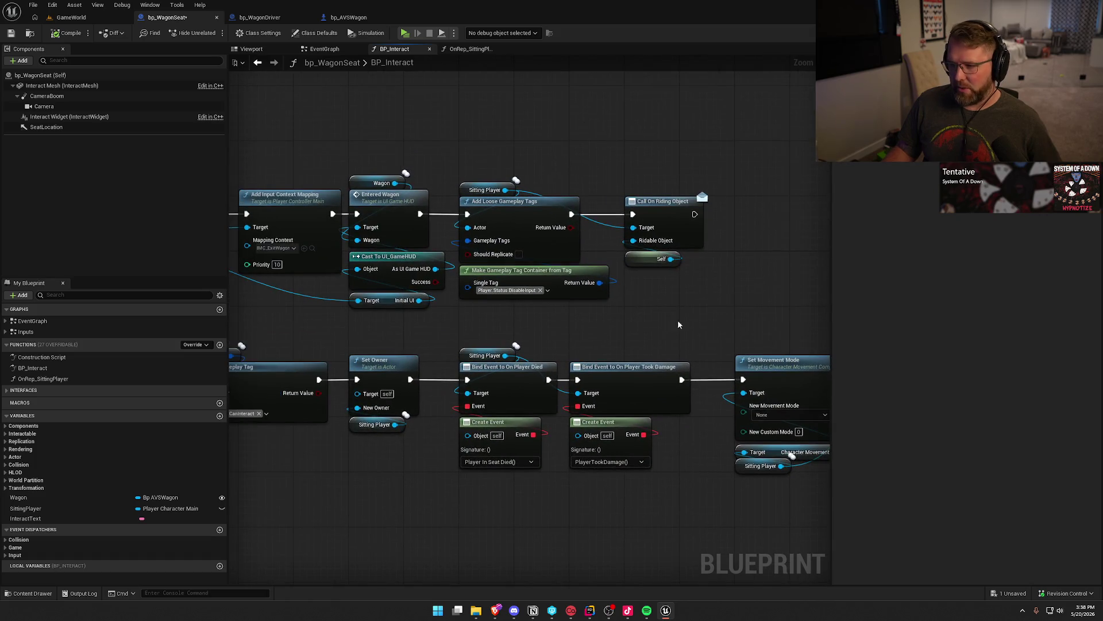
key("ctrl+s")
mouse_move(400, 94)
left_mouse_down()
mouse_move(433, 116)
mouse_move(584, 127)
mouse_move(635, 151)
mouse_move(530, 141)
left_mouse_up()
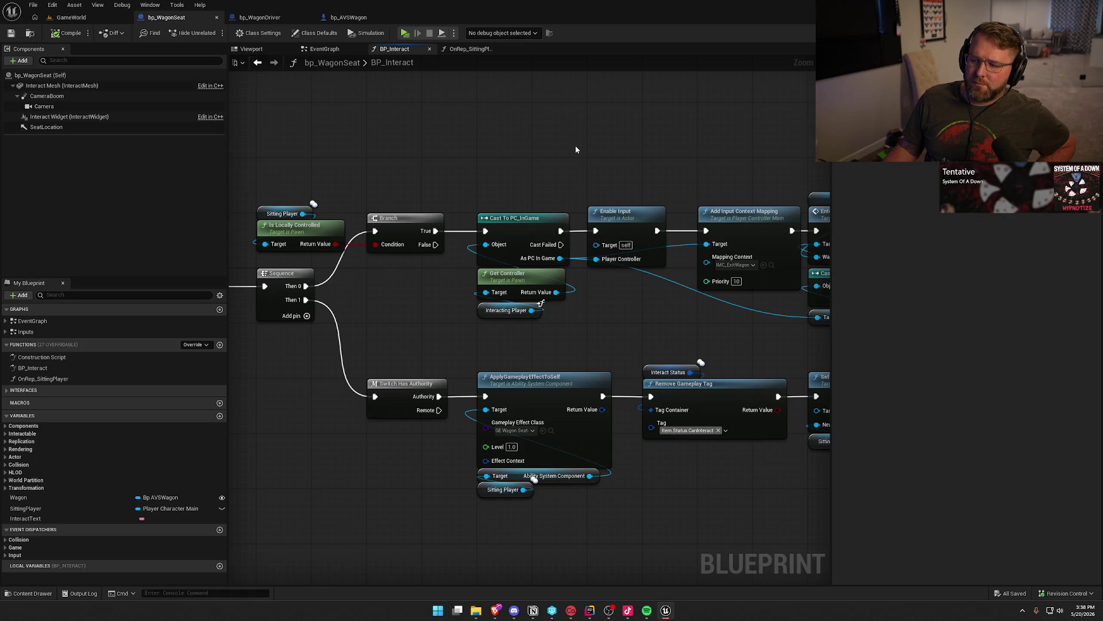
mouse_move(623, 145)
left_mouse_down()
mouse_move(542, 111)
mouse_move(412, 107)
mouse_move(505, 119)
left_mouse_up()
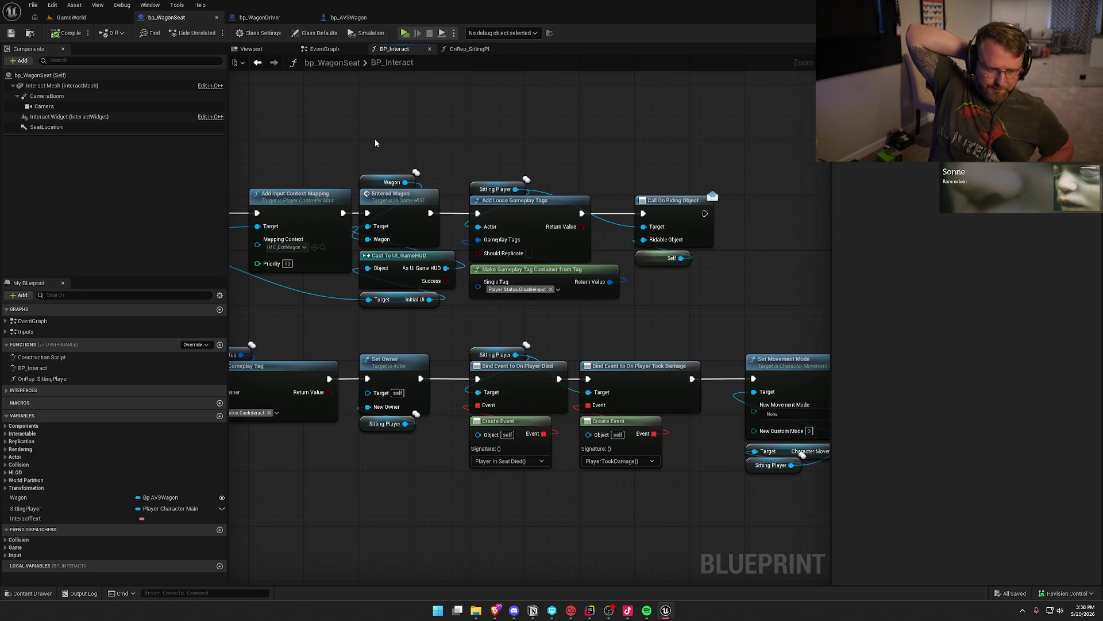
key("alt+Tab")
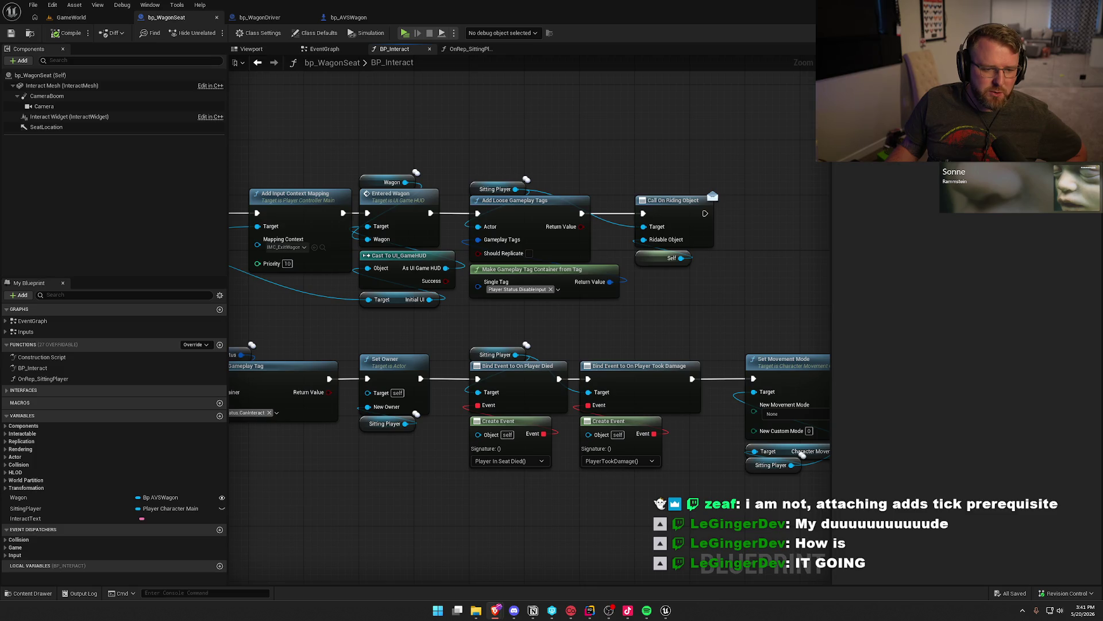
Step: Add a SET Ignore Client Movement Error Checks And Correction node right after Call On Riding Object
left_click_drag(670, 319, 585, 292)
mouse_move(755, 426)
left_mouse_down()
mouse_move(512, 435)
mouse_move(460, 269)
left_mouse_up()
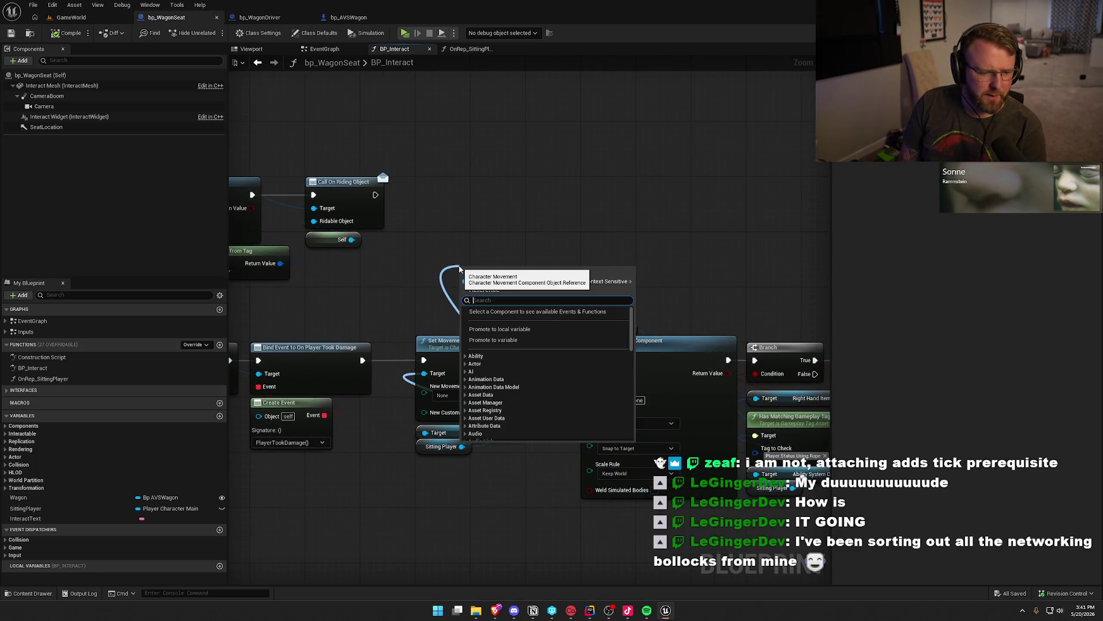
type("ignore")
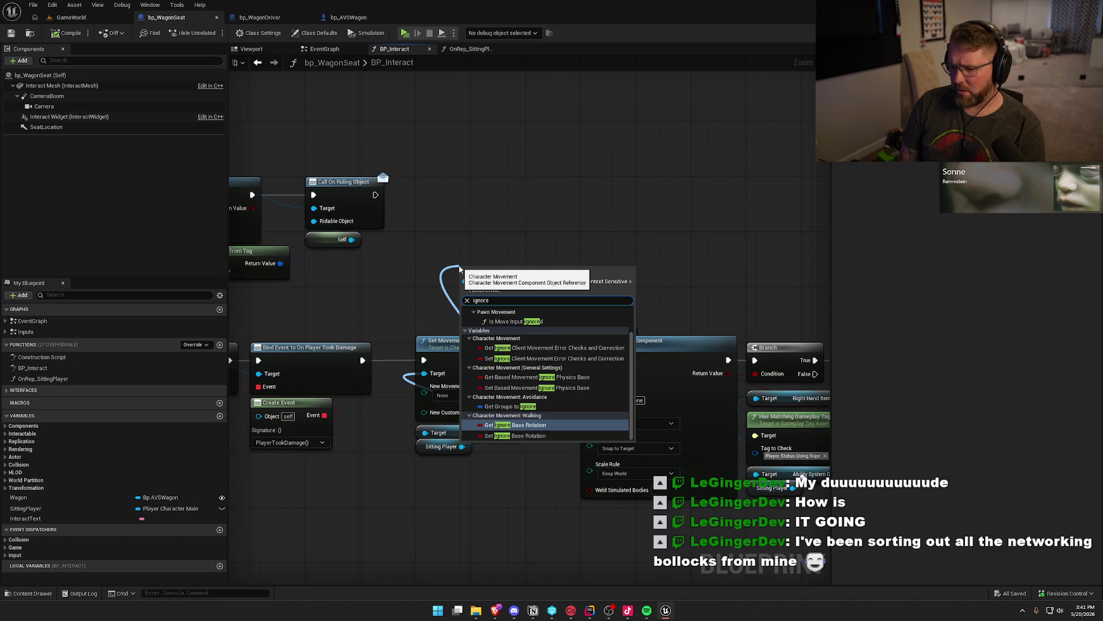
type(" client")
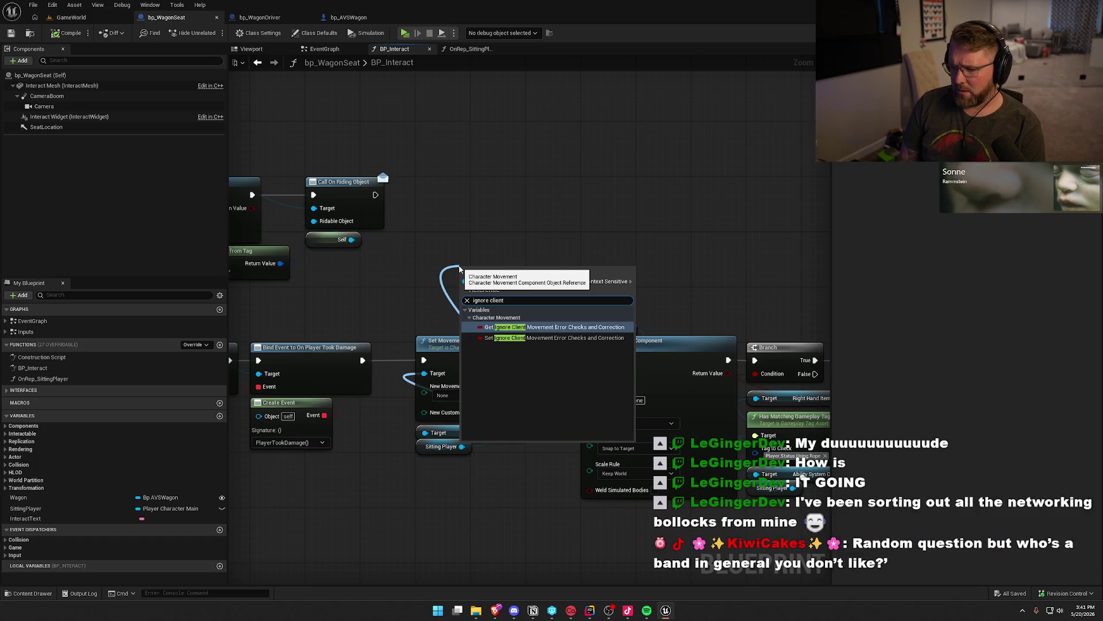
key("Down")
key("Return")
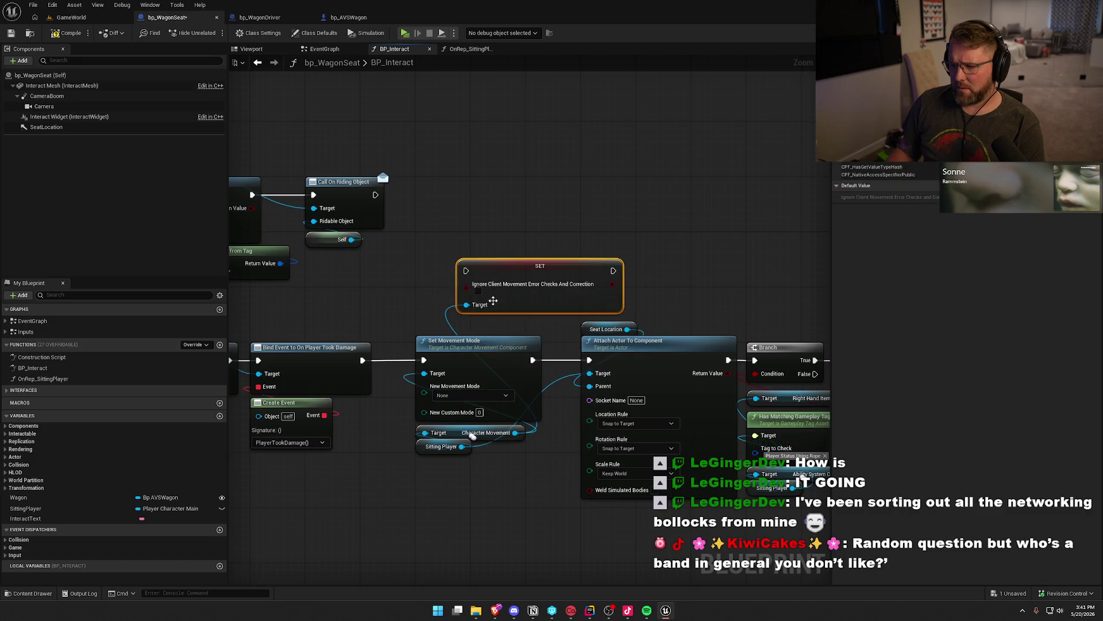
mouse_move(473, 294)
left_mouse_down()
mouse_move(493, 214)
mouse_move(375, 194)
left_mouse_up()
left_click_drag(527, 193, 471, 195)
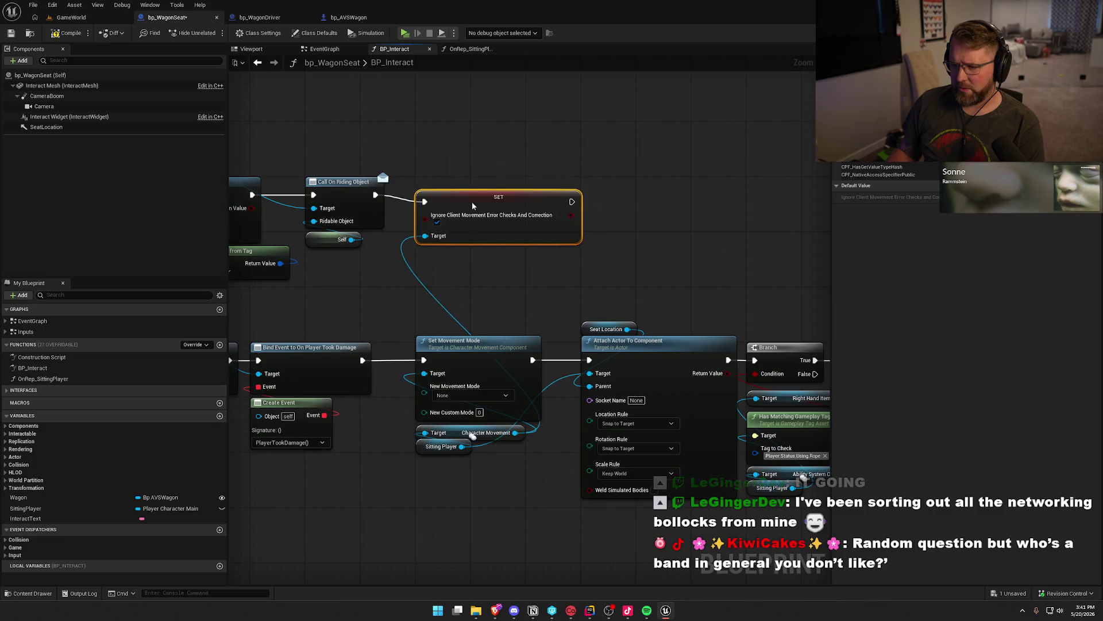
Step: Copy the Character Movement and Sitting Player getters to feed the SET node's Target, then return to GameWorld
left_click_drag(474, 252, 657, 261)
left_click(657, 261)
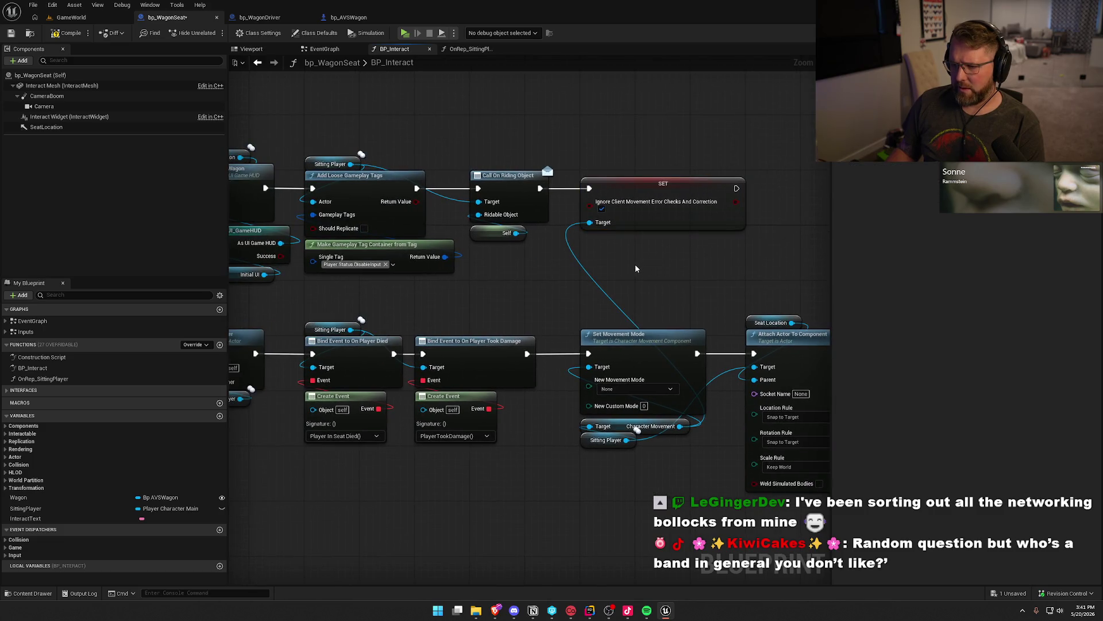
left_click_drag(654, 463, 590, 426)
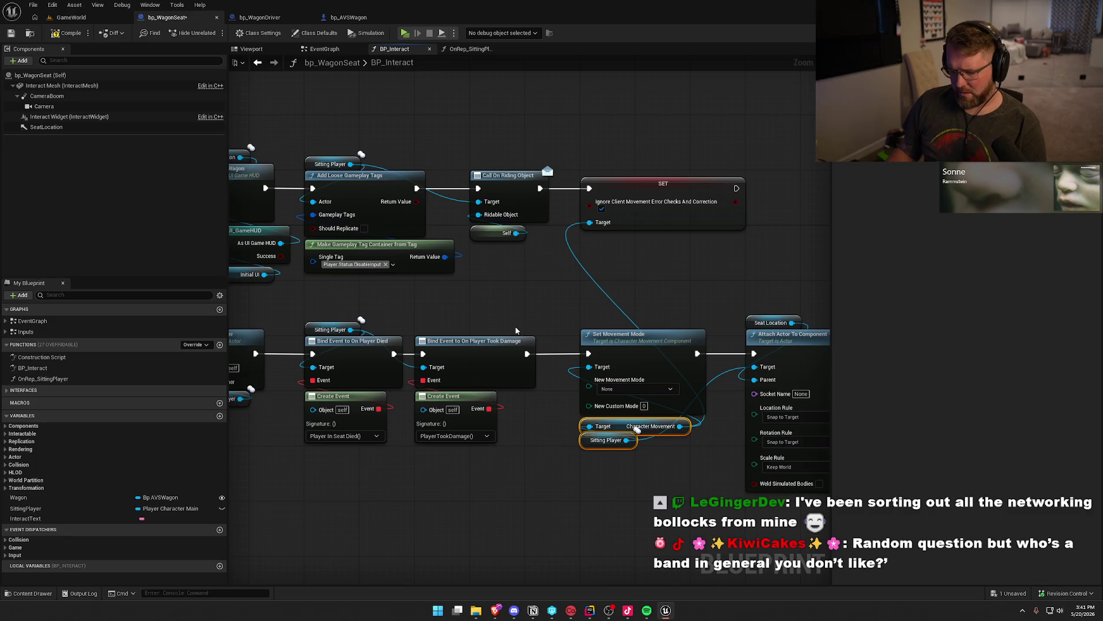
key("ctrl+c")
key("ctrl+v")
left_click_drag(569, 288, 589, 223)
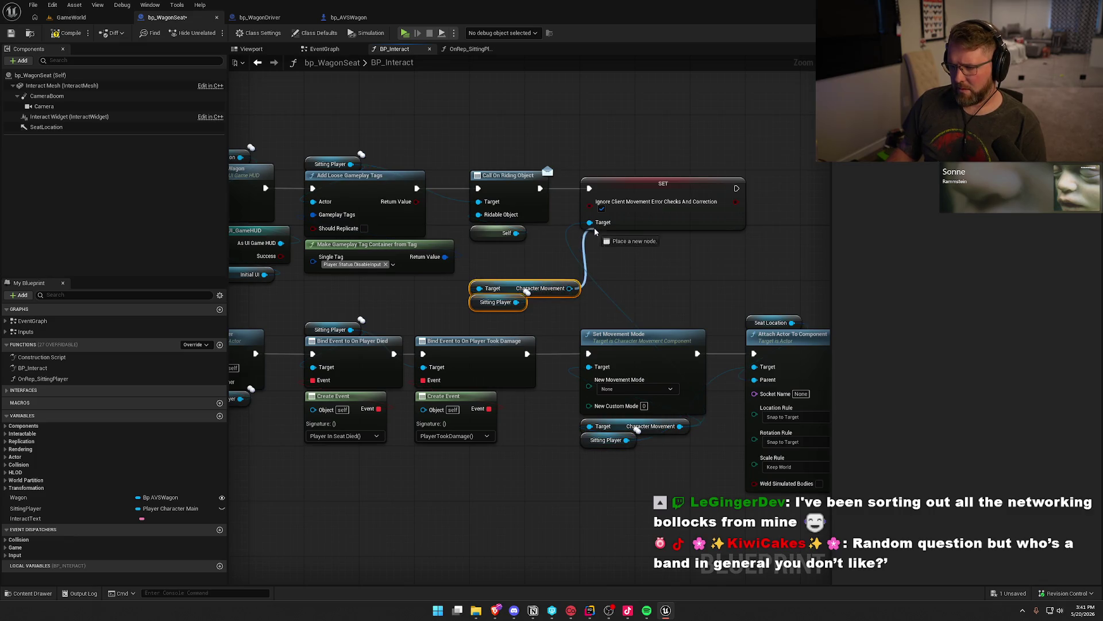
left_click_drag(501, 291, 501, 256)
left_click(557, 307)
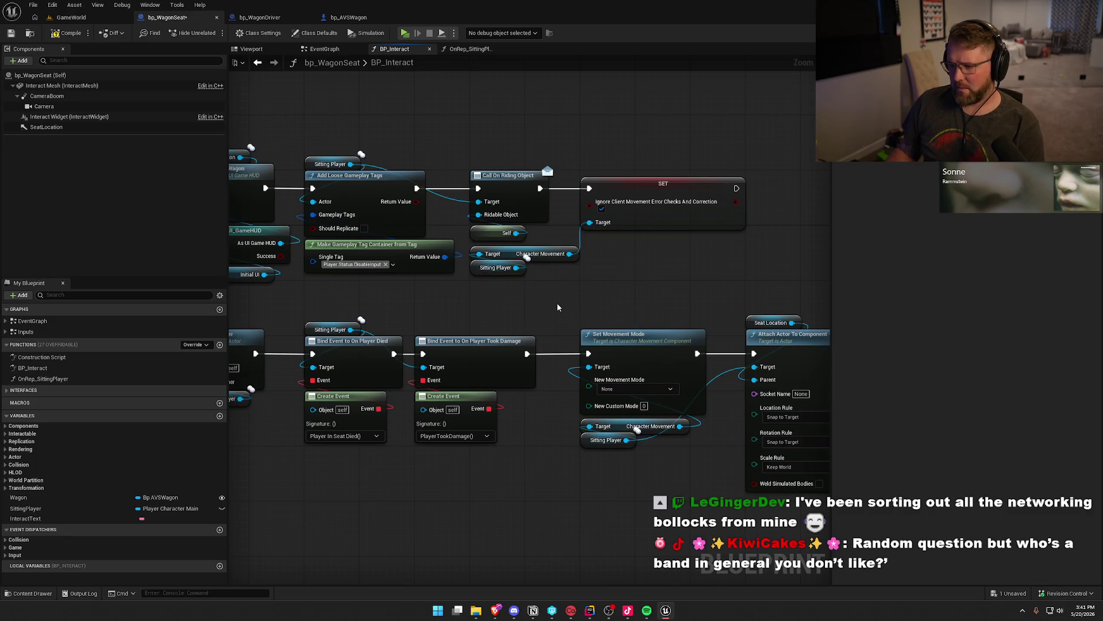
left_click(71, 18)
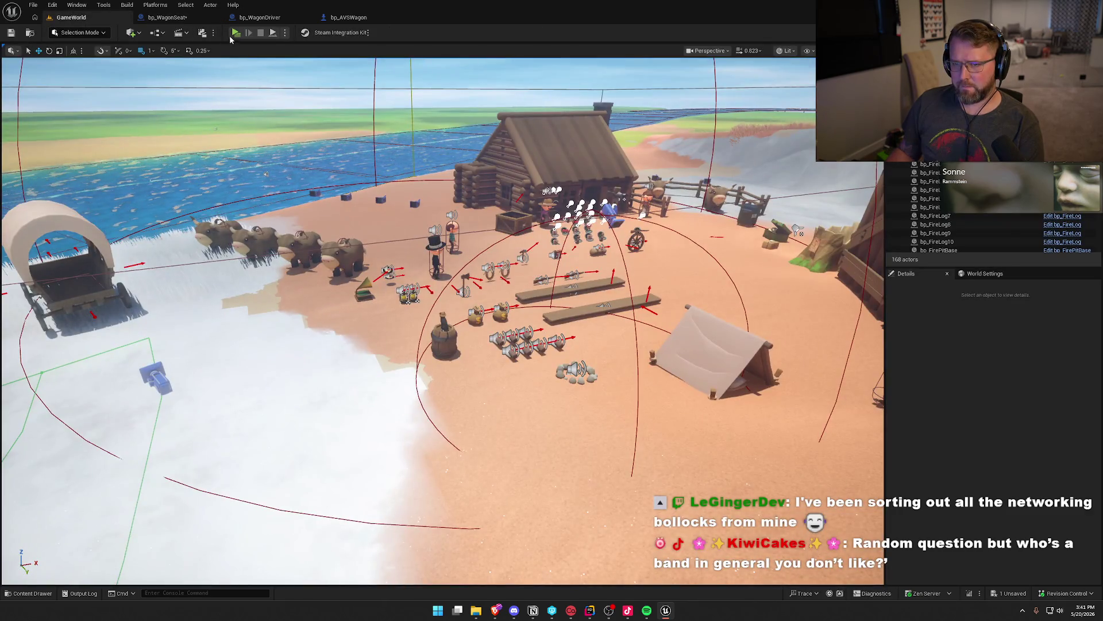
Step: Restart the two-player preview, close the objectives book, and arrange the server and enlarged Client 1 windows
left_click(272, 33)
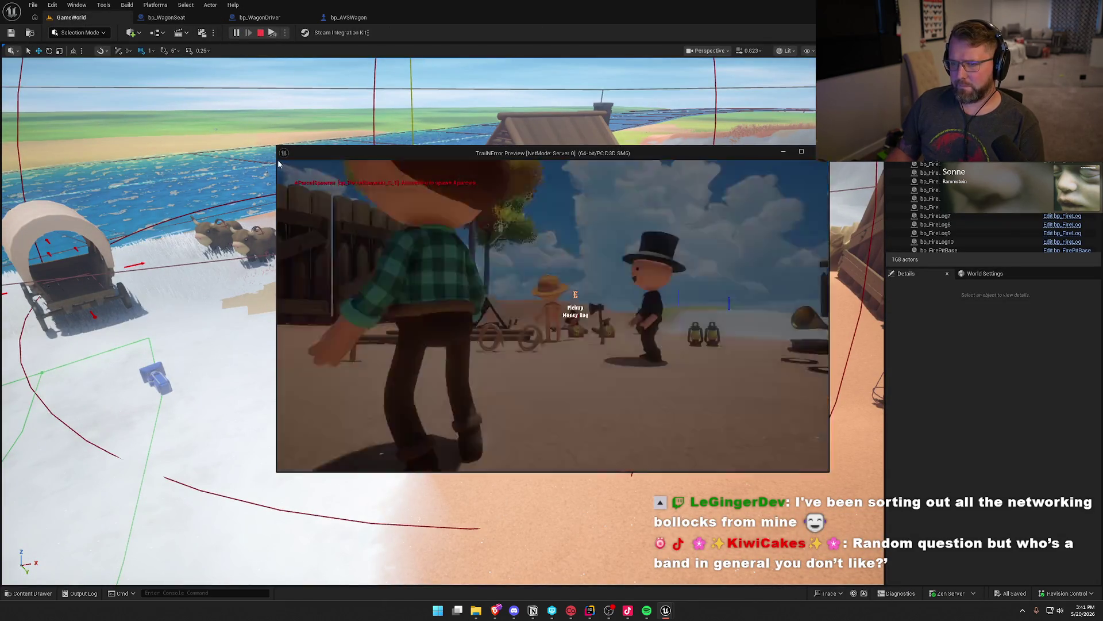
key("Escape")
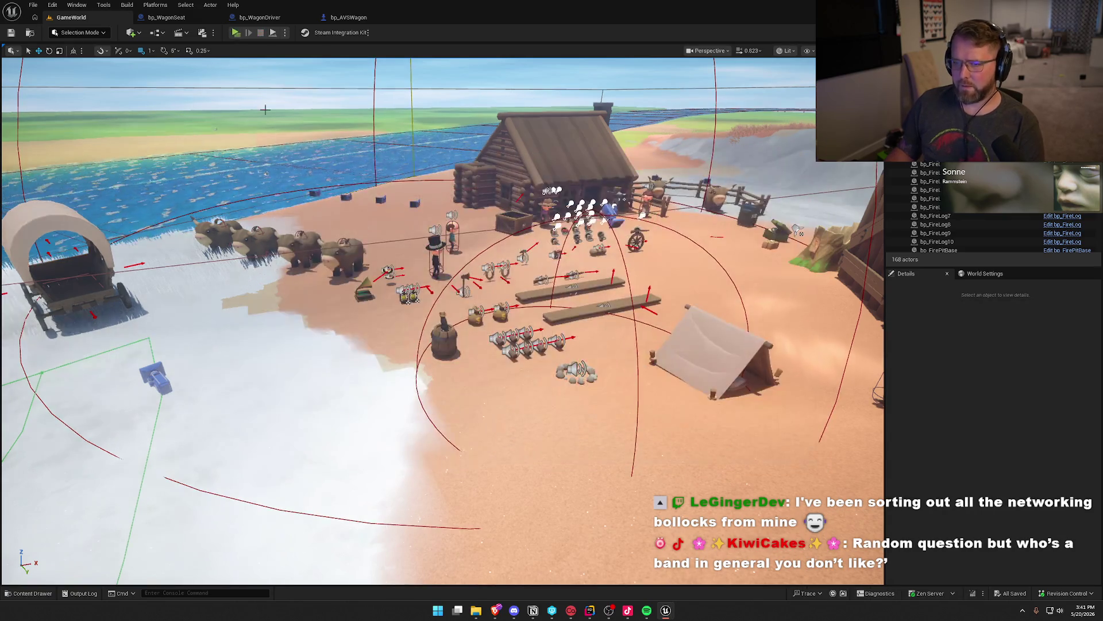
key("alt+p")
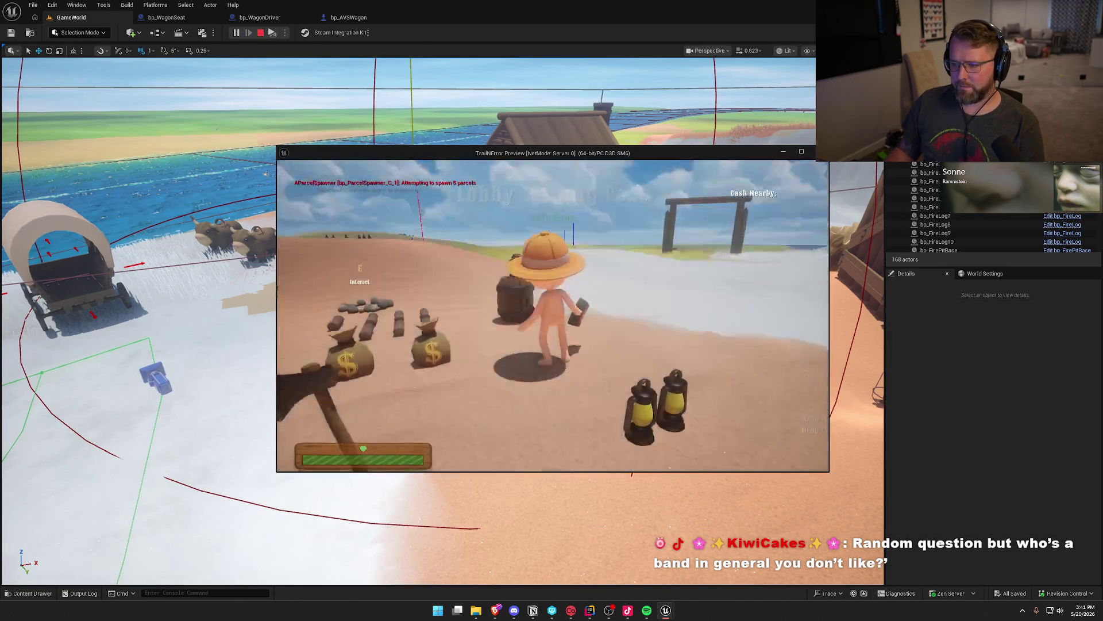
key("super")
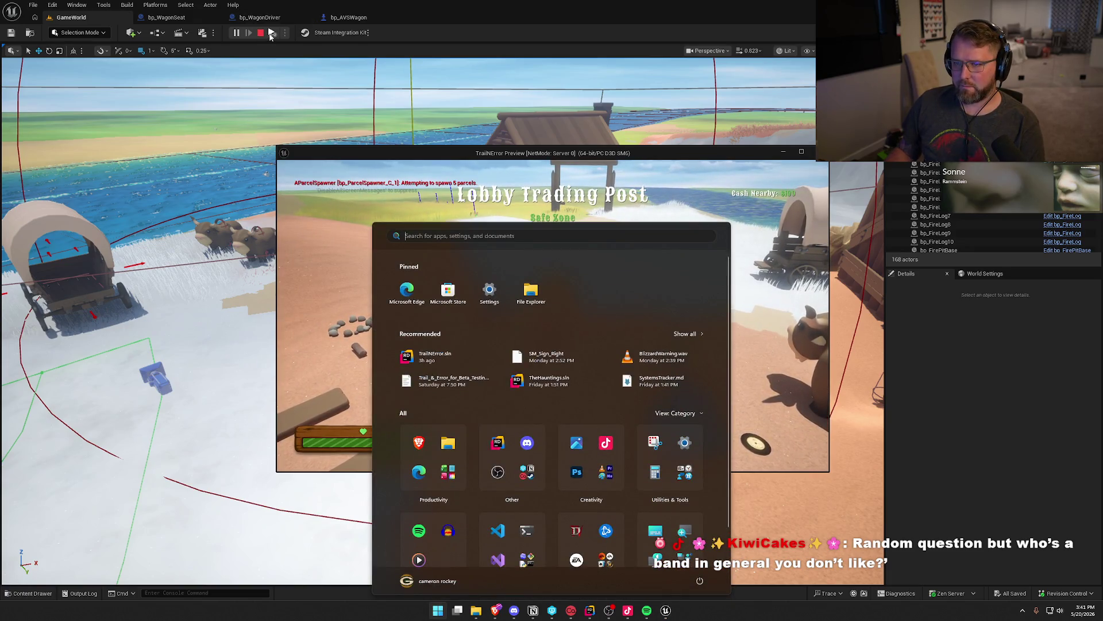
key("alt+Return")
key("alt+Return")
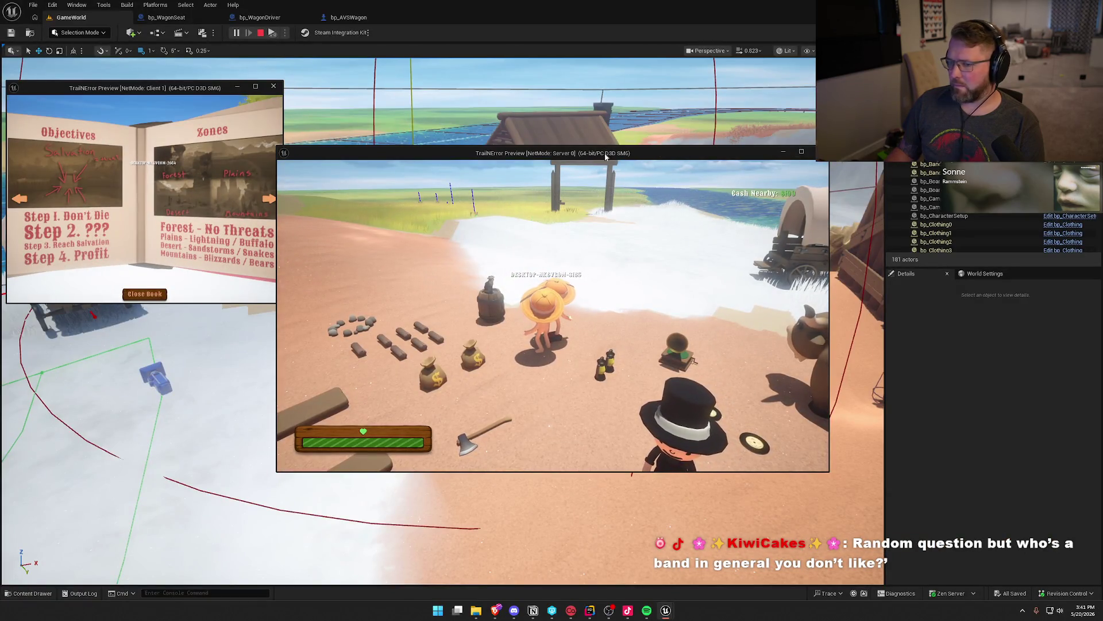
left_click(144, 295)
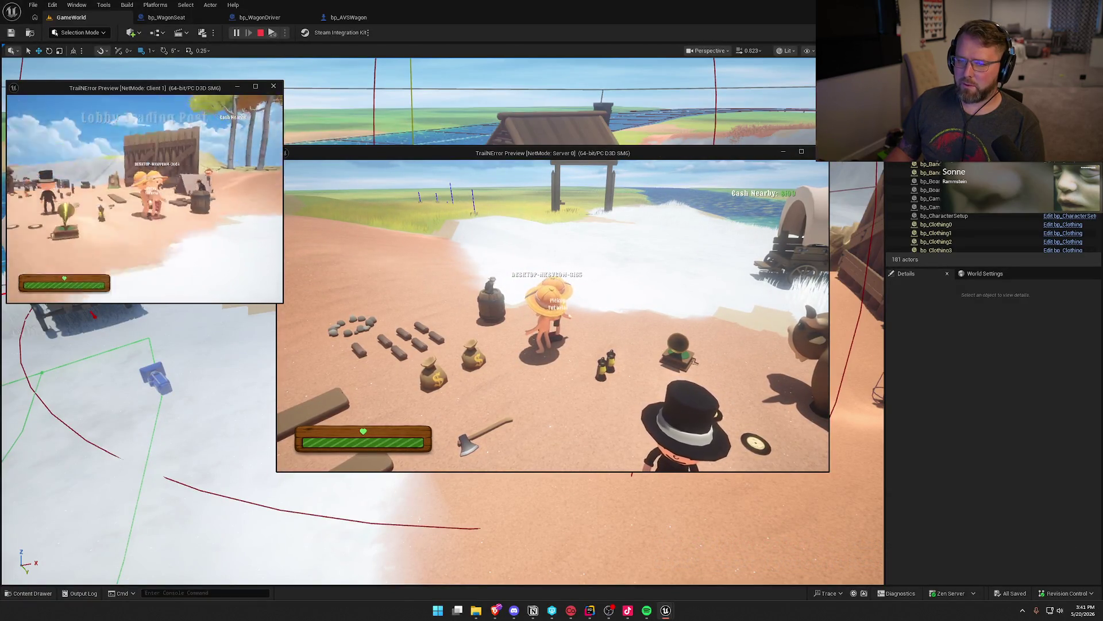
key("super")
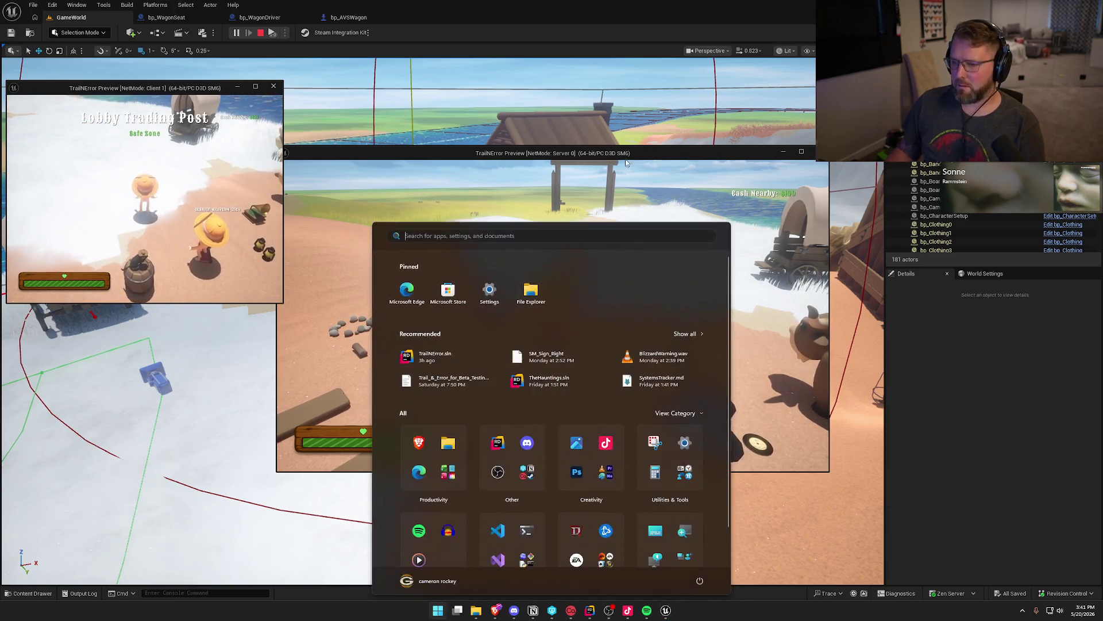
left_click_drag(589, 155, 833, 70)
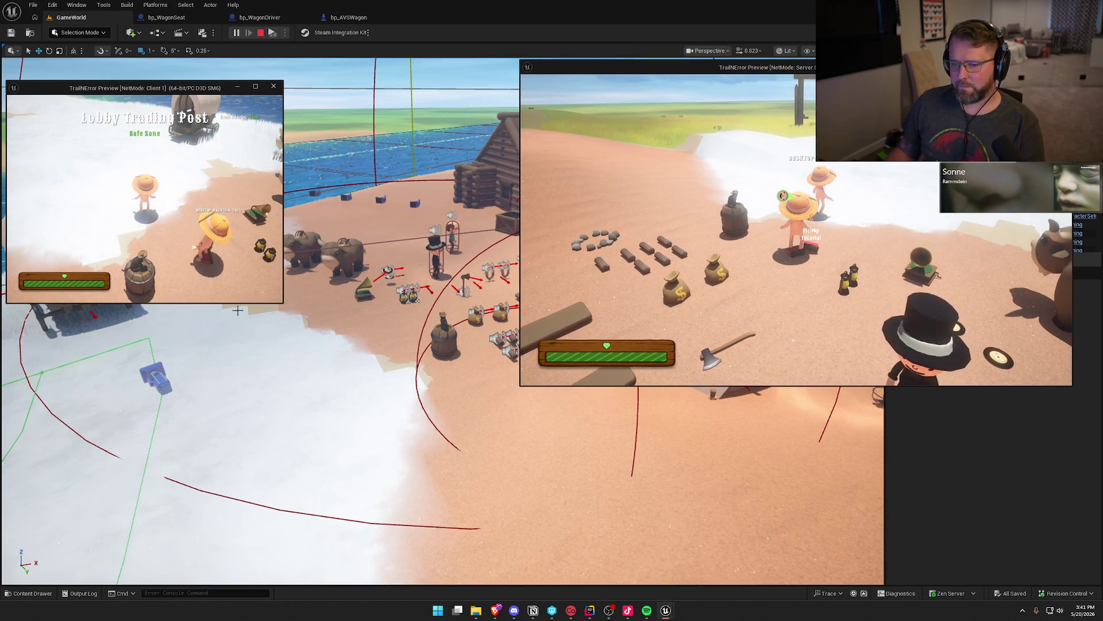
left_click_drag(284, 302, 498, 394)
Step: Seat the client player on the wagon, hitch an ox as the server player, and drive around
key("w")
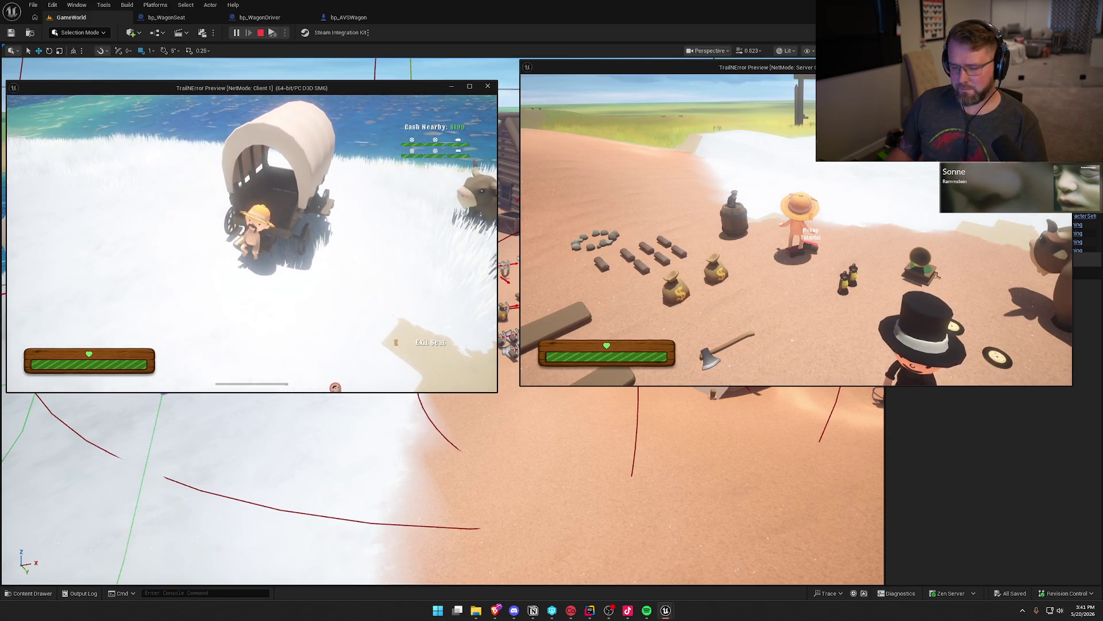
key("super")
left_click(553, 182)
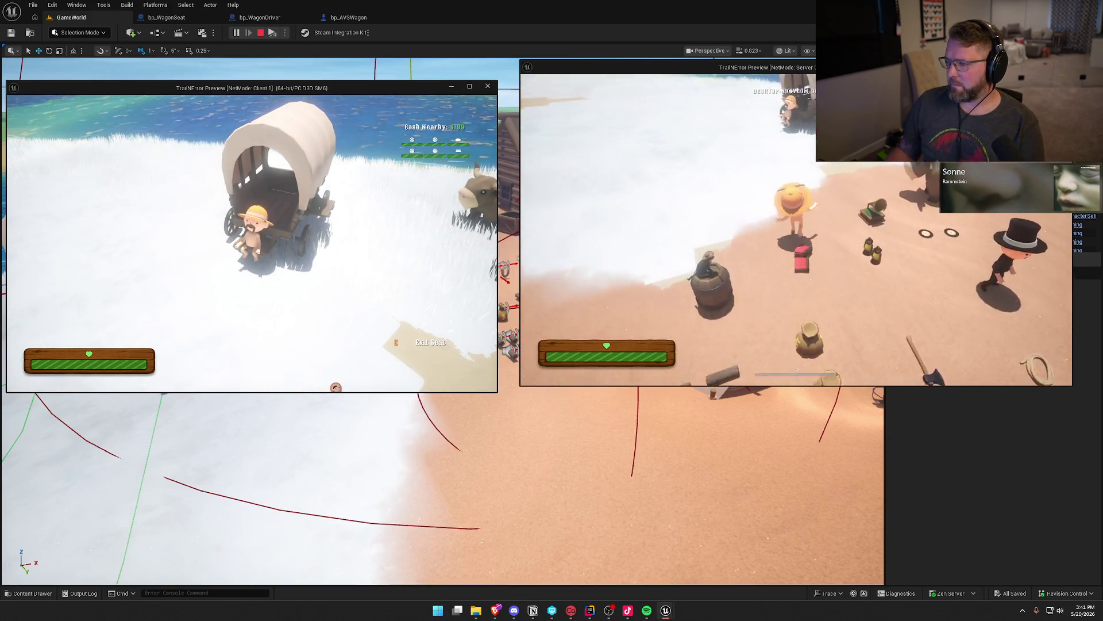
key("e")
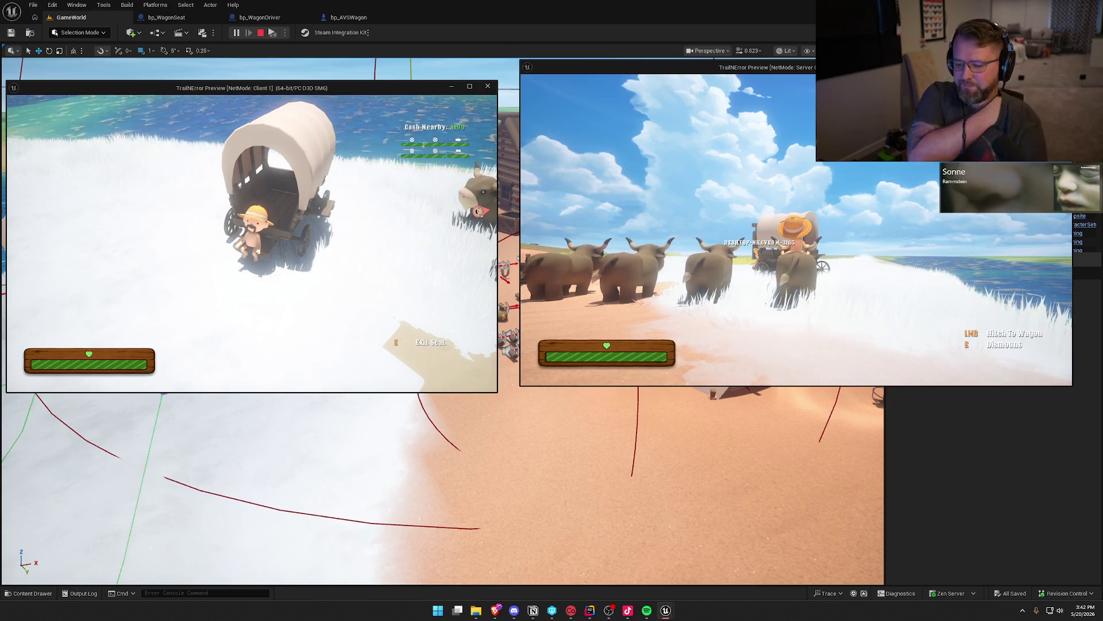
key("w")
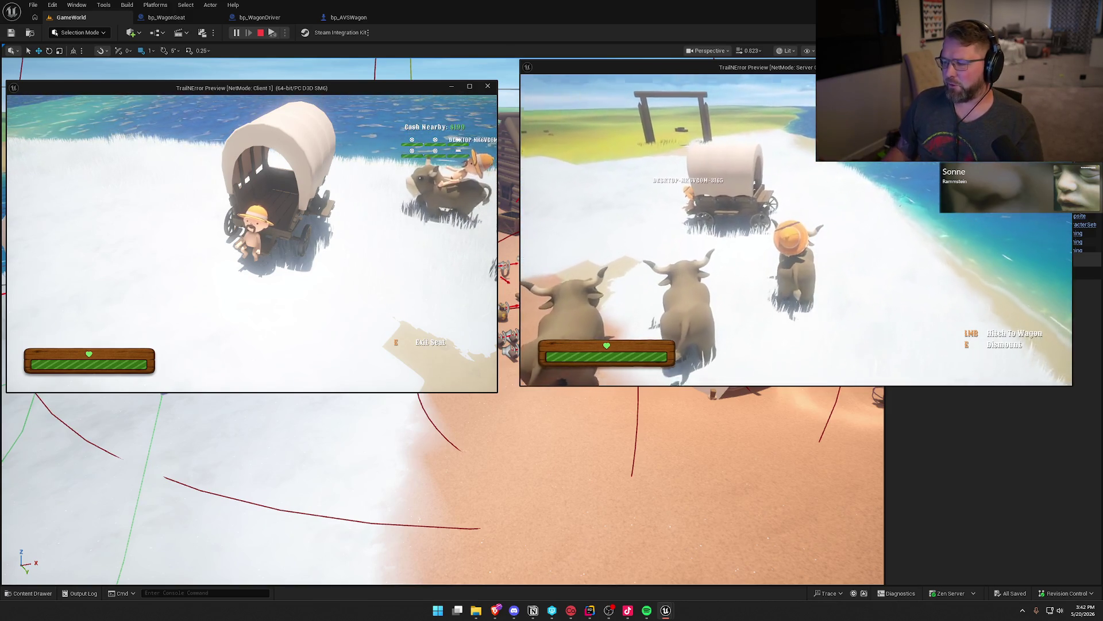
key("w")
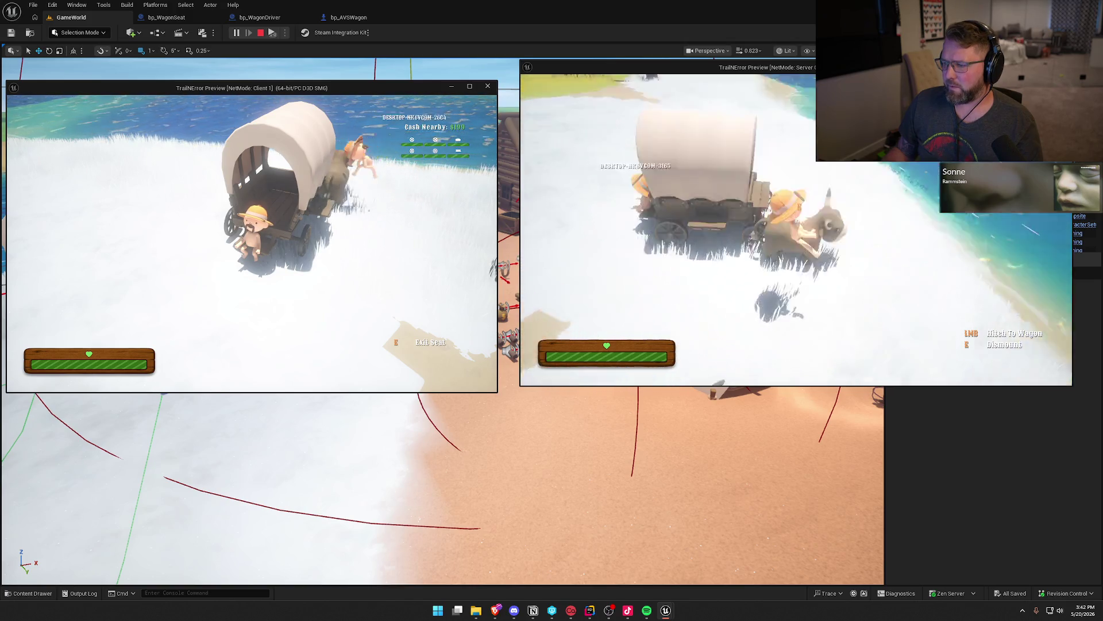
left_click(796, 230)
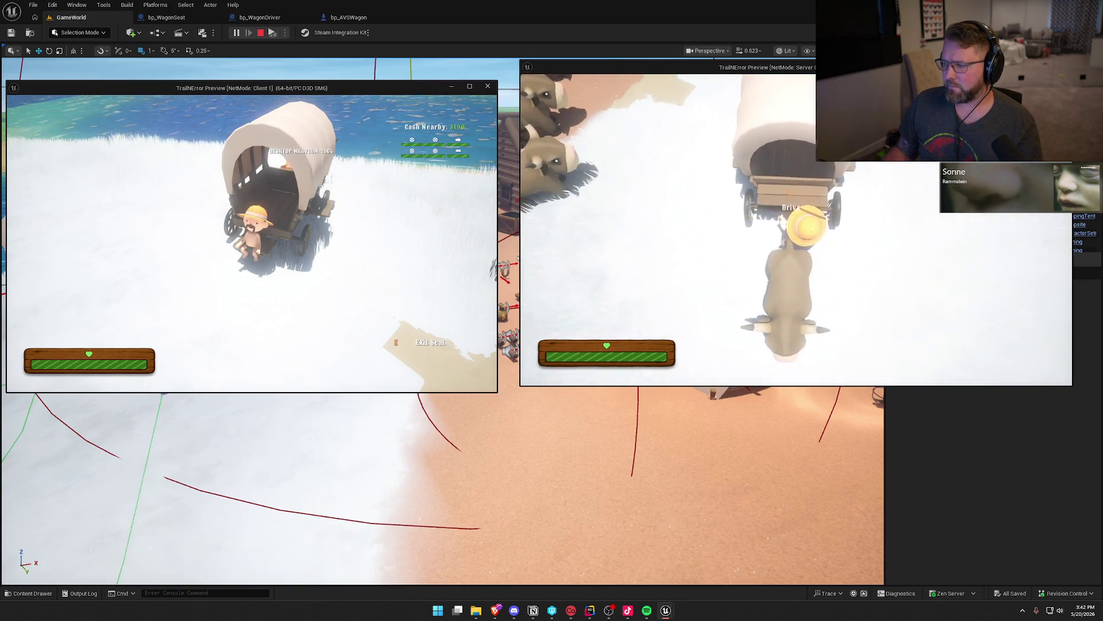
key("w")
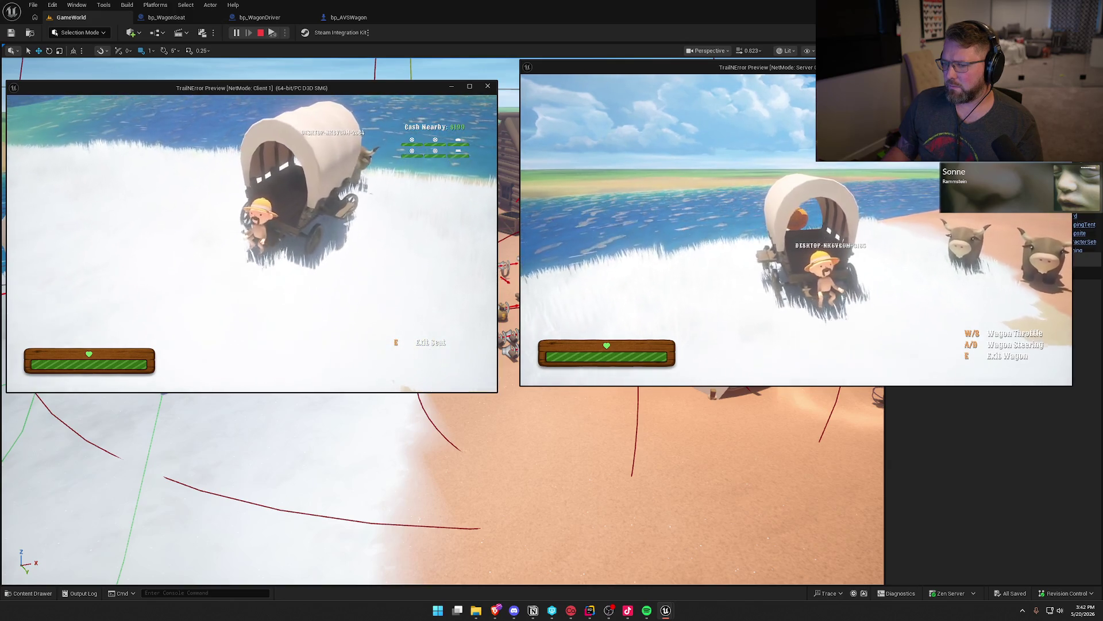
key("a")
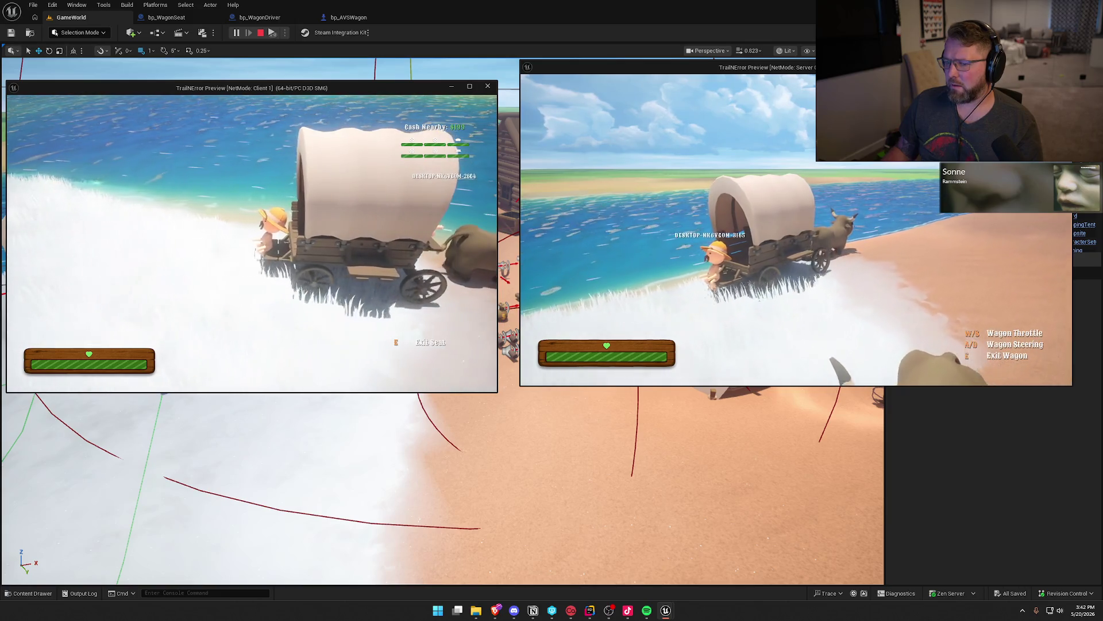
Step: Hitch another ox, take the driver seat, drive along the beach and across the grass, then stop PIE
key("e")
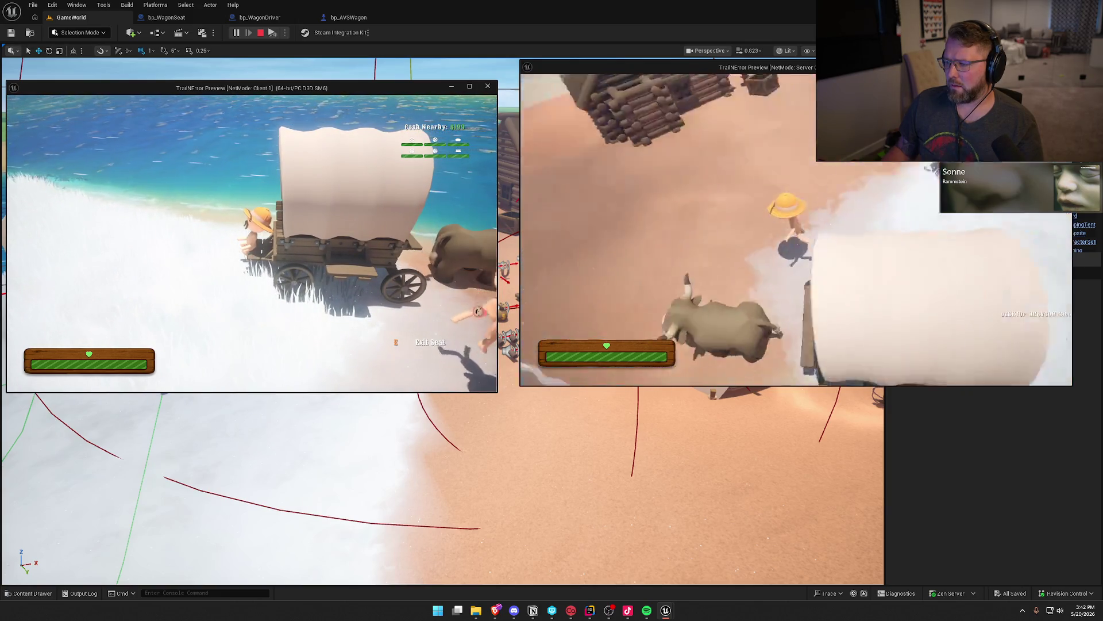
key("w")
key("w")
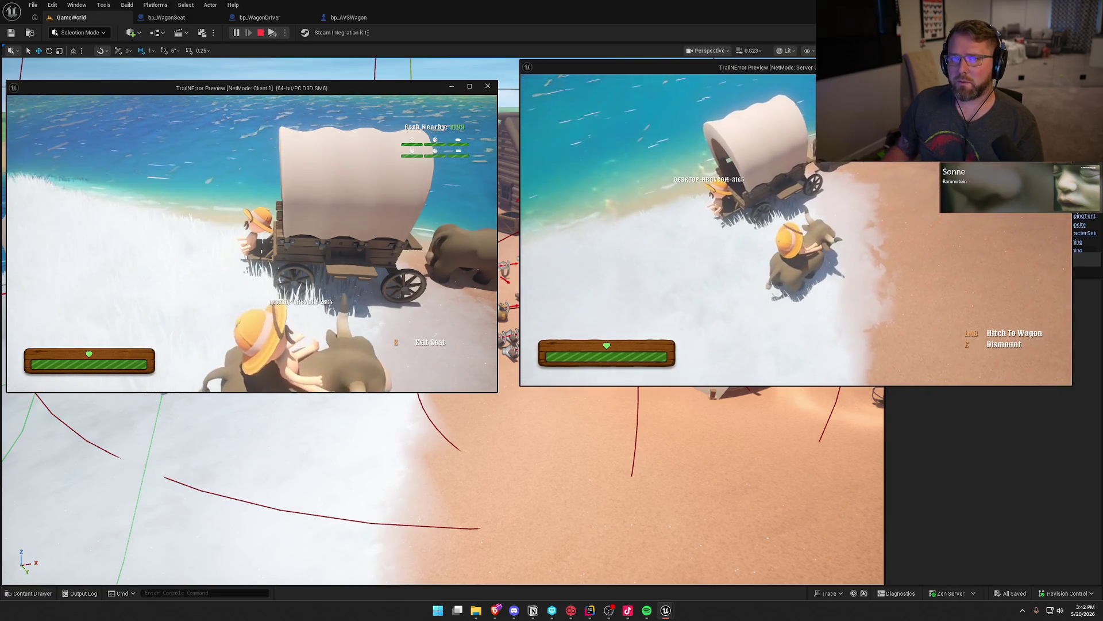
left_click(796, 229)
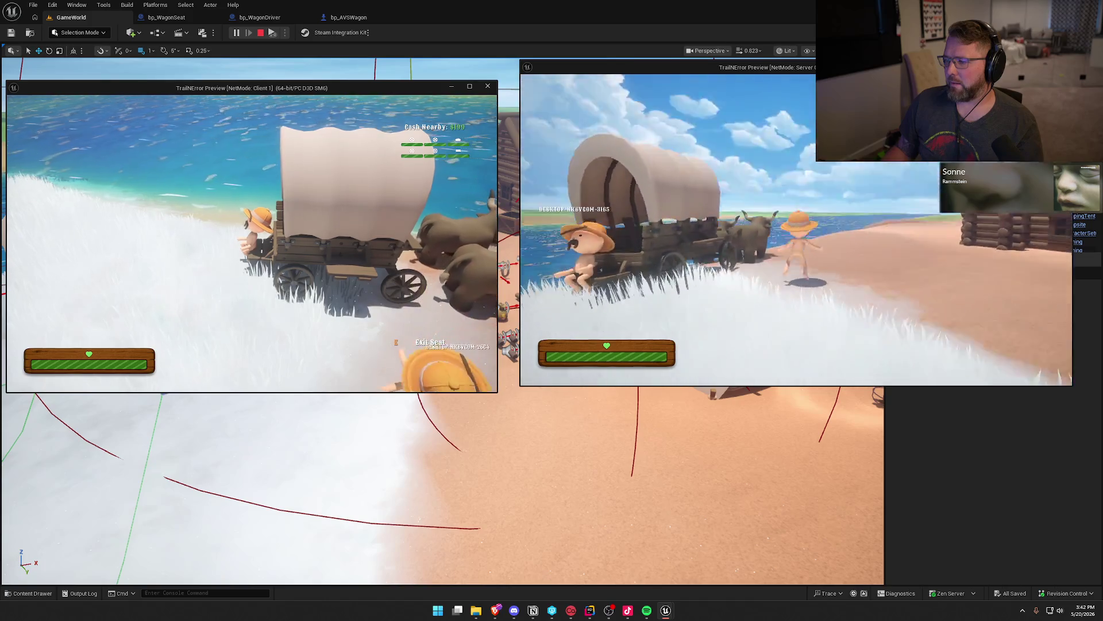
key("e")
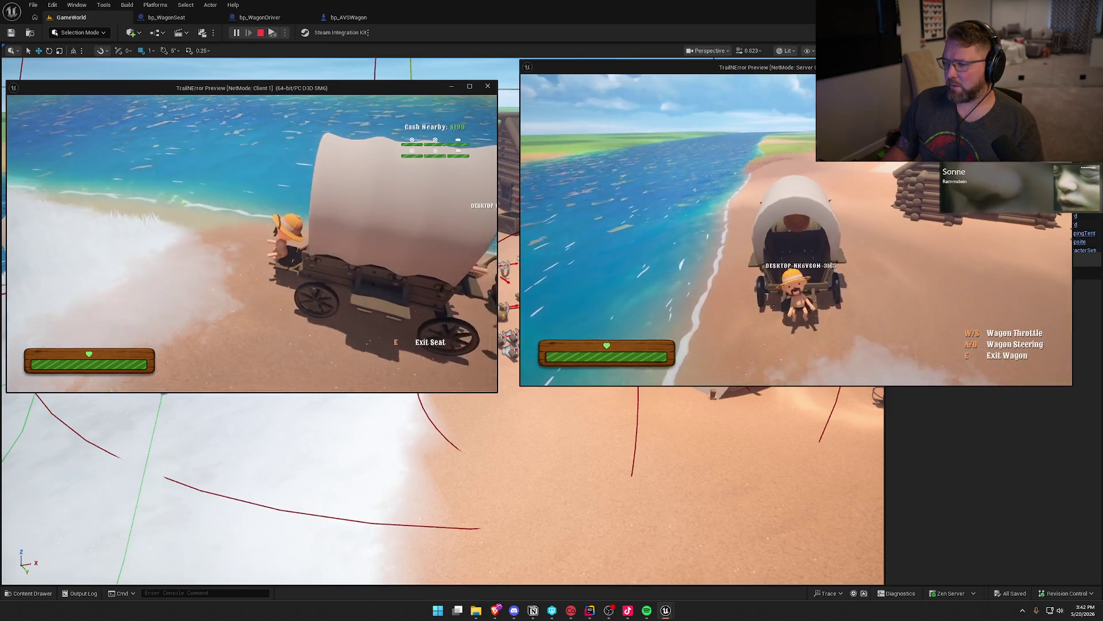
key("w")
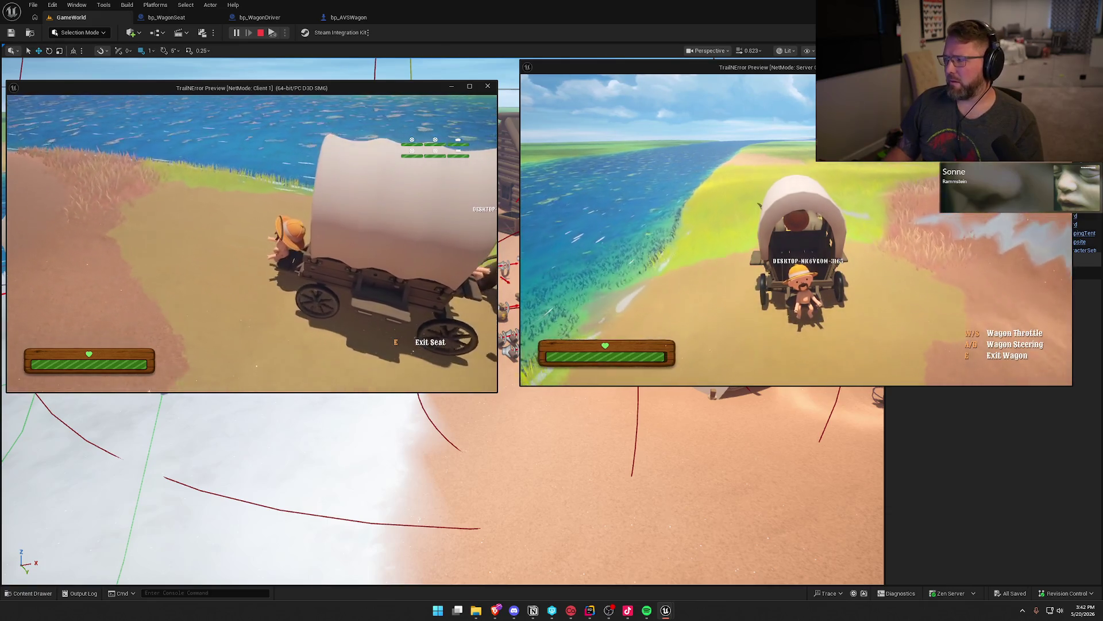
key("d")
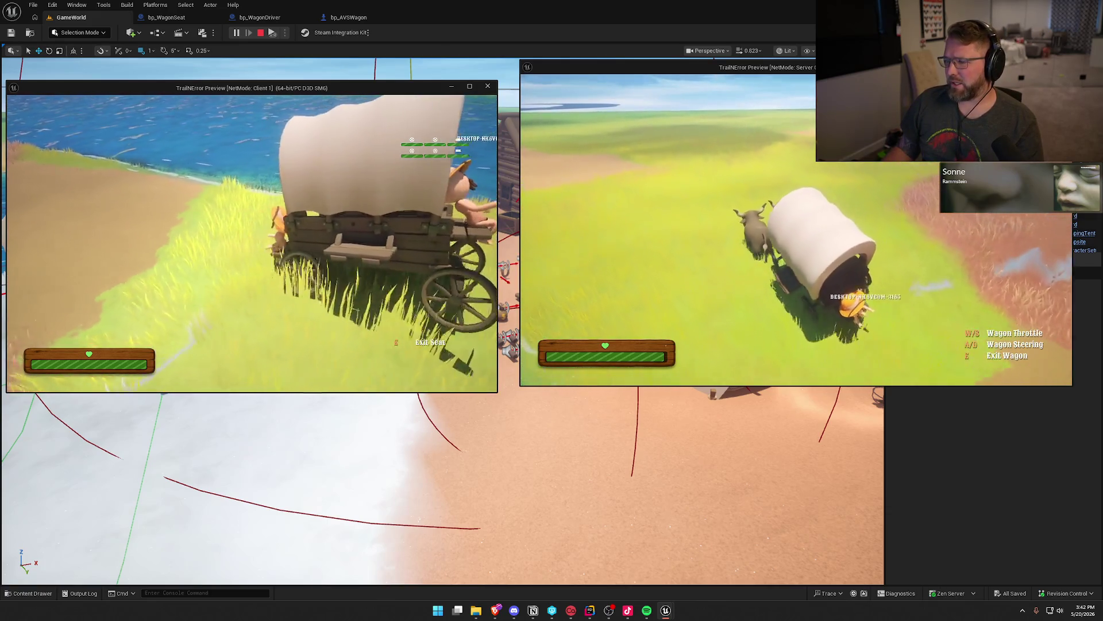
key("d")
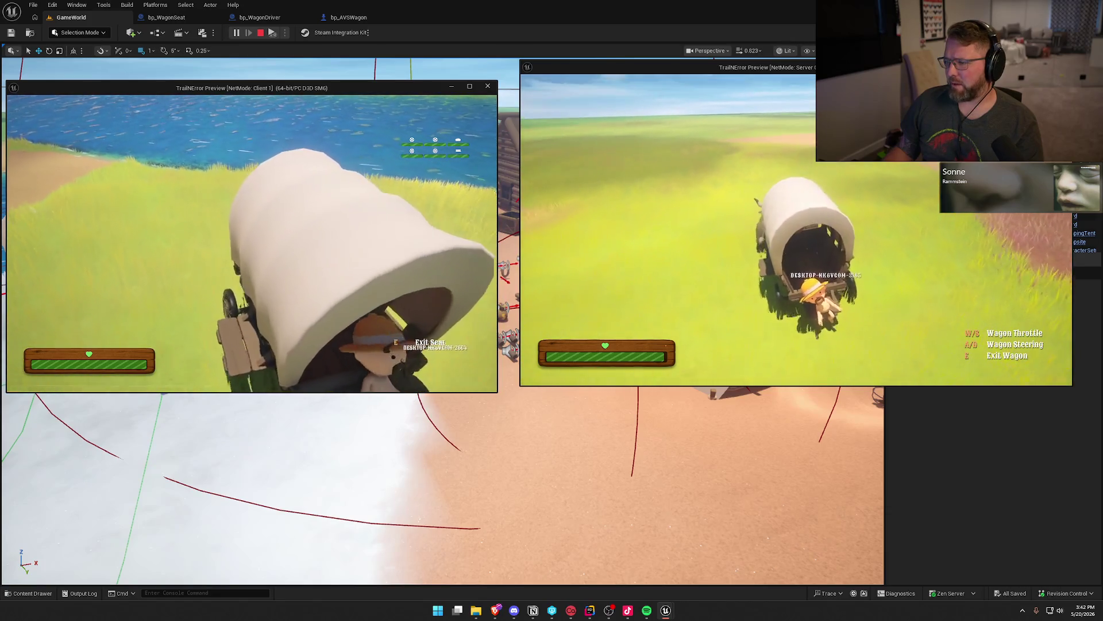
key("d")
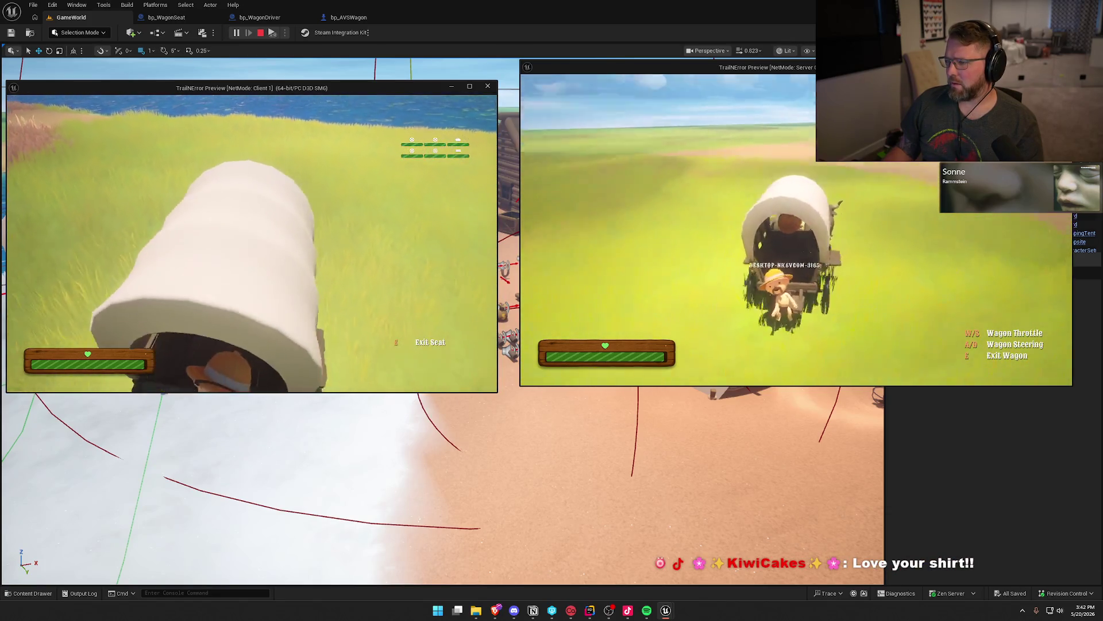
key("d")
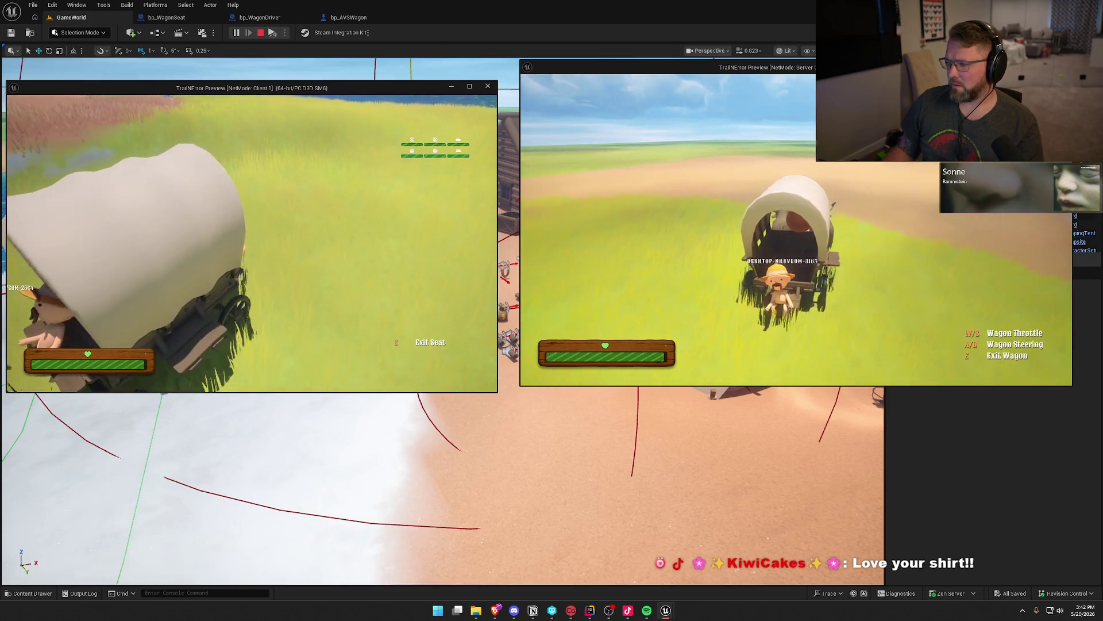
key("super")
key("super")
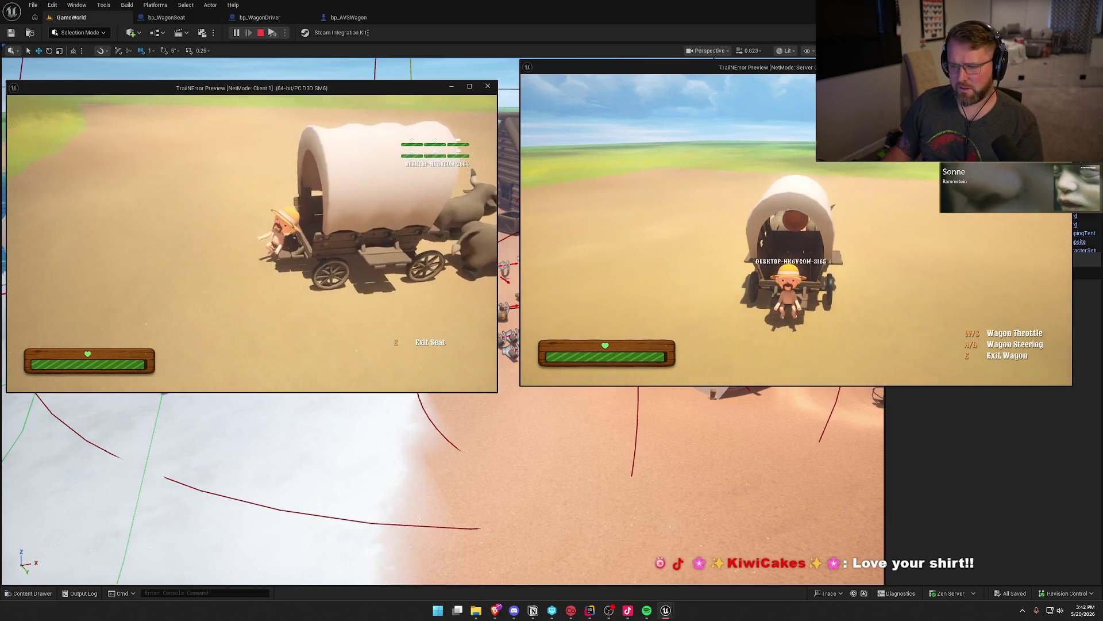
key("Escape")
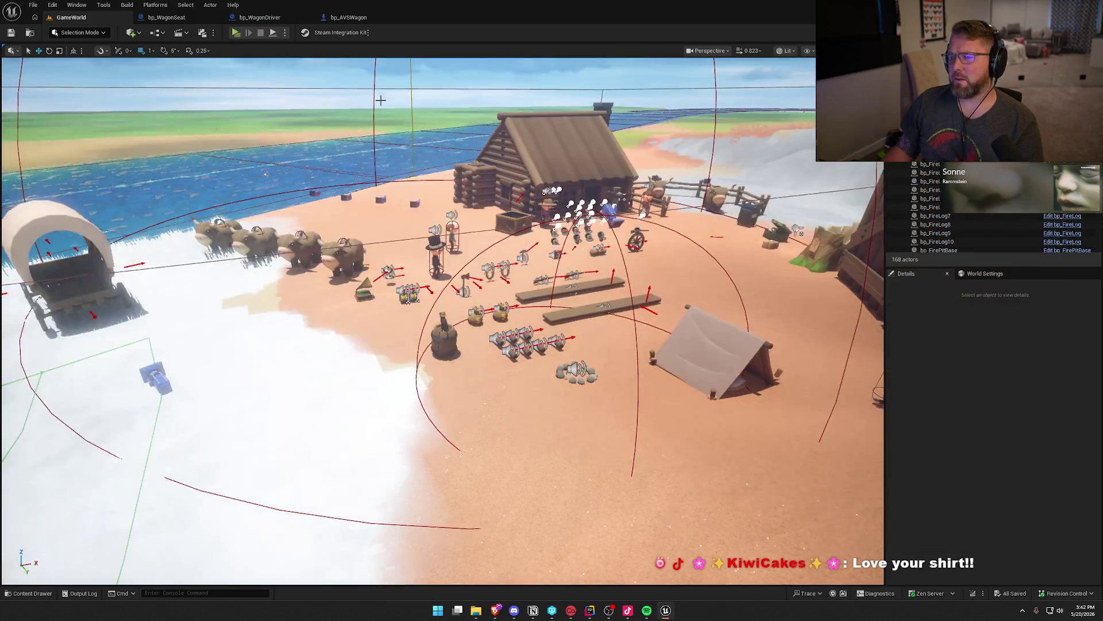
Step: Delete the SET node and its Character Movement and Sitting Player getters from bp_WagonSeat, then relaunch play
left_click(167, 17)
left_click(544, 256)
left_click(610, 199, "ctrl")
key("Delete")
left_click_drag(609, 199, 688, 236)
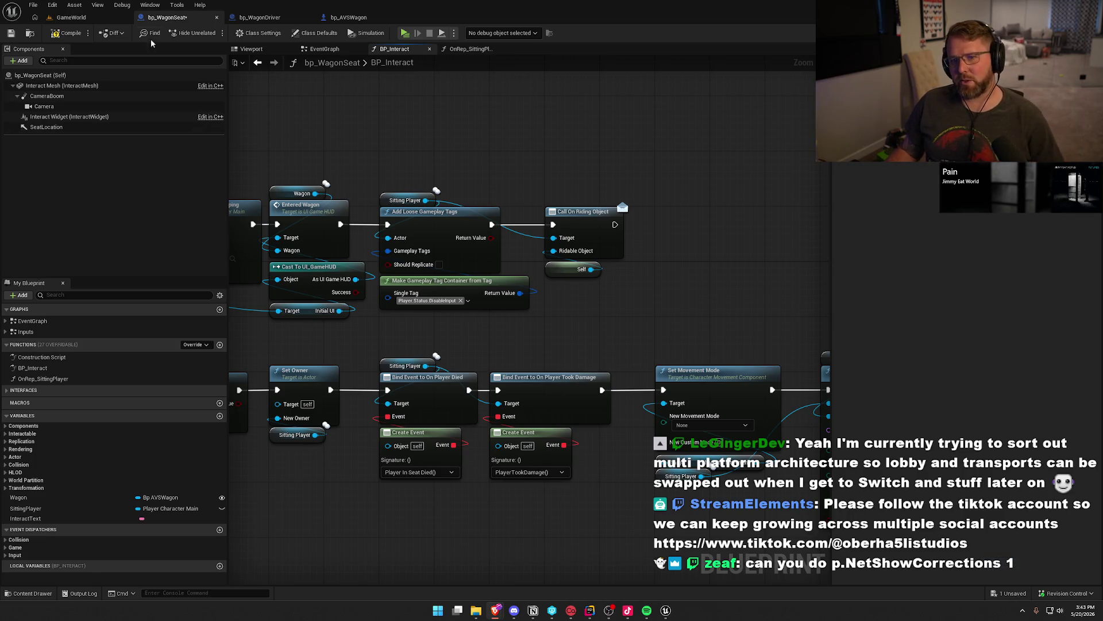
left_click(71, 17)
key("alt+p")
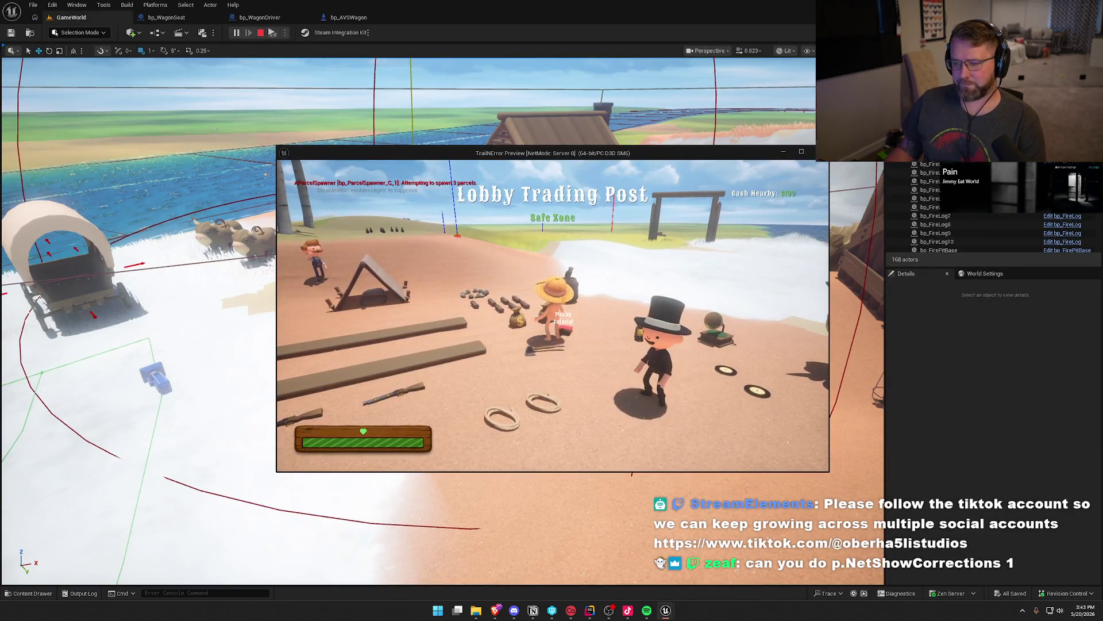
Step: Toggle the server preview fullscreen and back to a window, then enlarge the Client 1 window
key("super")
key("alt+Return")
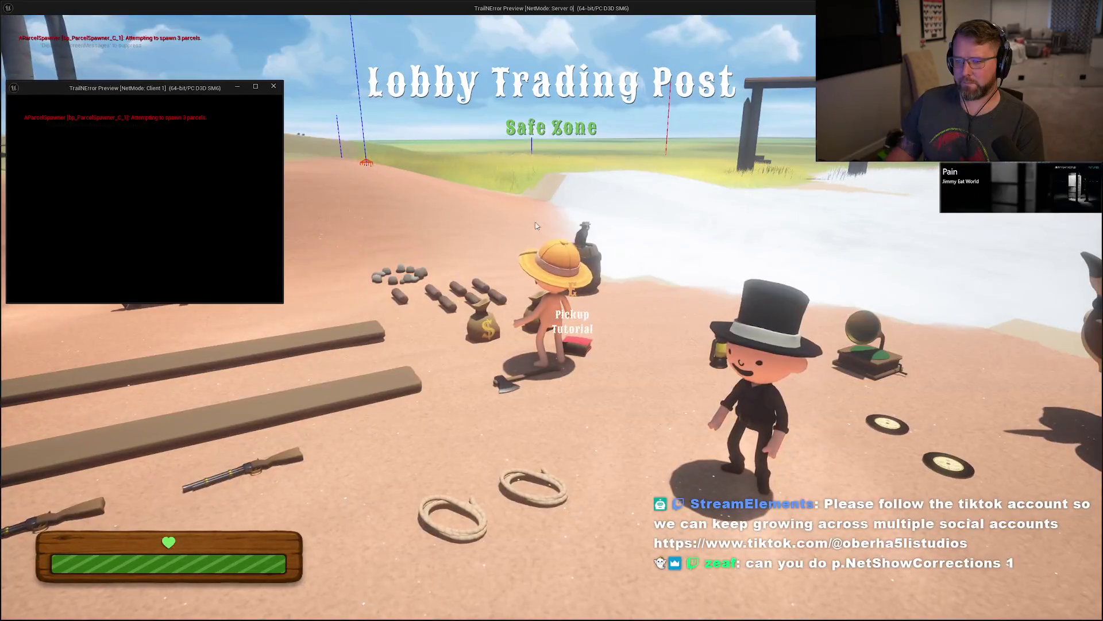
key("alt+Return")
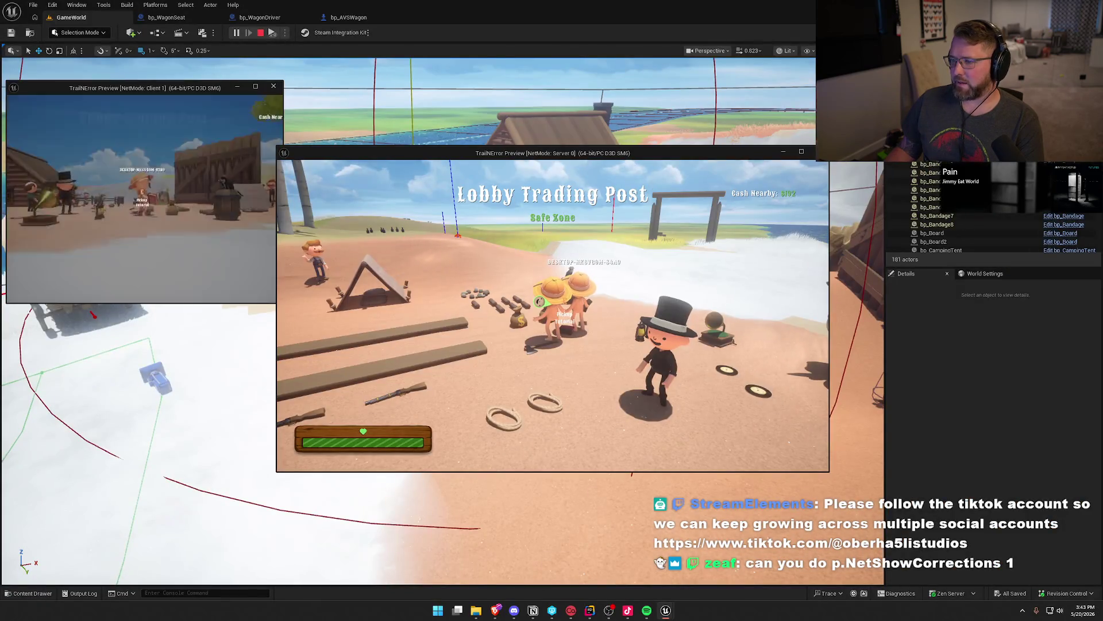
key("super")
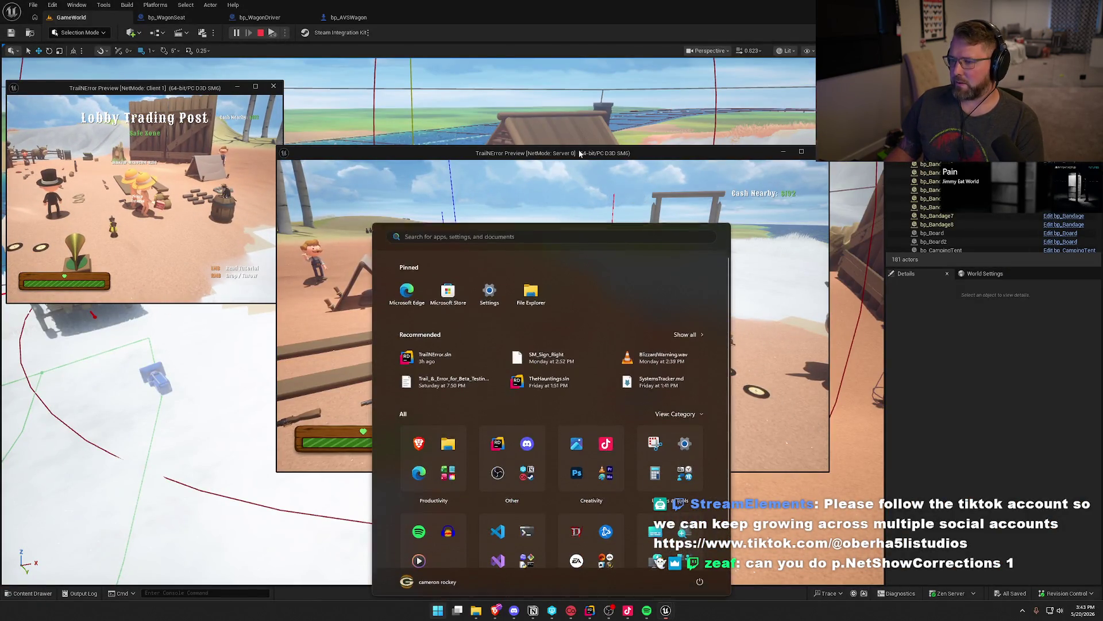
key("super")
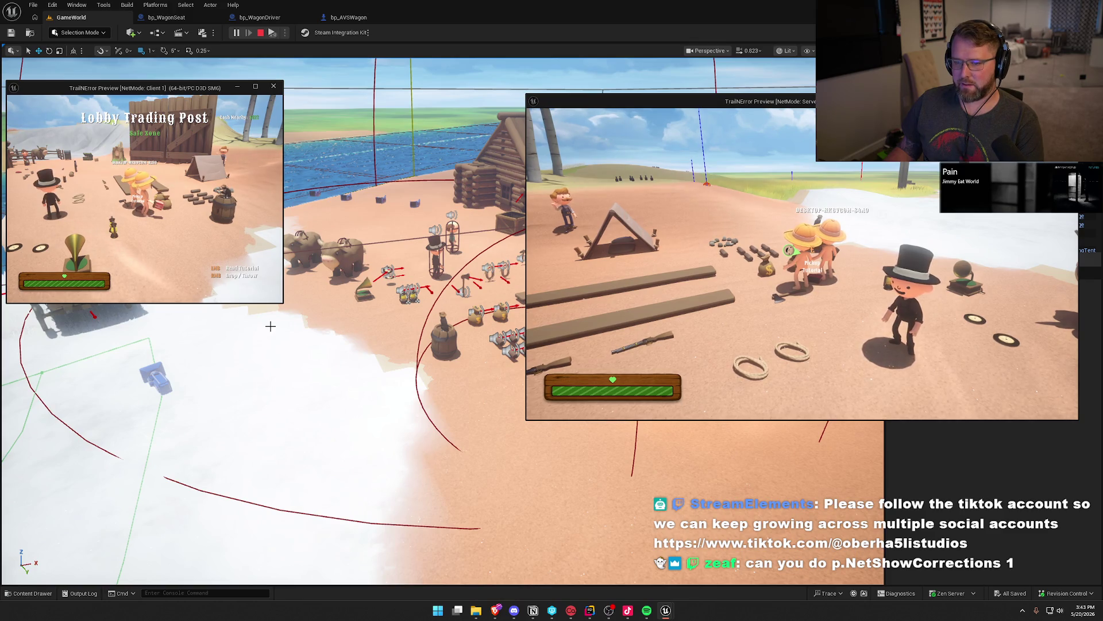
mouse_move(283, 303)
left_mouse_down()
mouse_move(516, 436)
mouse_move(515, 420)
left_mouse_up()
Step: Walk the client character toward the beach and type p.netshow into the in-game console
key("w")
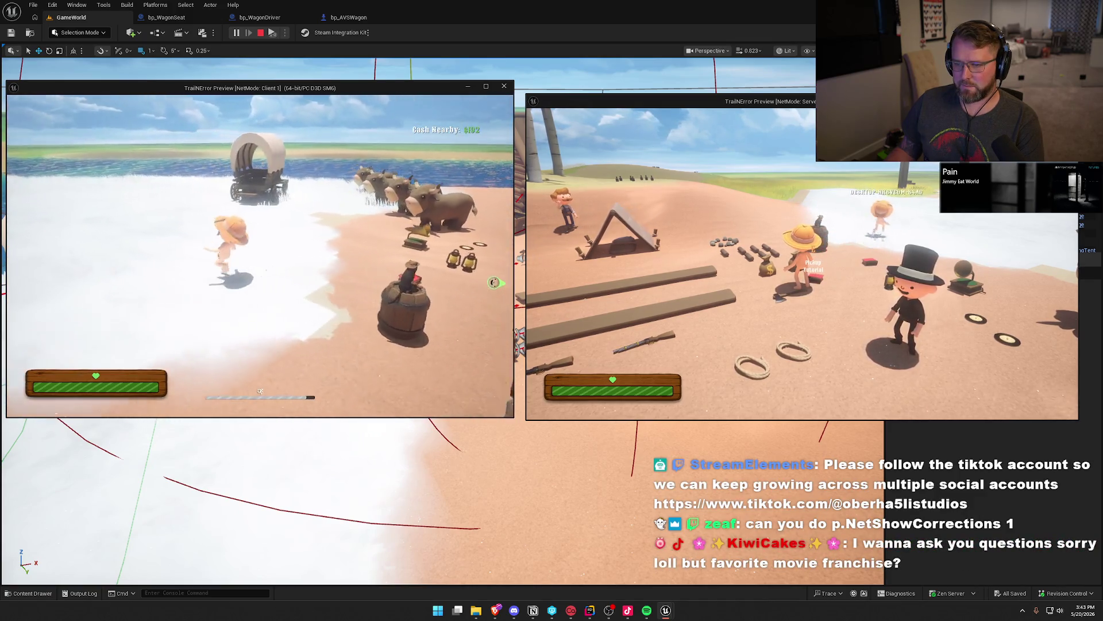
key("grave")
type("p.")
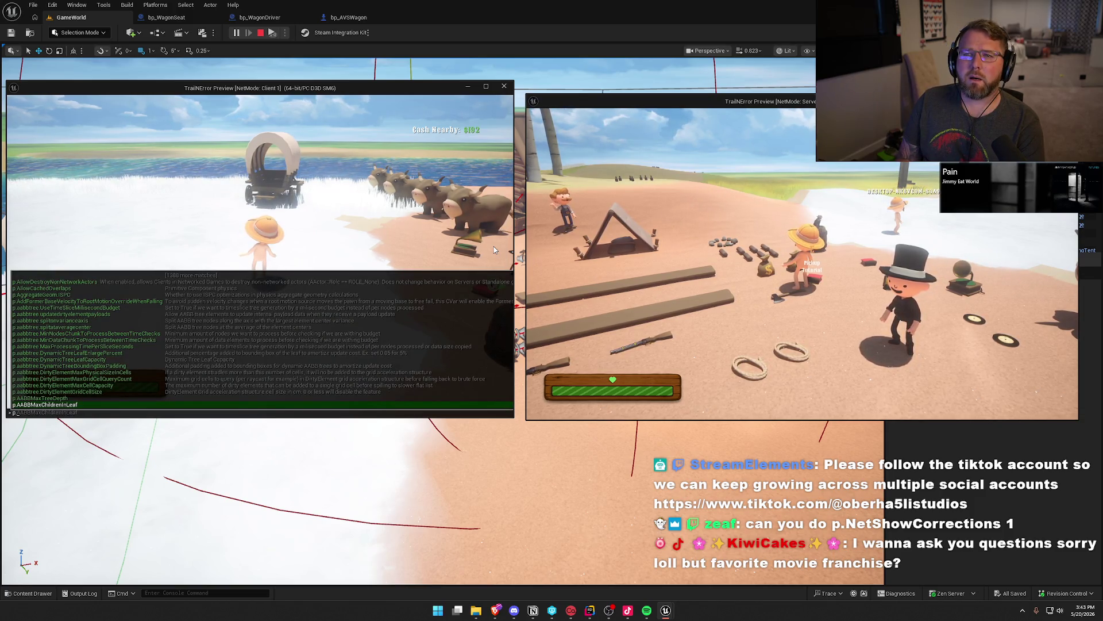
type("netshow")
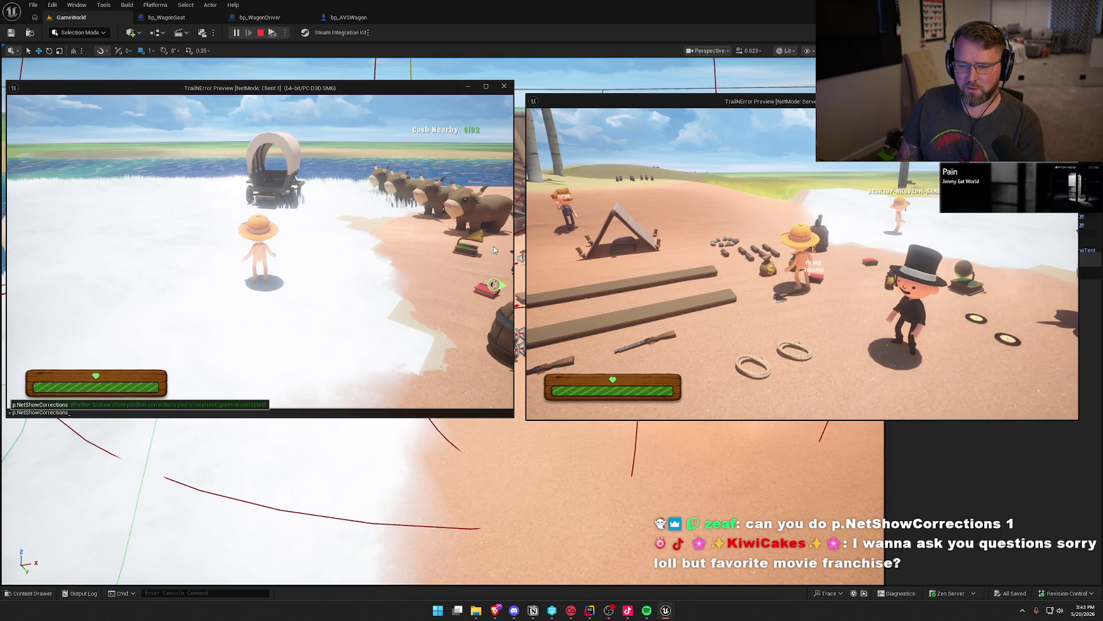
Step: Enter p.NetShowCorrections 1 in the client console to draw net corrections
key("Return")
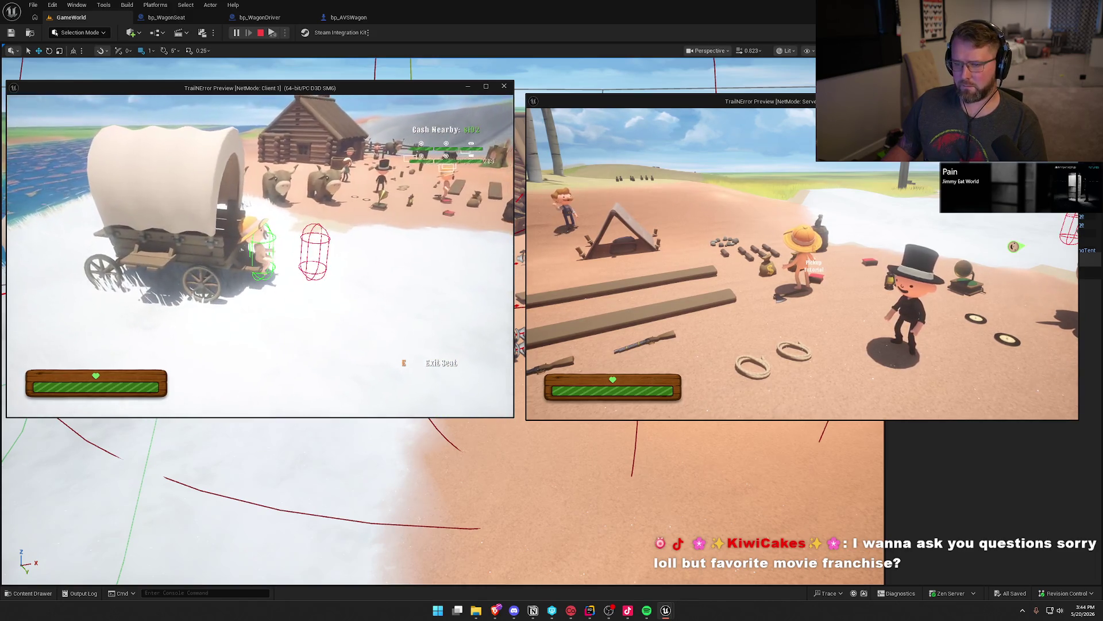
key("super")
left_click(798, 198)
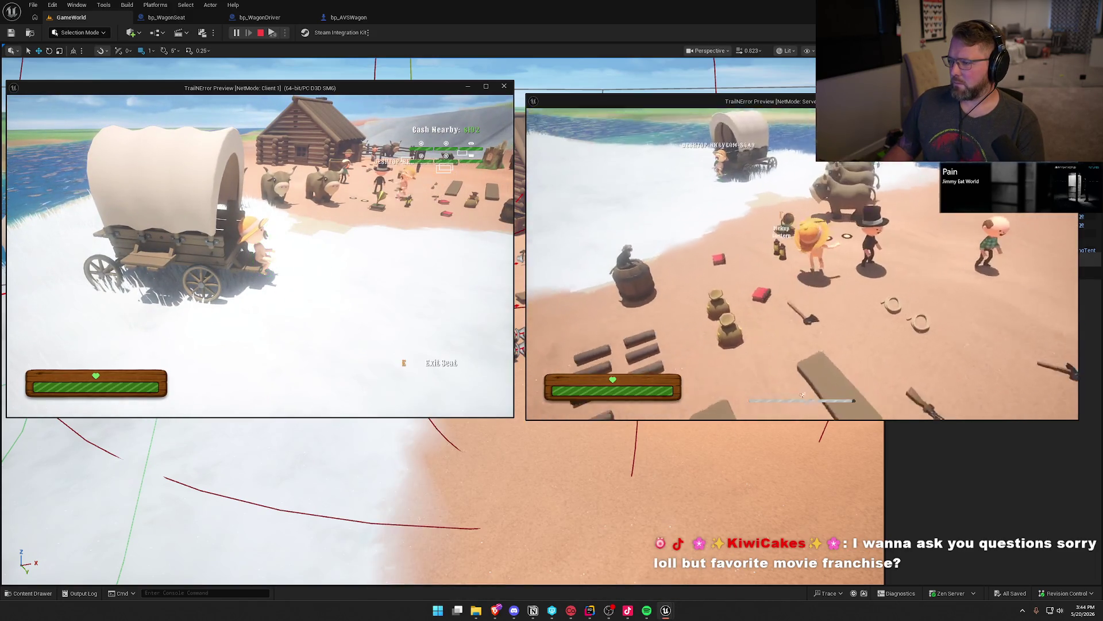
Step: As the server player, mount an ox and hitch two oxen side by side to the wagon
key("e")
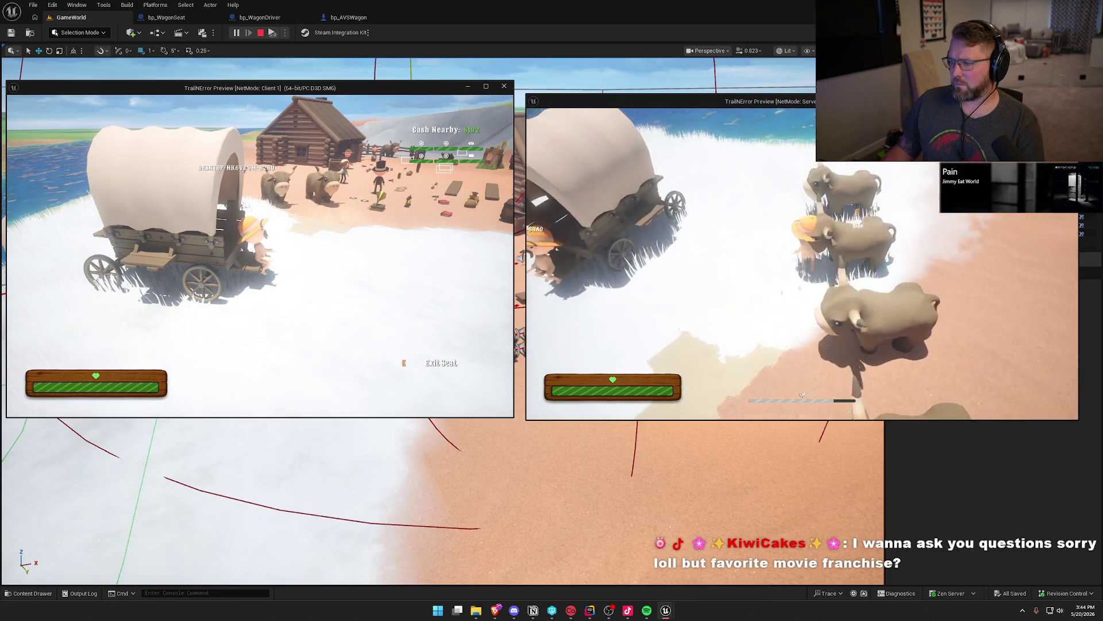
key("w")
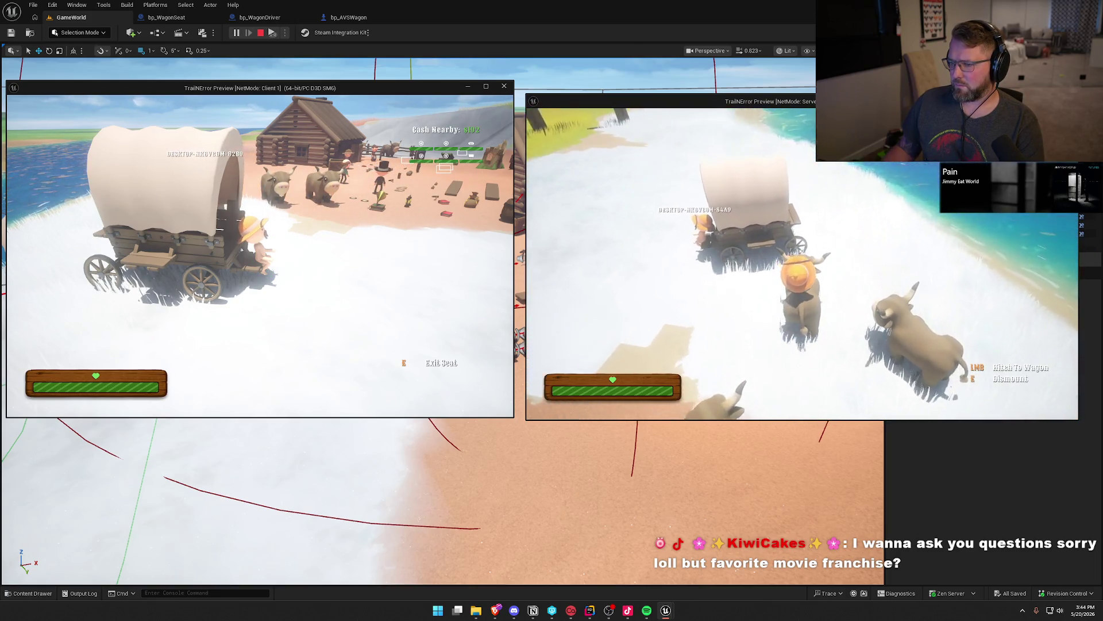
left_click(802, 263)
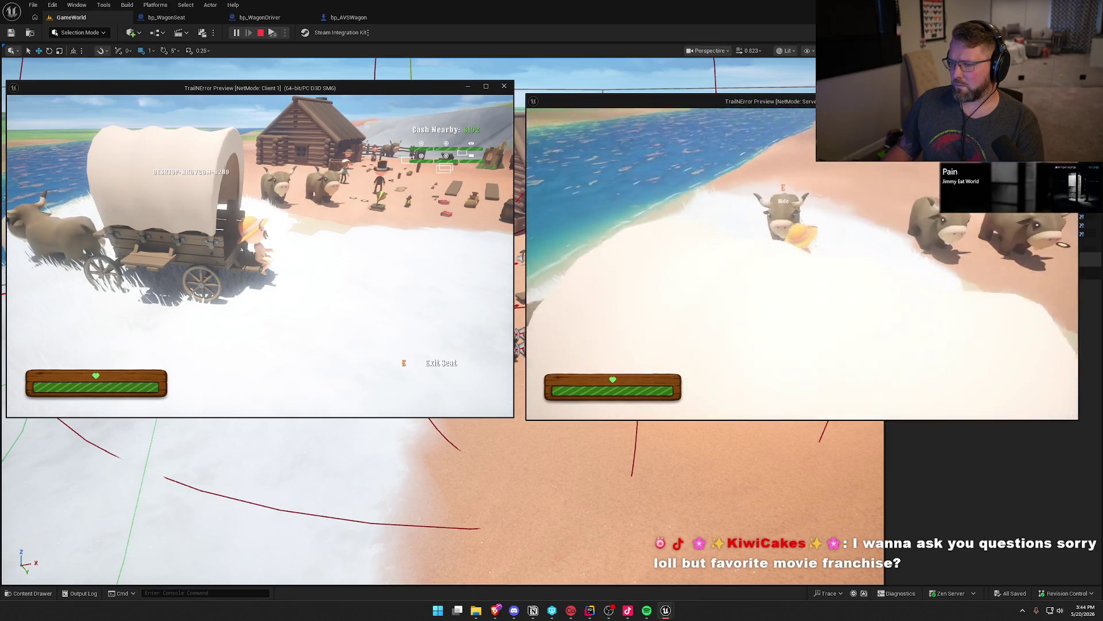
key("w")
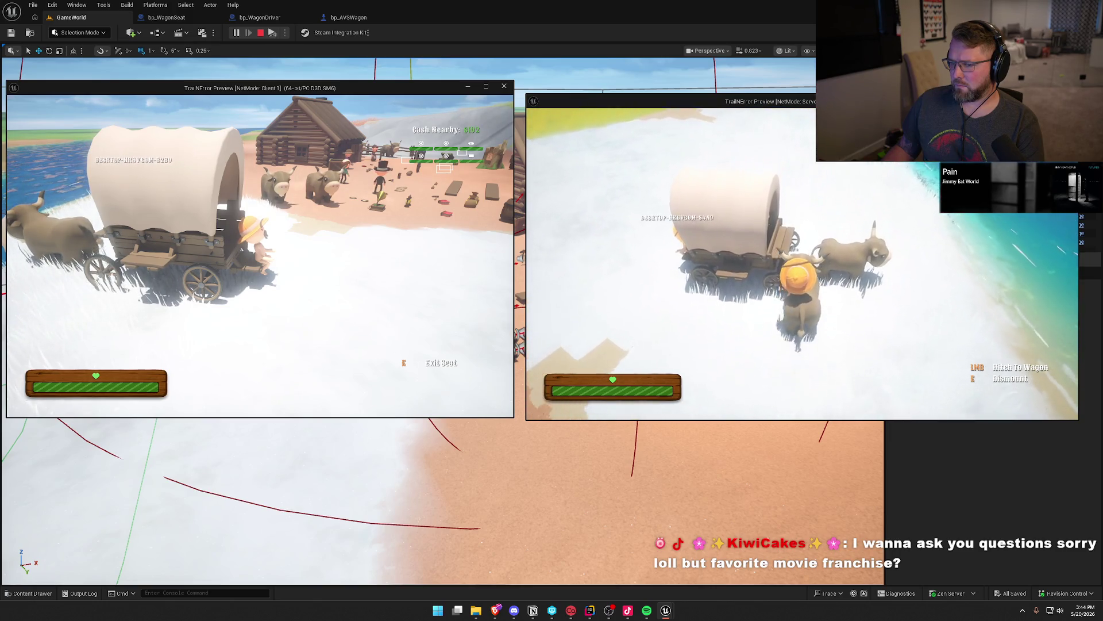
left_click(802, 263)
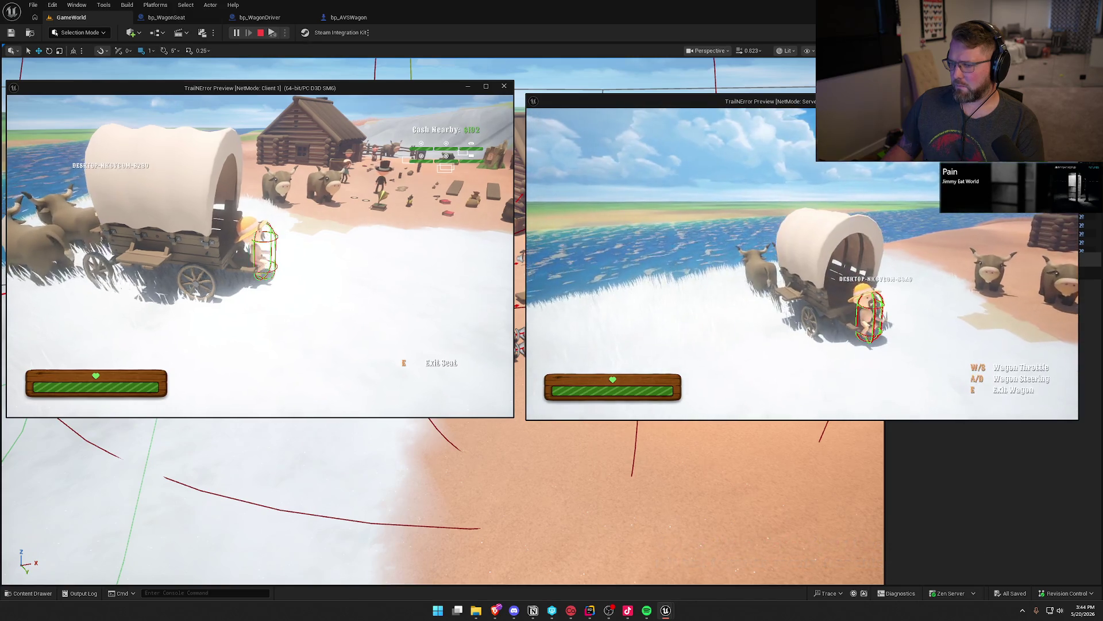
Step: Drive the wagon along the beach and swing it around across the grass, then stop PIE
key("w")
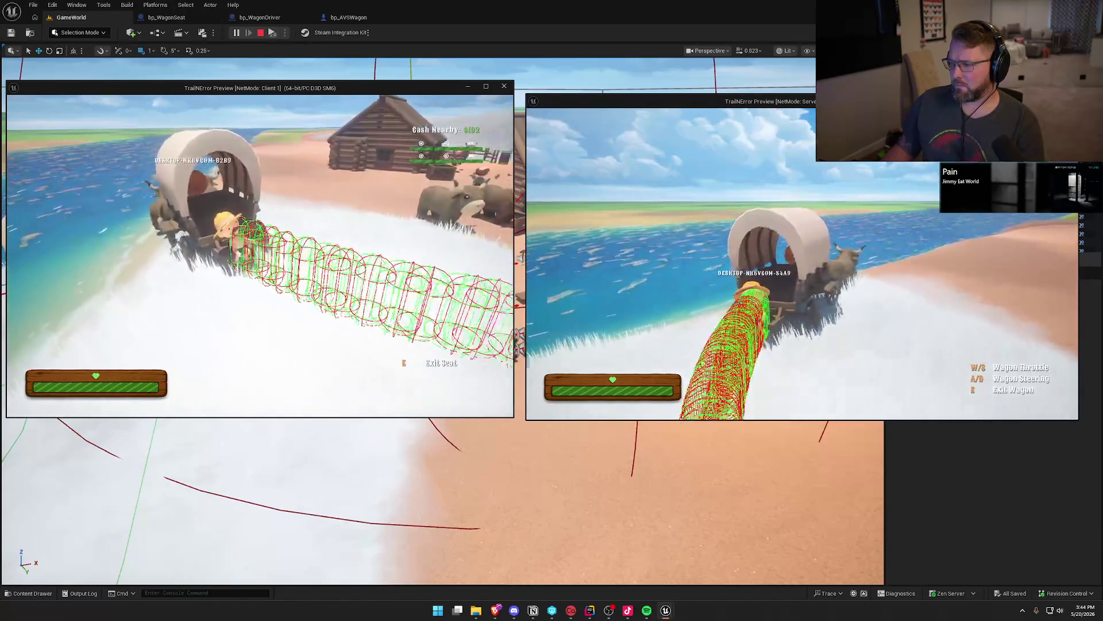
key("d")
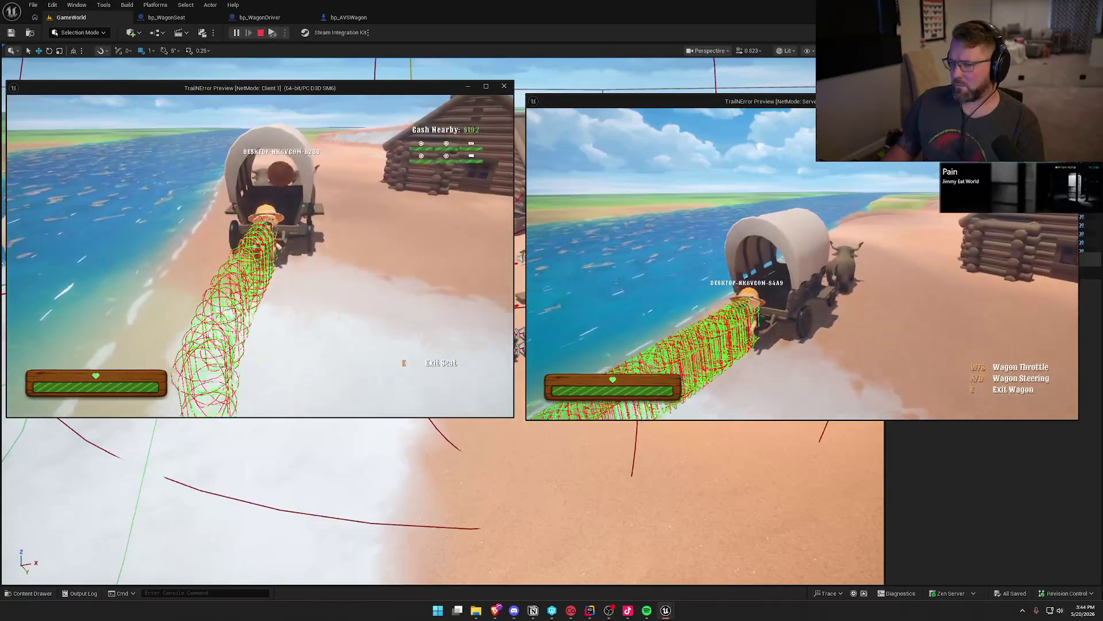
key("w")
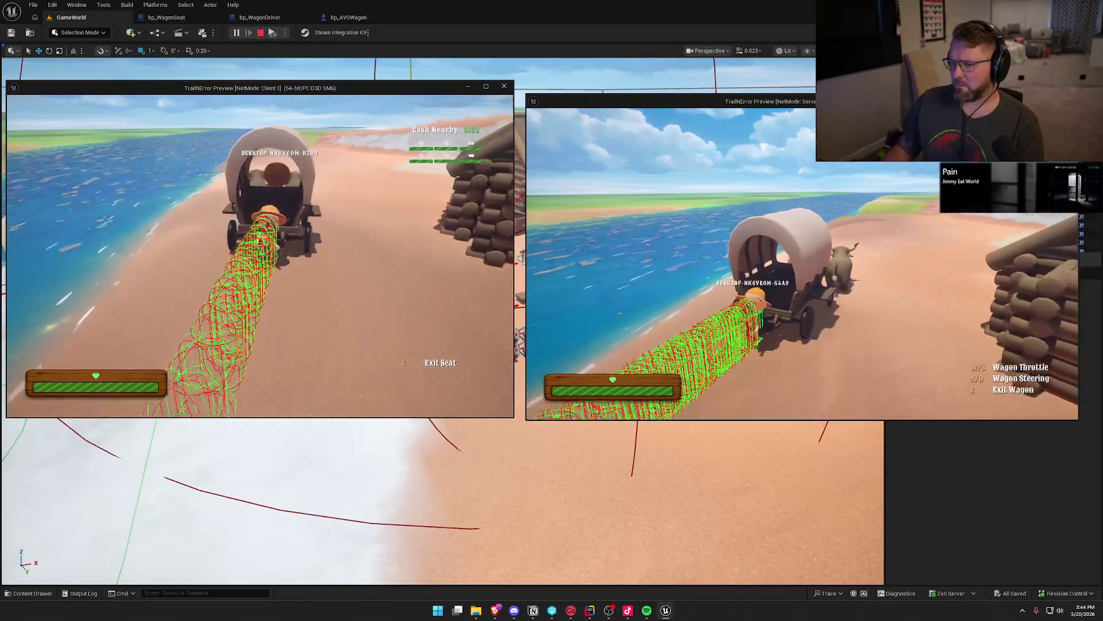
key("w")
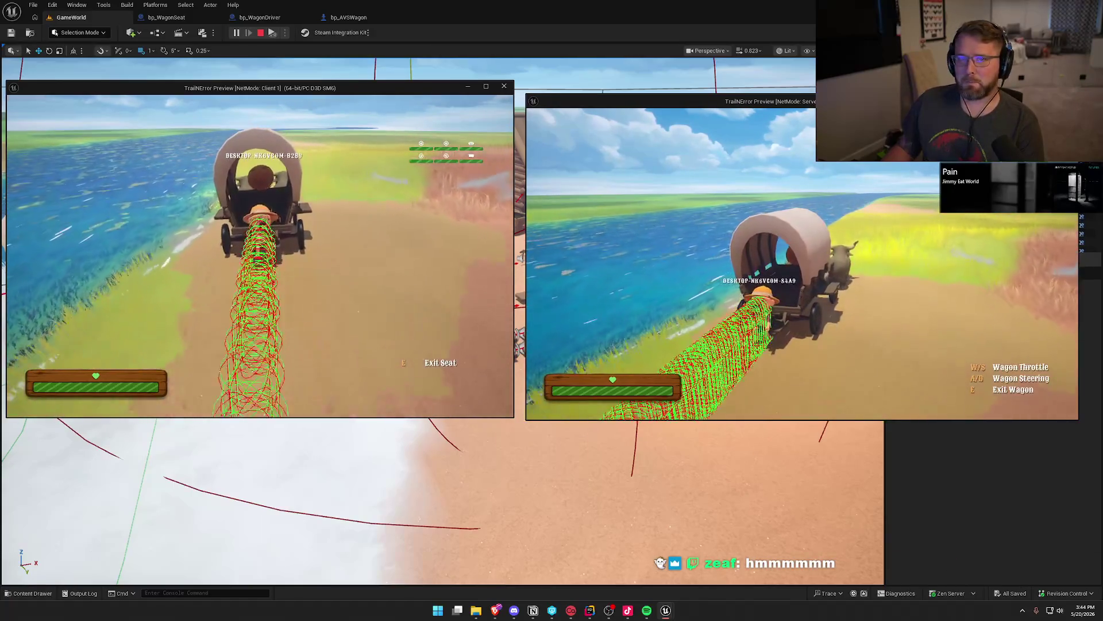
key("a")
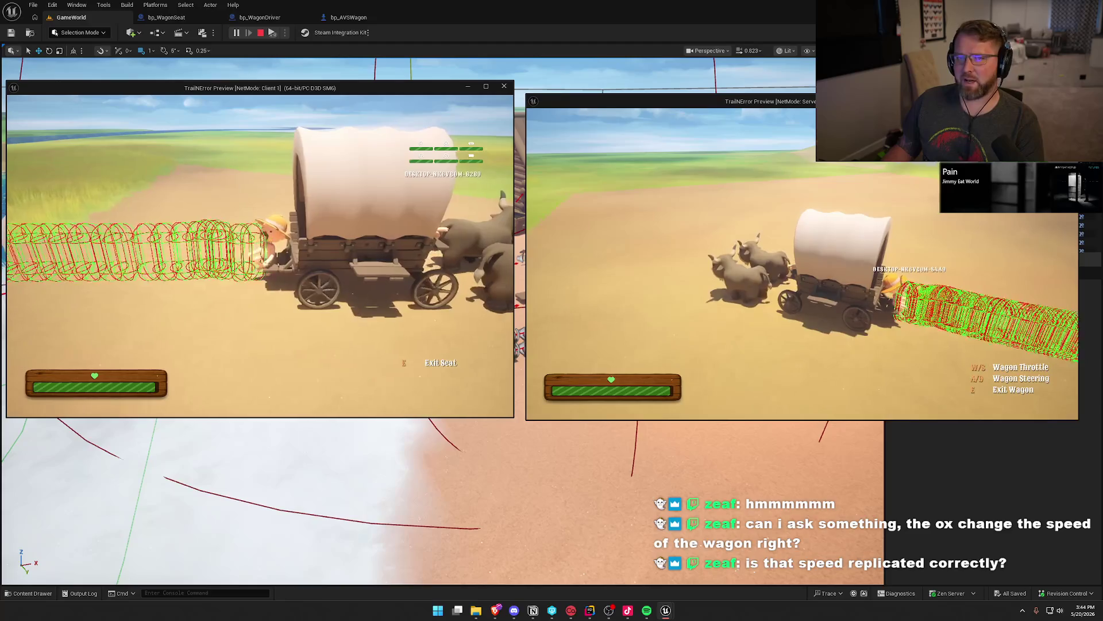
key("Escape")
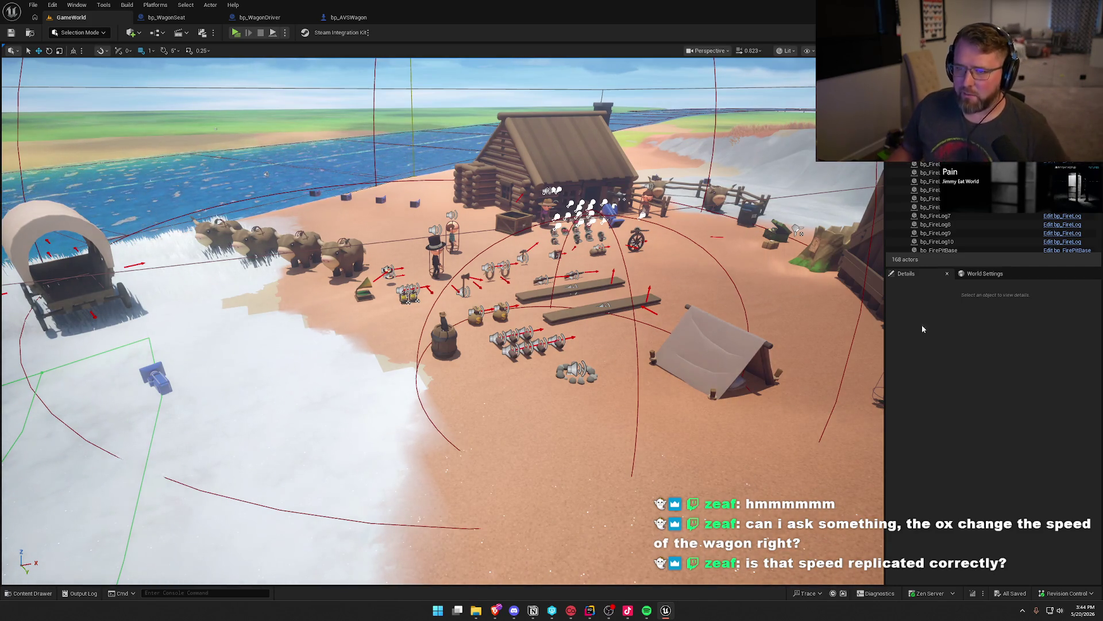
Step: Show bp_AVSWagon's EventGraph and nudge the Cast To bp_Player node slightly right
left_click(348, 17)
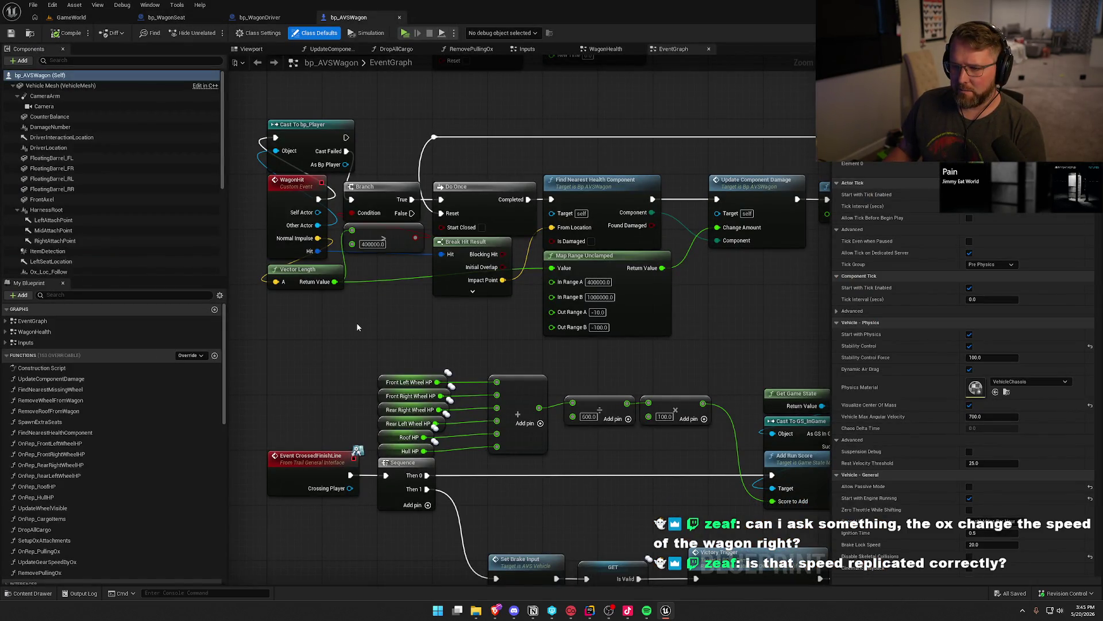
left_click_drag(314, 128, 366, 127)
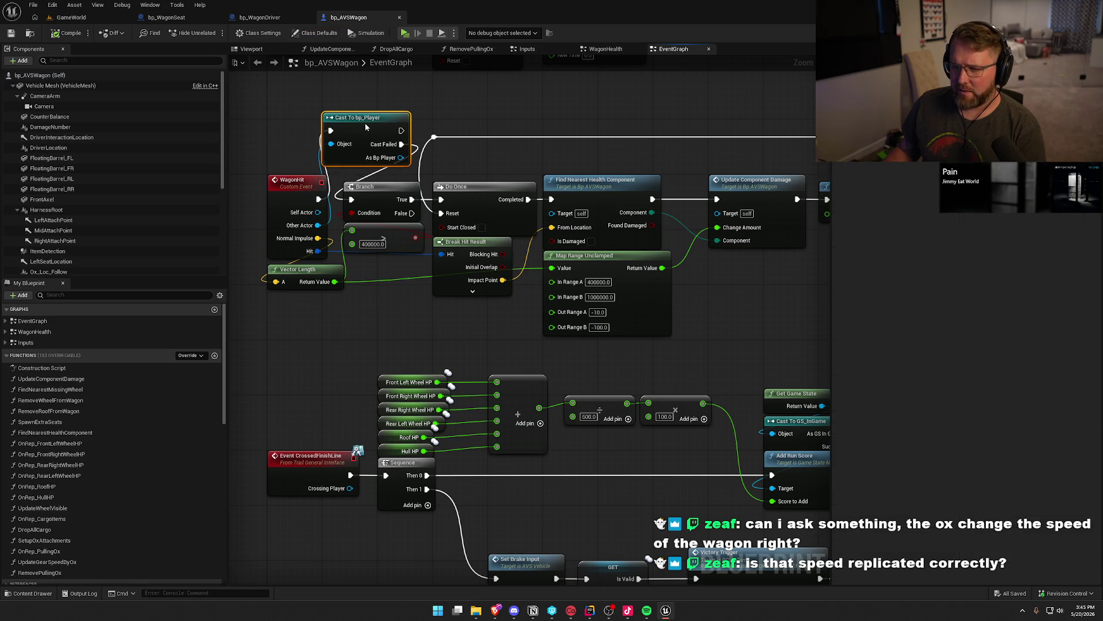